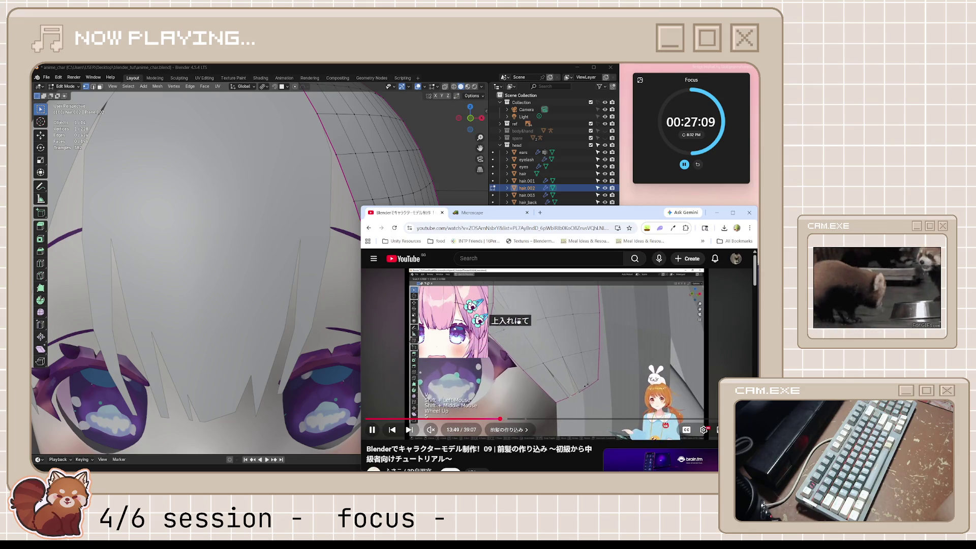
- Play the bangs tutorial to 13:51, pause it, and bring the Blender hair model forward
click(611, 353)
click(484, 75)
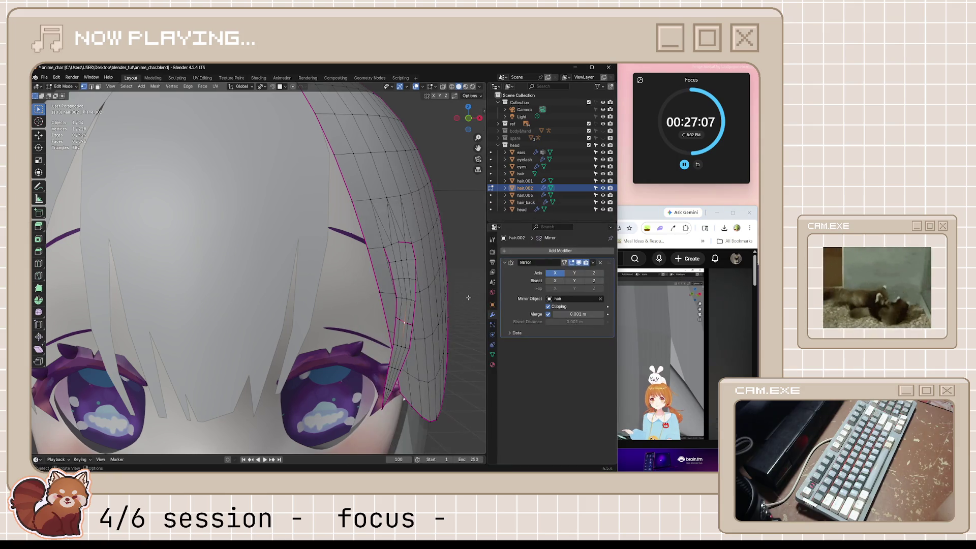
click(630, 216)
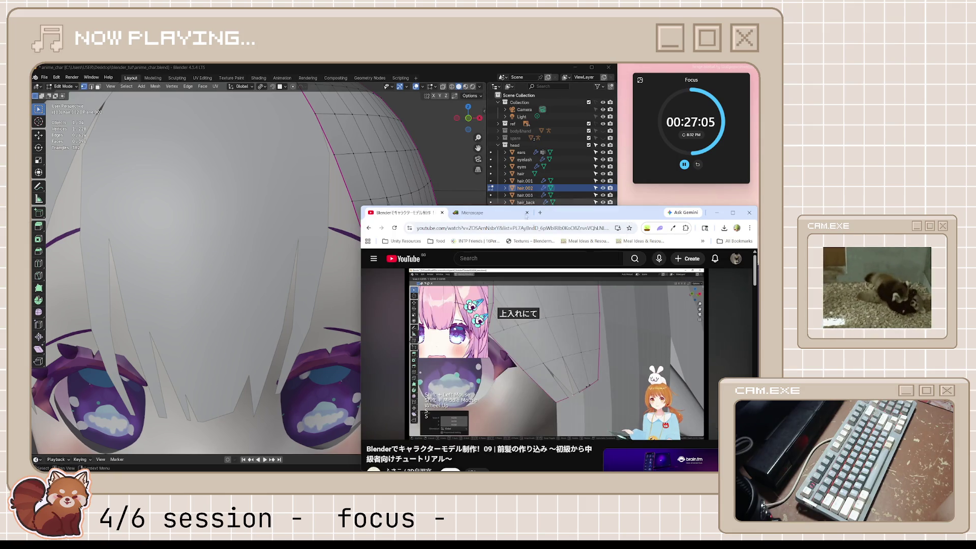
click(569, 343)
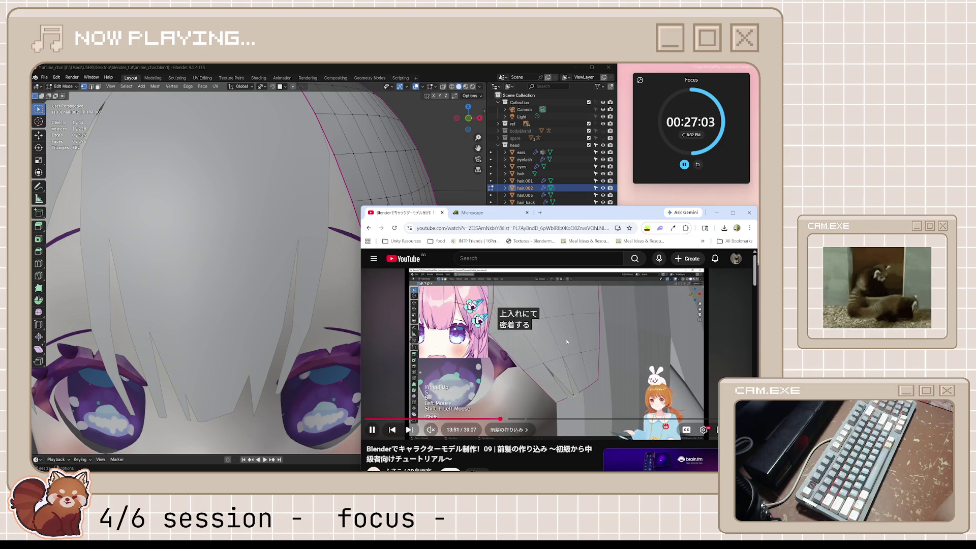
click(566, 338)
click(467, 75)
scroll(407, 315, down, 5)
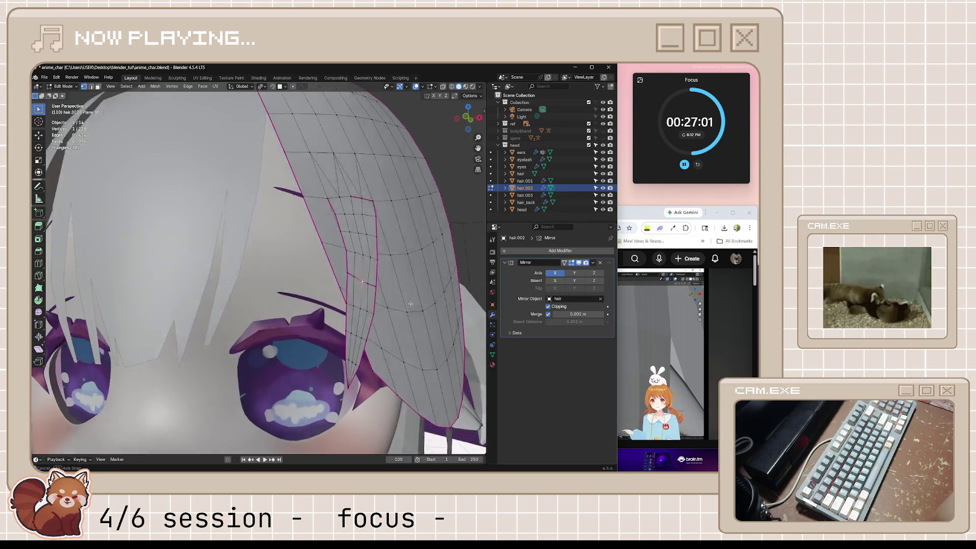
- Edge-slide the loop along hair.002's lower edge
mouse_move(407, 315)
middle_down()
mouse_move(421, 325)
mouse_move(311, 343)
middle_up()
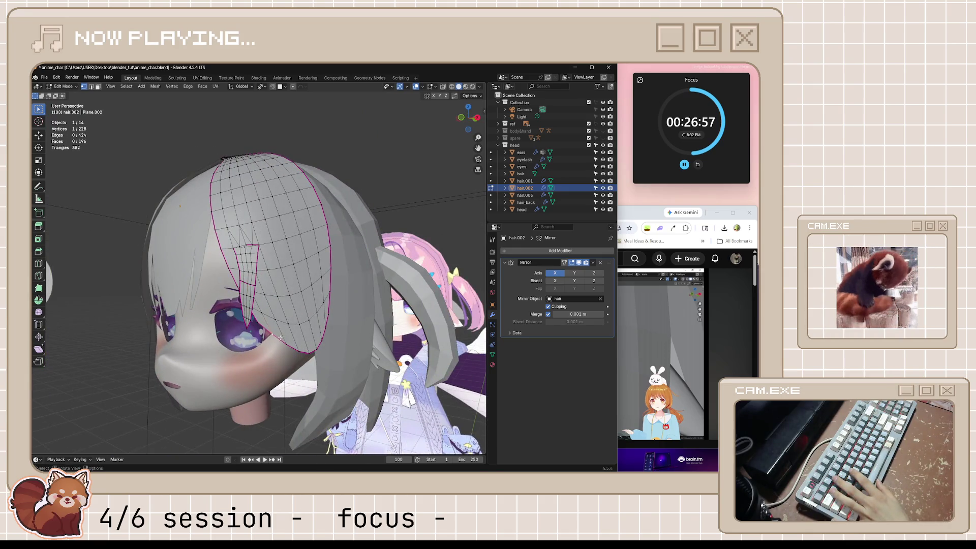
alt+click(294, 353)
key(g)
key(g)
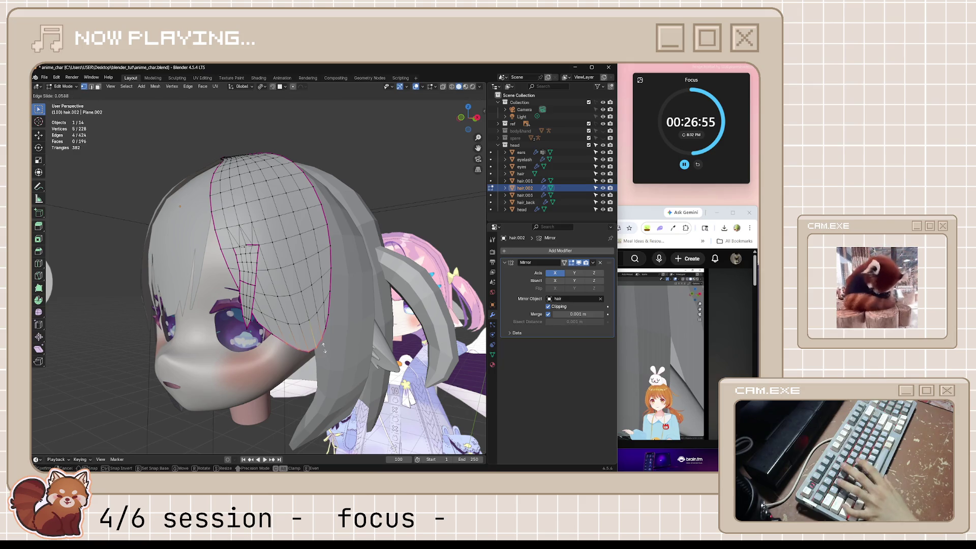
click(312, 344)
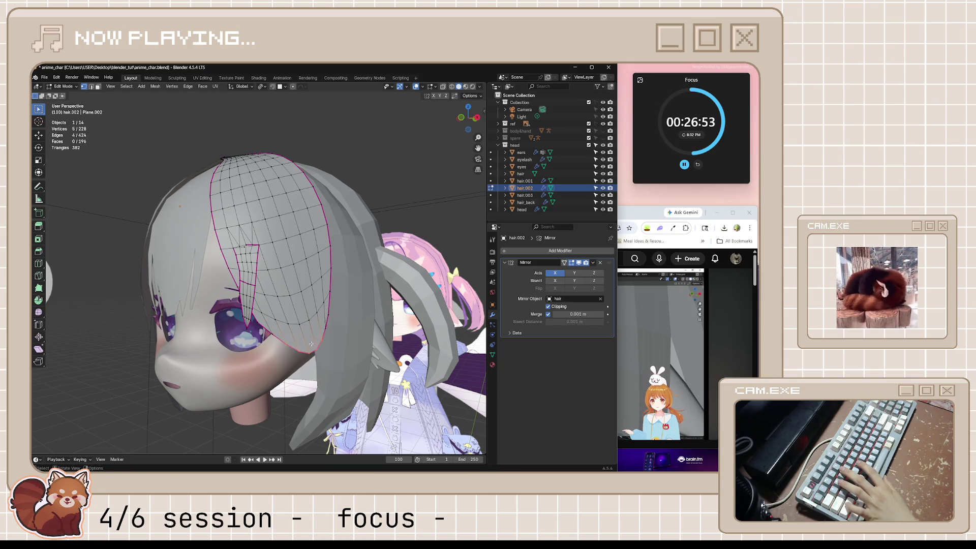
- Select the vertices just below the hair edge and turn on proportional editing
mouse_move(311, 345)
mouse_down()
mouse_move(292, 361)
mouse_move(322, 366)
mouse_up()
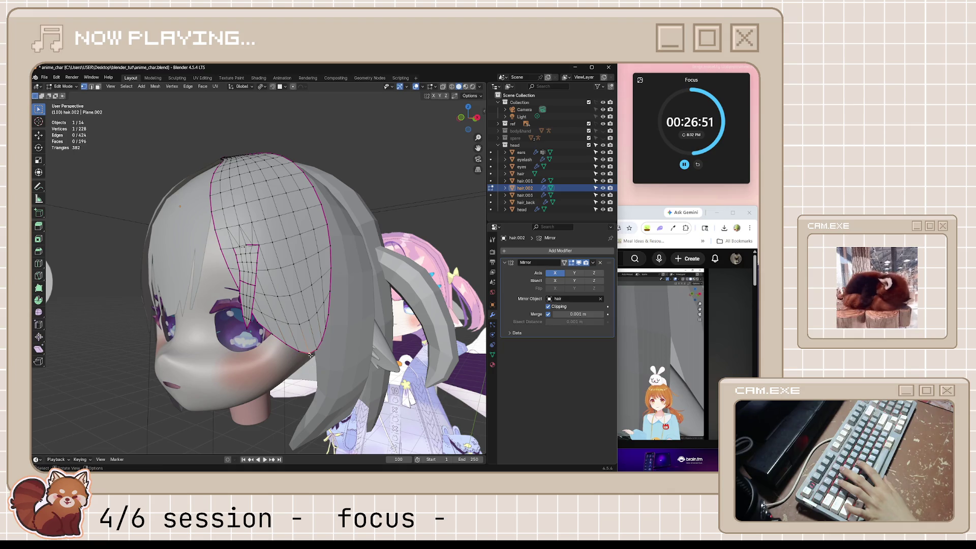
key(o)
key(g)
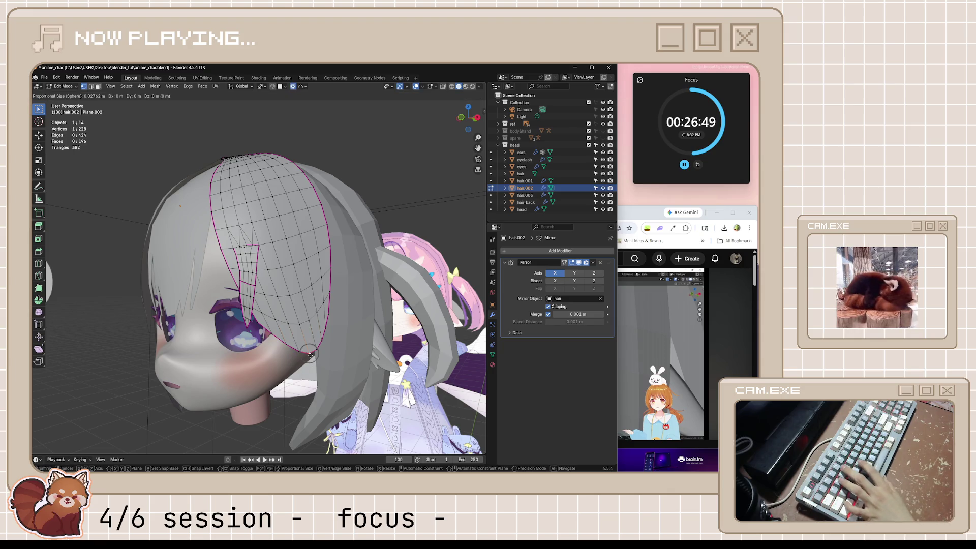
scroll(309, 354, down, 2)
key(g)
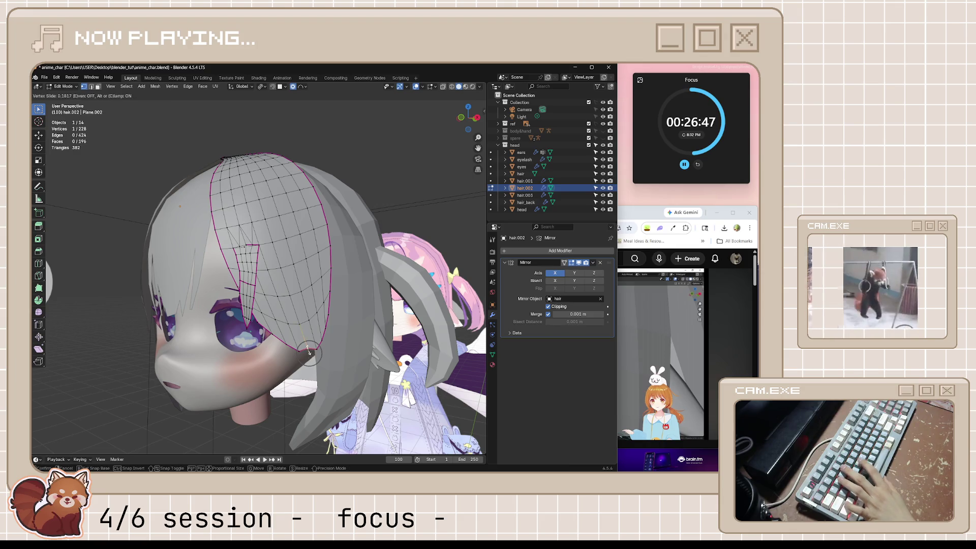
scroll(307, 351, down, 3)
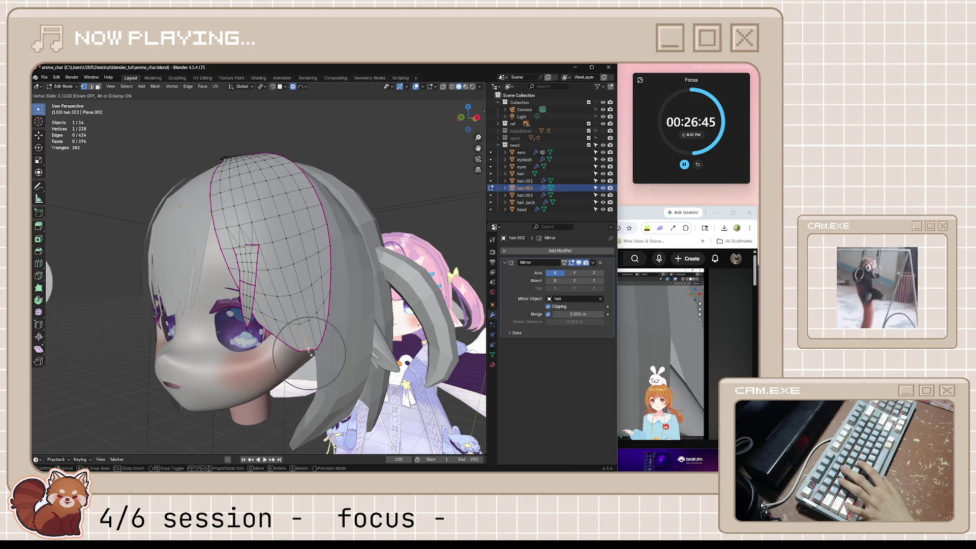
key(Escape)
- Move the vertex toward the cheek twice with proportional falloff, widening it the second time
key(g)
scroll(308, 354, down, 15)
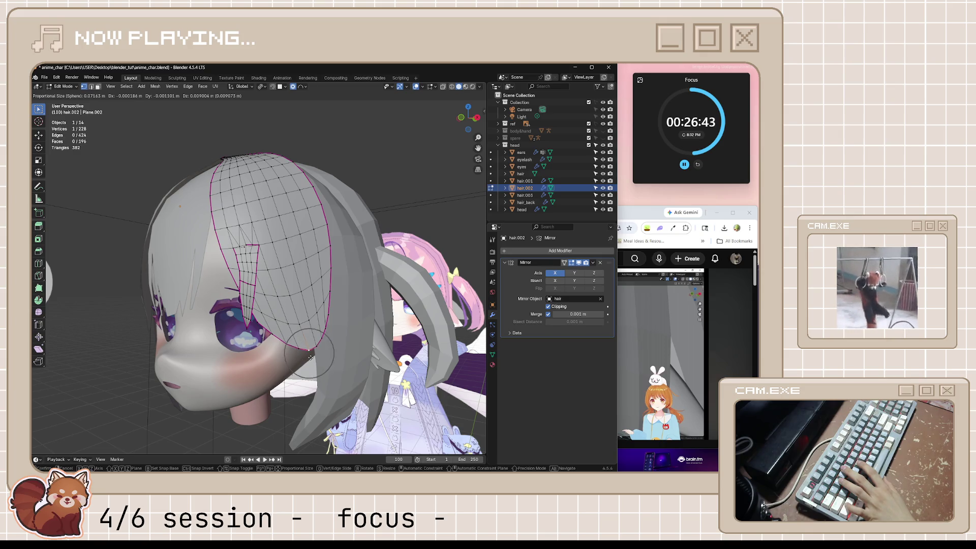
click(311, 354)
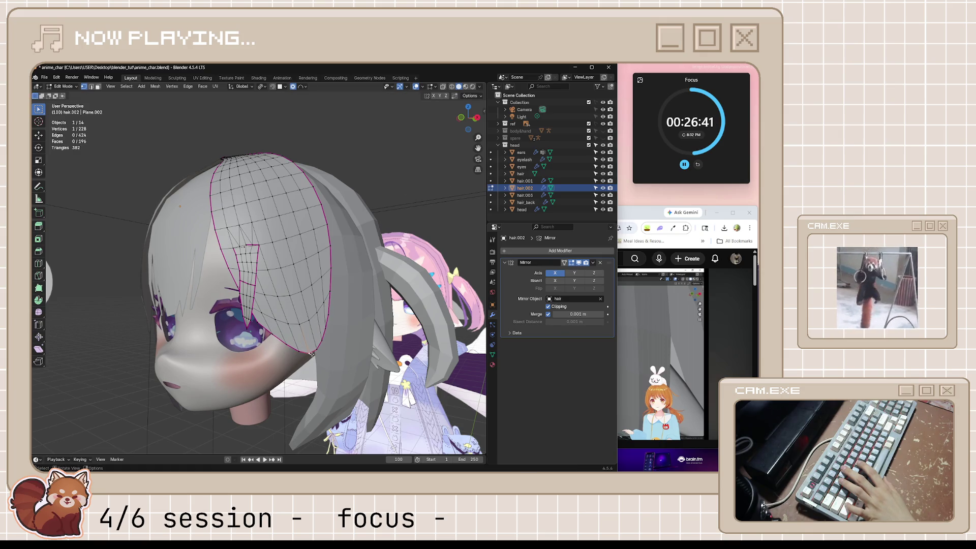
key(g)
scroll(312, 356, up, 2)
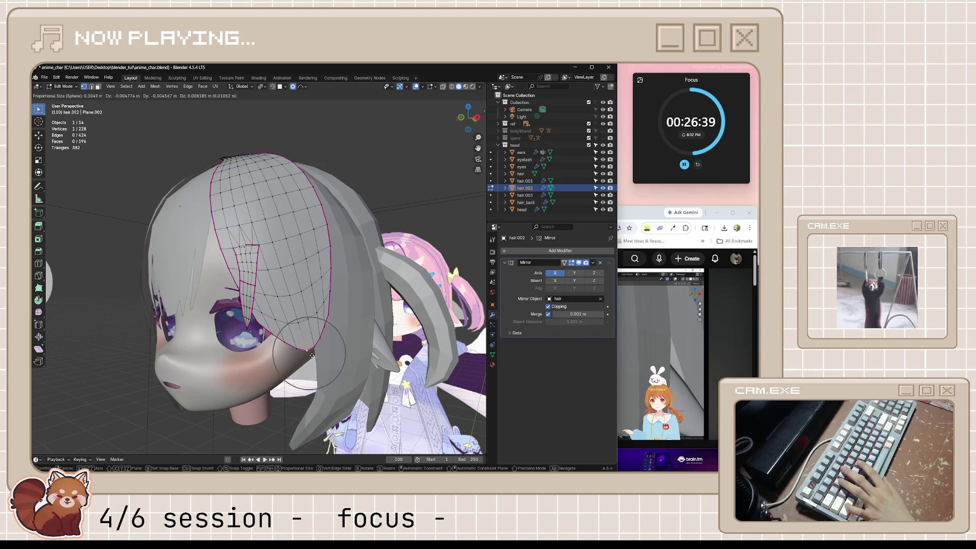
click(311, 354)
scroll(311, 354, up, 2)
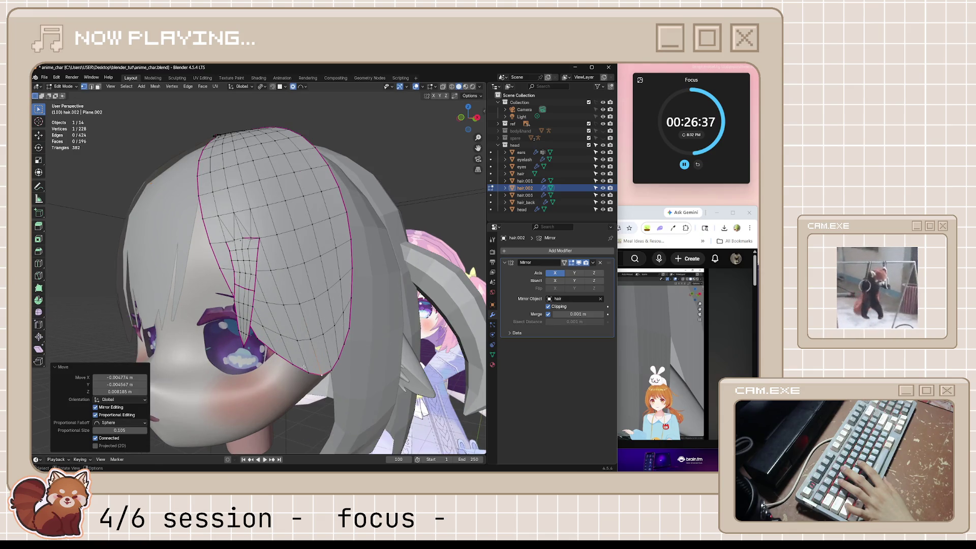
- Slide the lower rim edges along the strand, then slide a longer rim selection
ctrl+click(320, 373)
key(g)
key(g)
click(326, 367)
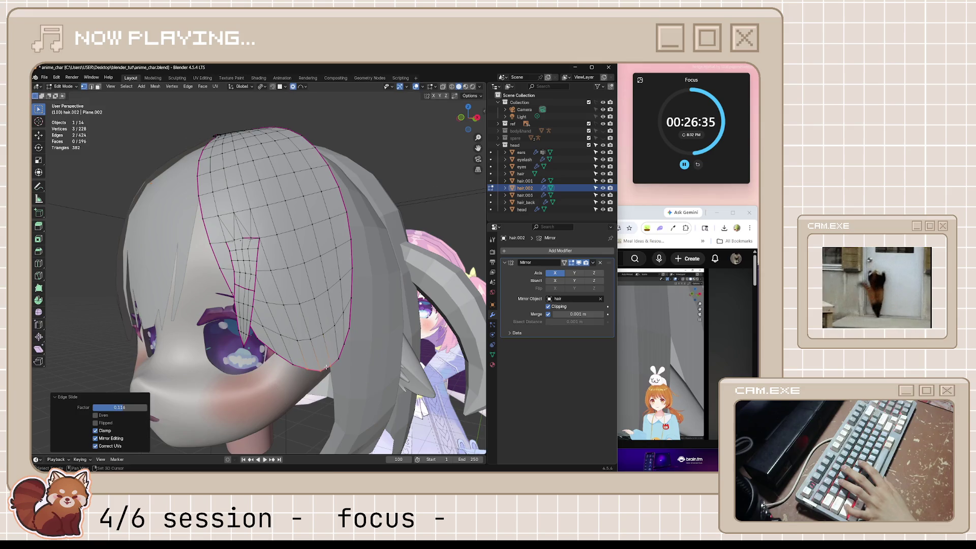
ctrl+click(339, 352)
key(g)
key(g)
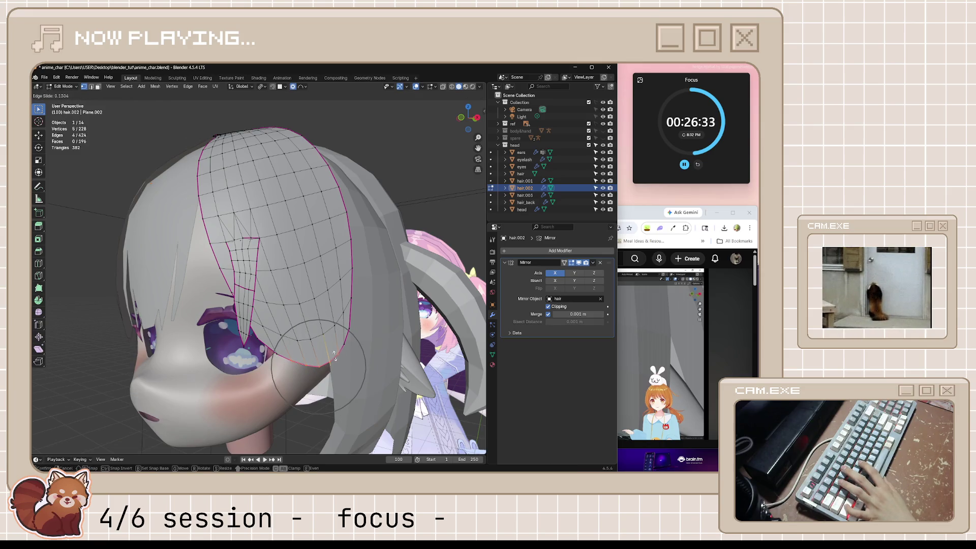
click(332, 350)
- Orbit to a frontal view of the face and return hair.002 to Object Mode
middle_drag(332, 350, 357, 364)
scroll(357, 364, up, 2)
key(Tab)
scroll(368, 398, up, 2)
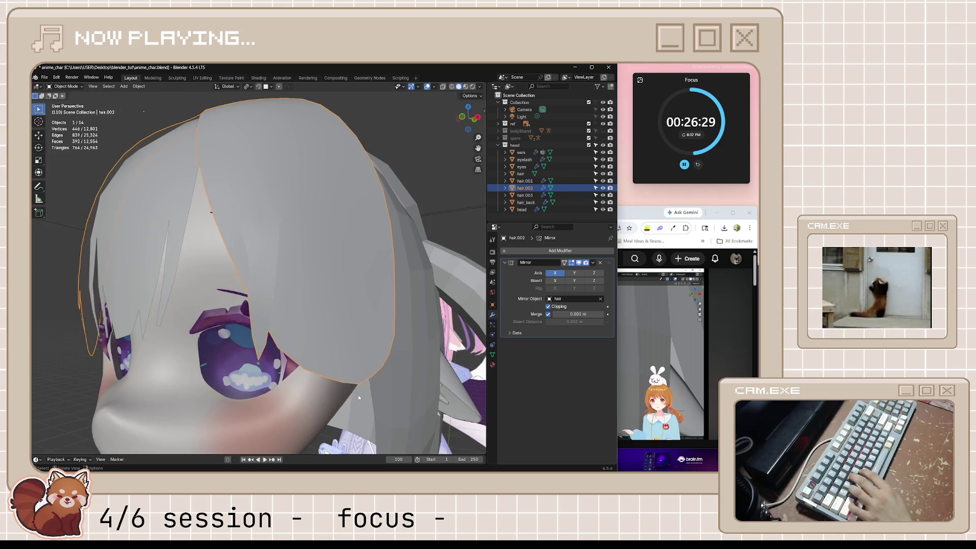
key(ctrl+s)
click(655, 218)
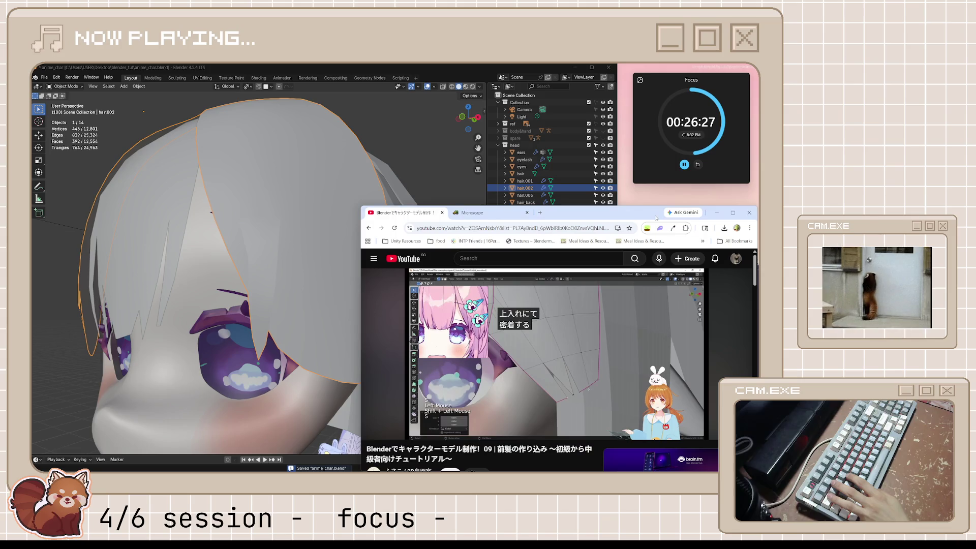
scroll(257, 401, down, 3)
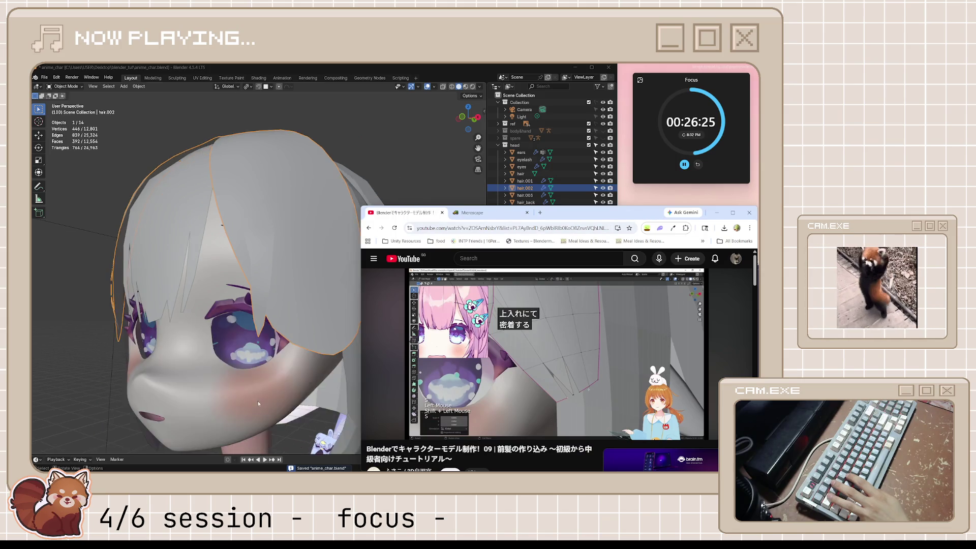
mouse_move(258, 401)
middle_down()
mouse_move(331, 371)
mouse_move(520, 243)
middle_up()
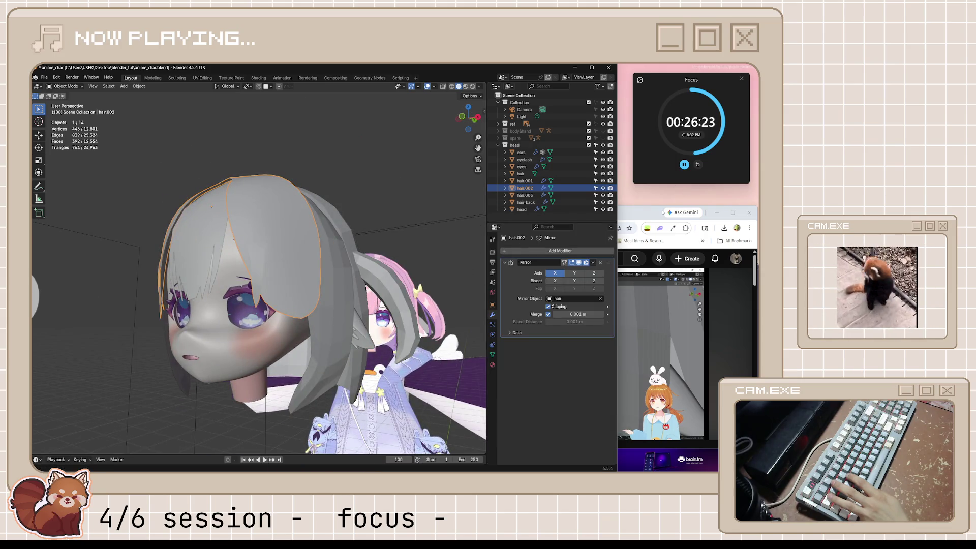
mouse_move(331, 335)
middle_down()
mouse_move(420, 319)
mouse_move(299, 349)
middle_up()
key(Tab)
scroll(315, 352, up, 3)
- Select a vertex near the strand's tip and open the Proportional Editing falloff options
scroll(282, 352, up, 4)
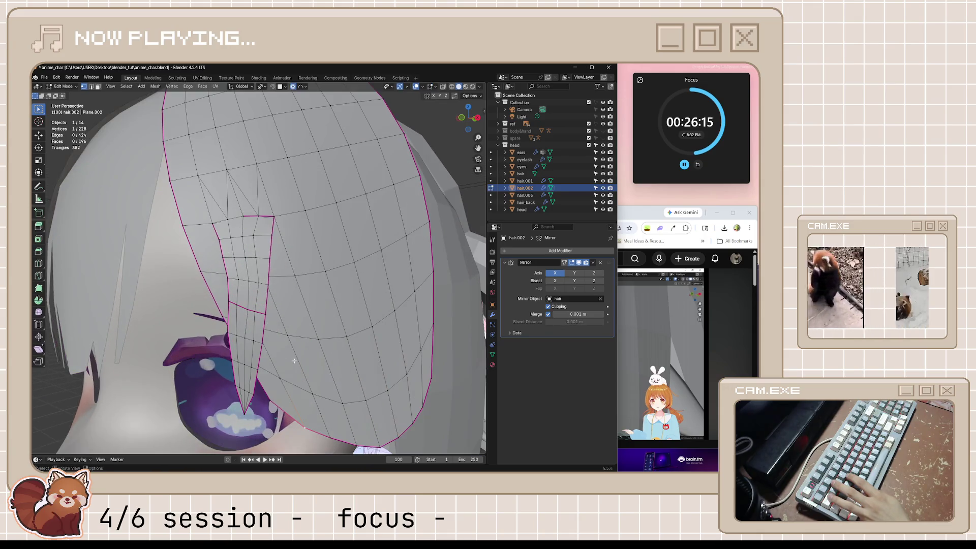
click(328, 346)
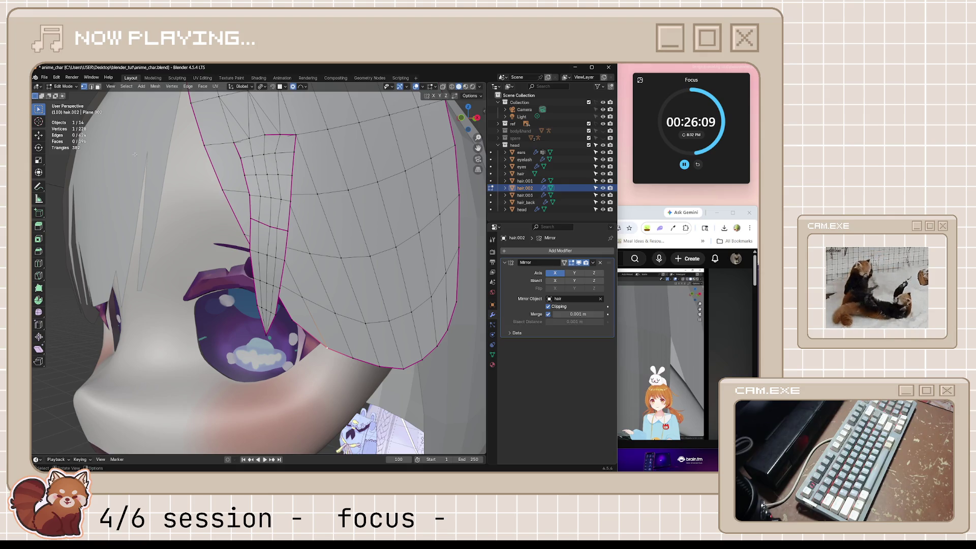
click(303, 87)
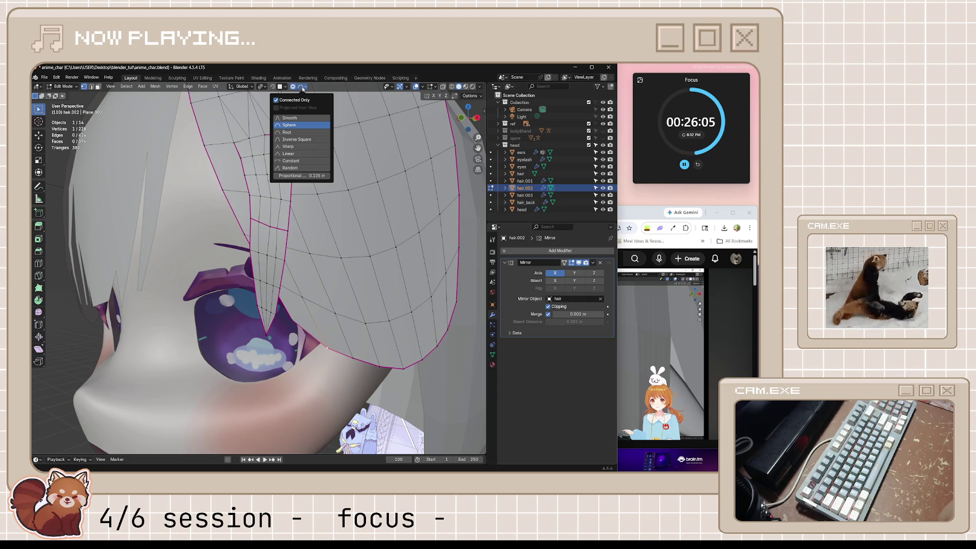
click(305, 87)
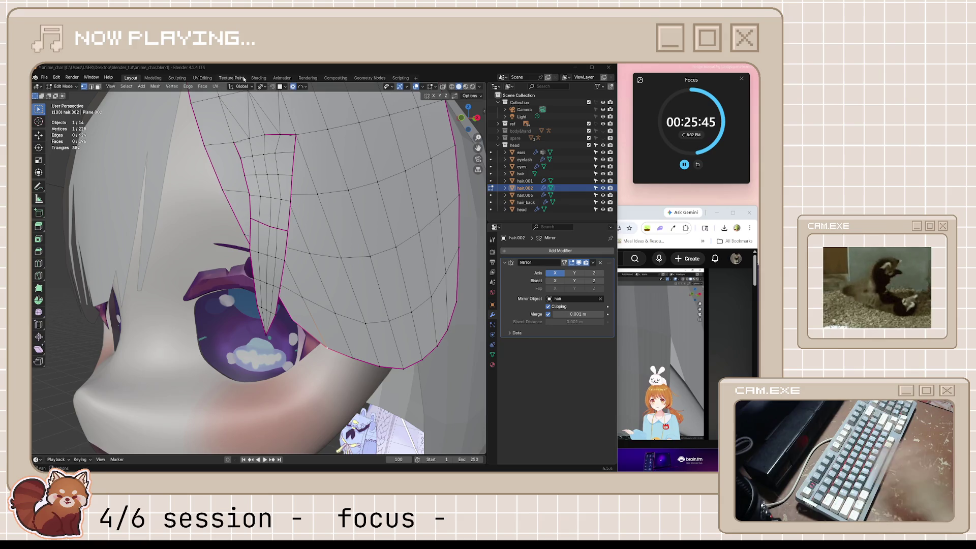
click(305, 87)
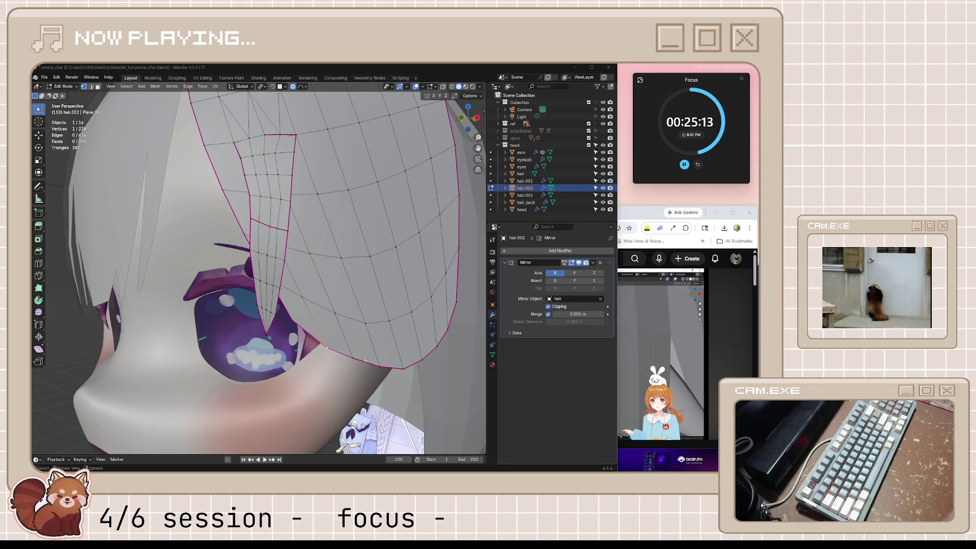
middle_drag(366, 360, 337, 350)
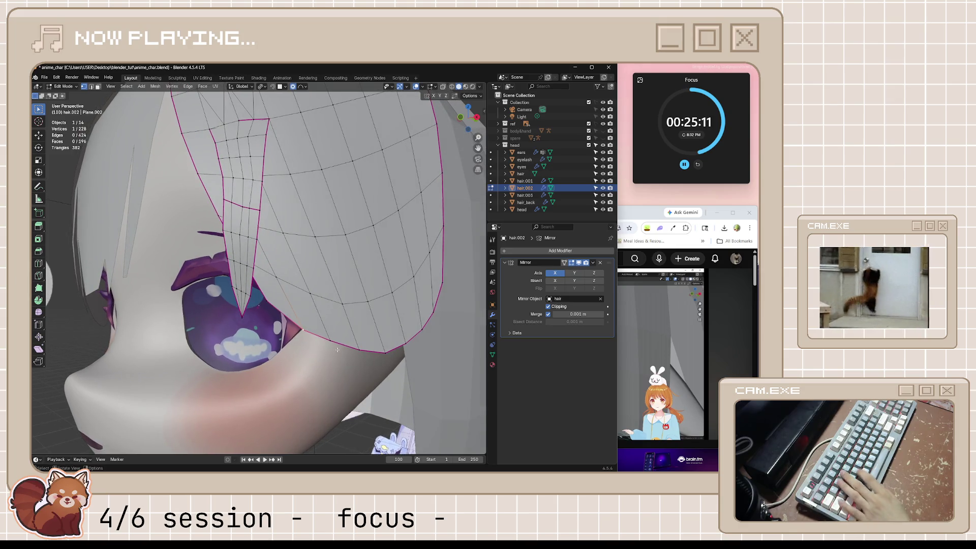
- Extrude a vertex from the lock's lower edge and slide it toward the eye, then undo
key(e)
right_click(332, 337)
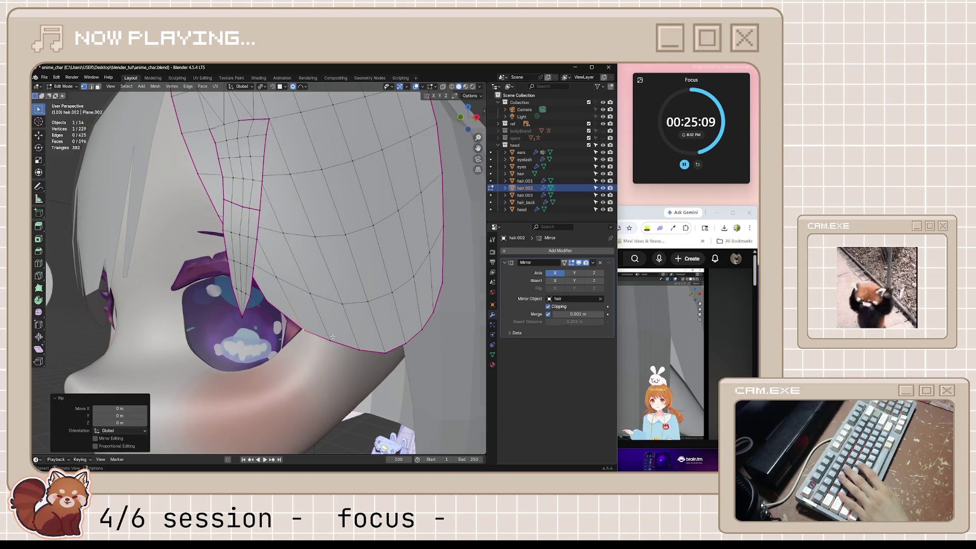
key(shift+v)
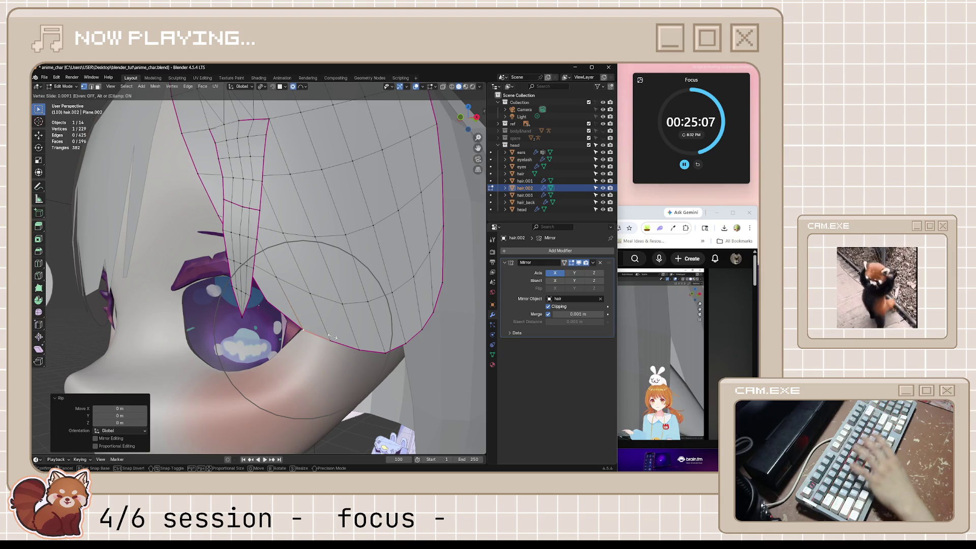
click(303, 332)
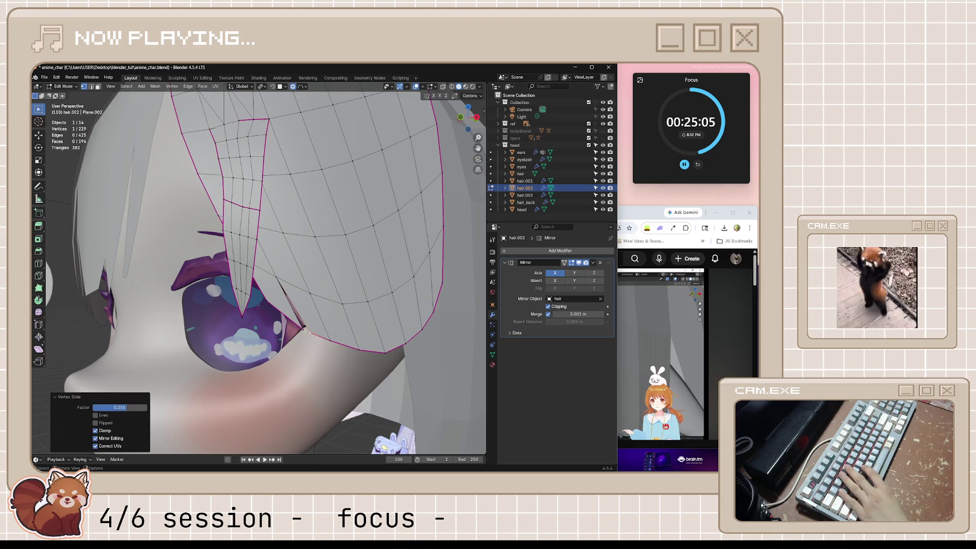
key(ctrl+z)
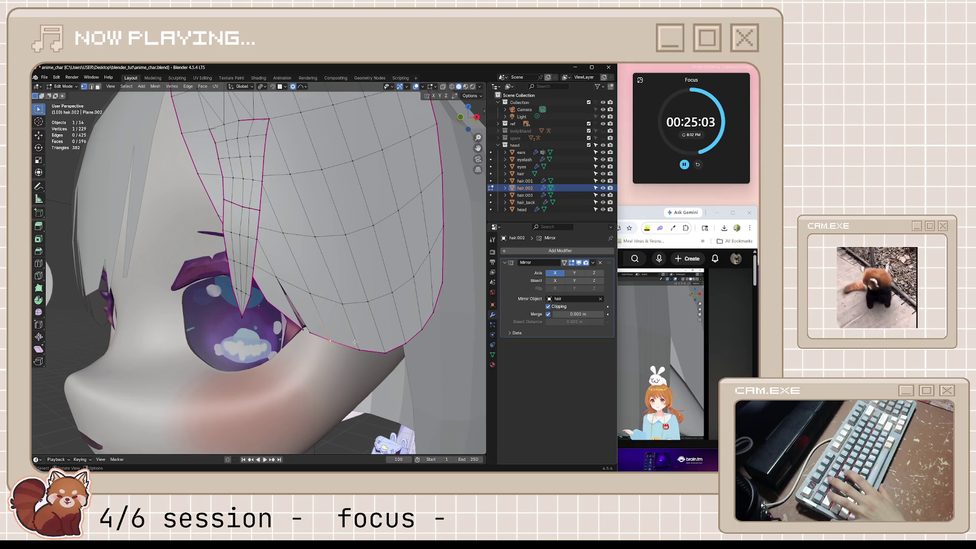
- Rip a vertex off the lock's edge and slide it to sharpen the tip, then leave Edit Mode
key(alt+d)
right_click(356, 342)
key(shift+v)
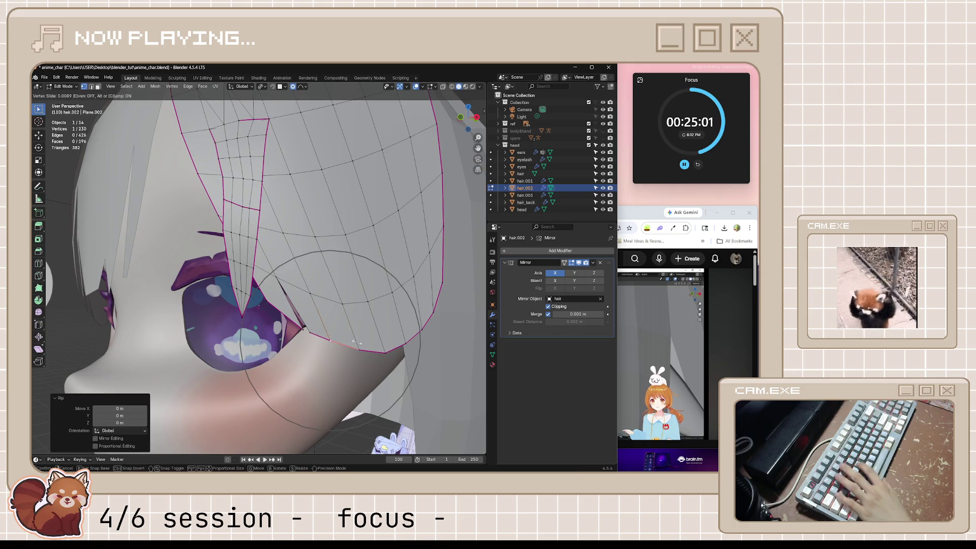
click(357, 345)
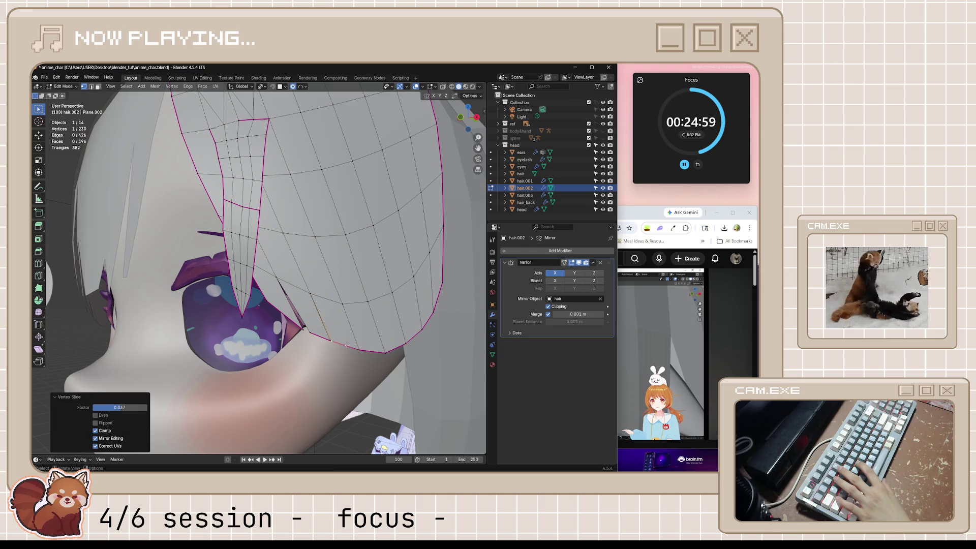
key(ctrl+z)
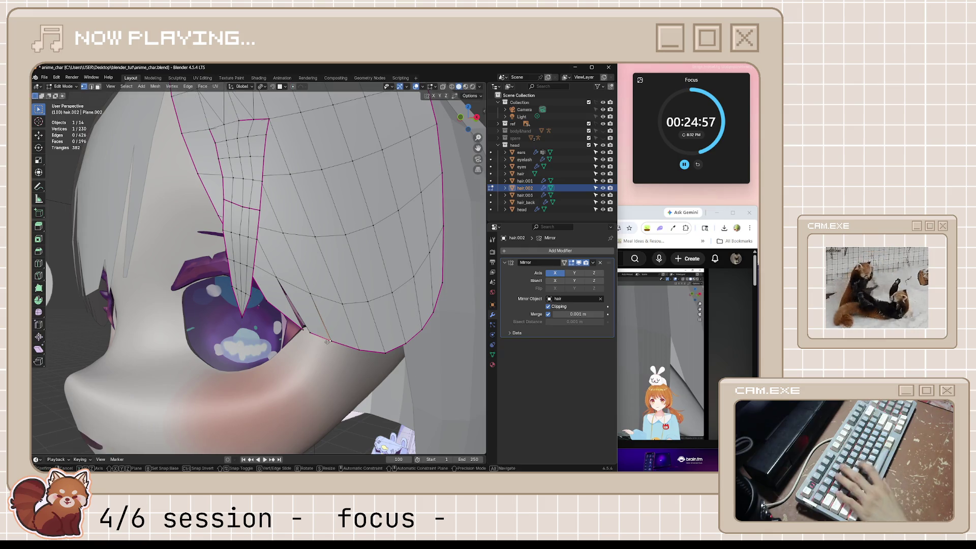
key(shift+v)
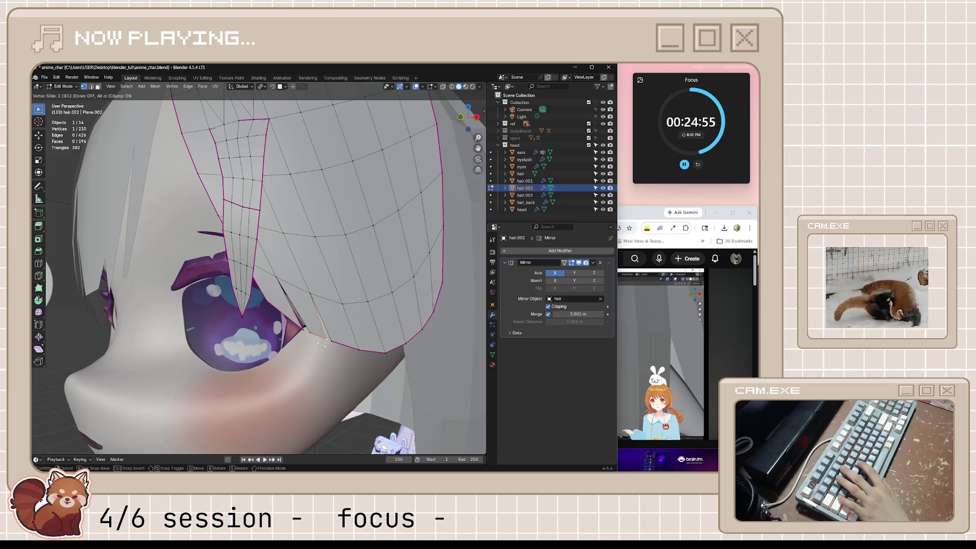
click(322, 345)
key(Tab)
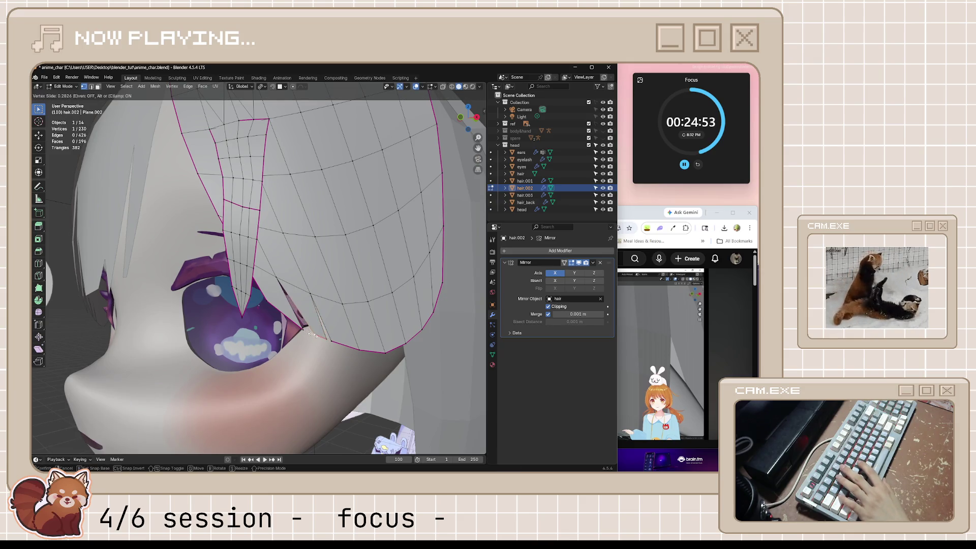
middle_drag(309, 332, 396, 384)
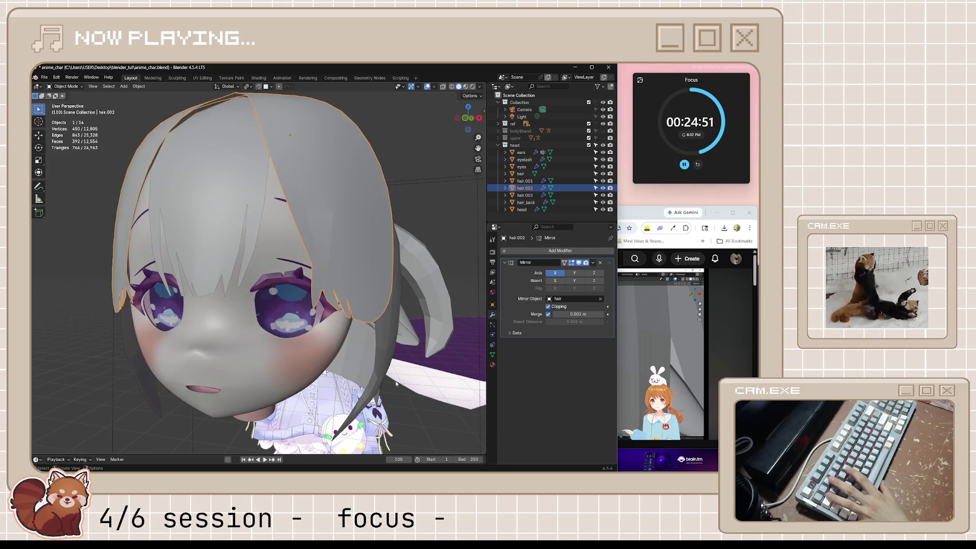
- Enter Edit Mode on the side hair lock and slide a tip vertex along its edge
scroll(393, 340, down, 6)
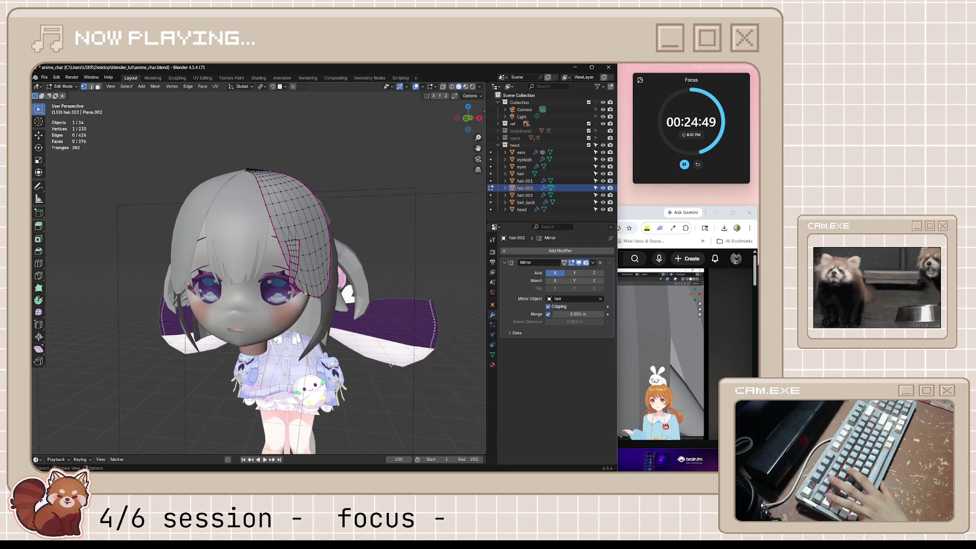
mouse_move(342, 328)
middle_down()
mouse_move(407, 295)
mouse_move(358, 303)
mouse_move(348, 347)
mouse_move(321, 334)
middle_up()
click(407, 295)
key(Tab)
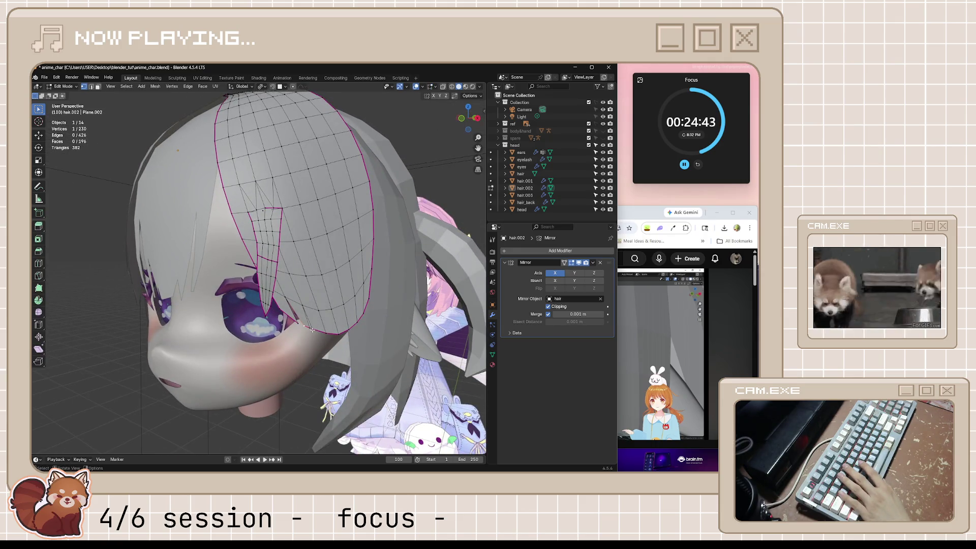
key(shift+v)
click(333, 335)
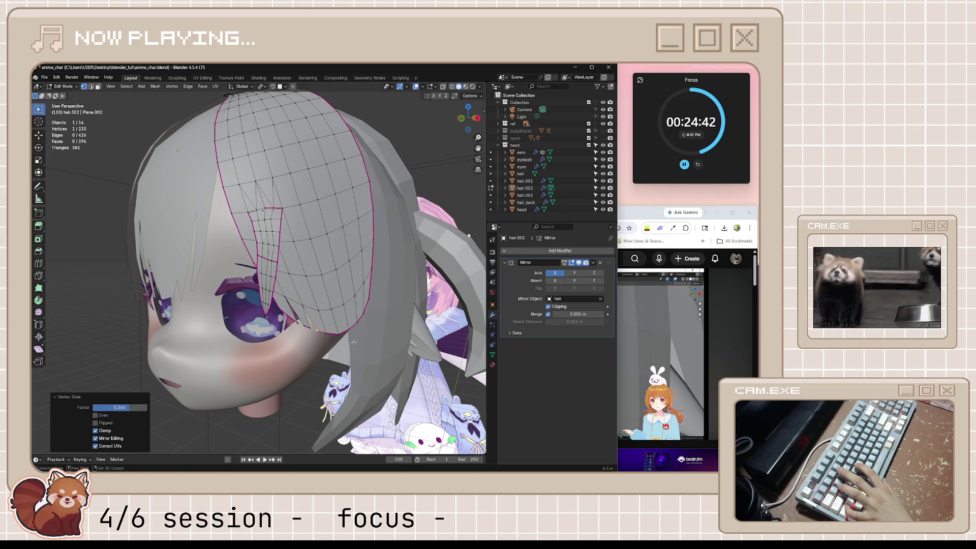
- Merge the two tip vertices at center, then undo the merge
shift+click(307, 331)
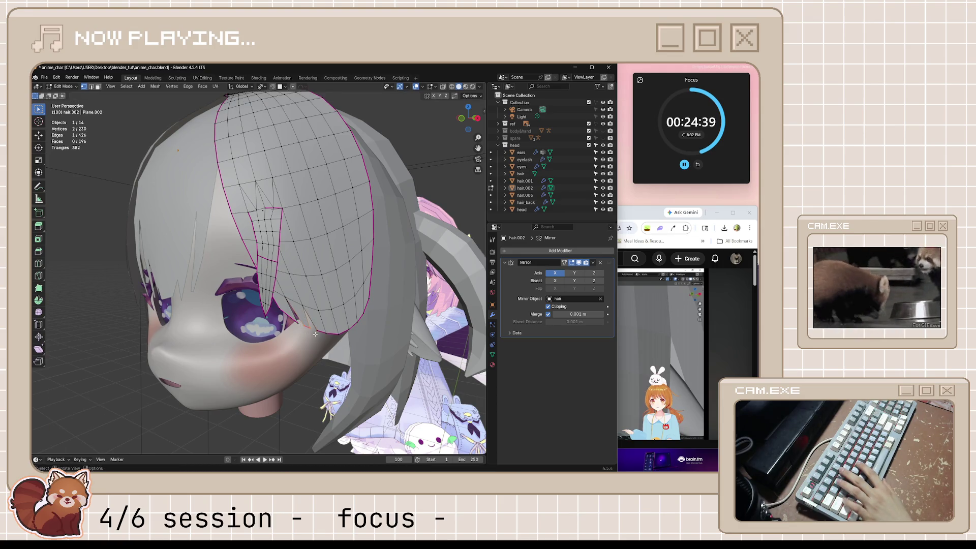
right_click(302, 324)
key(m)
click(344, 364)
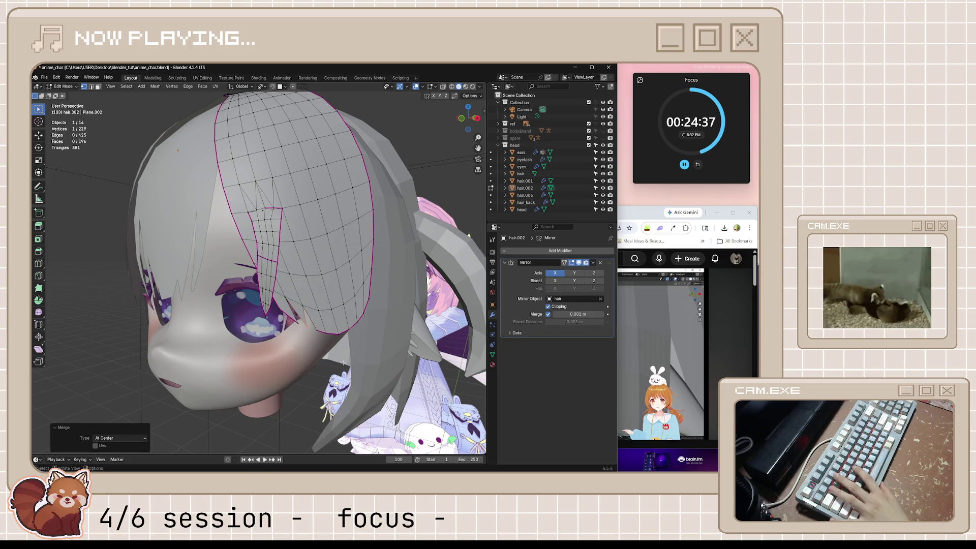
scroll(326, 340, up, 4)
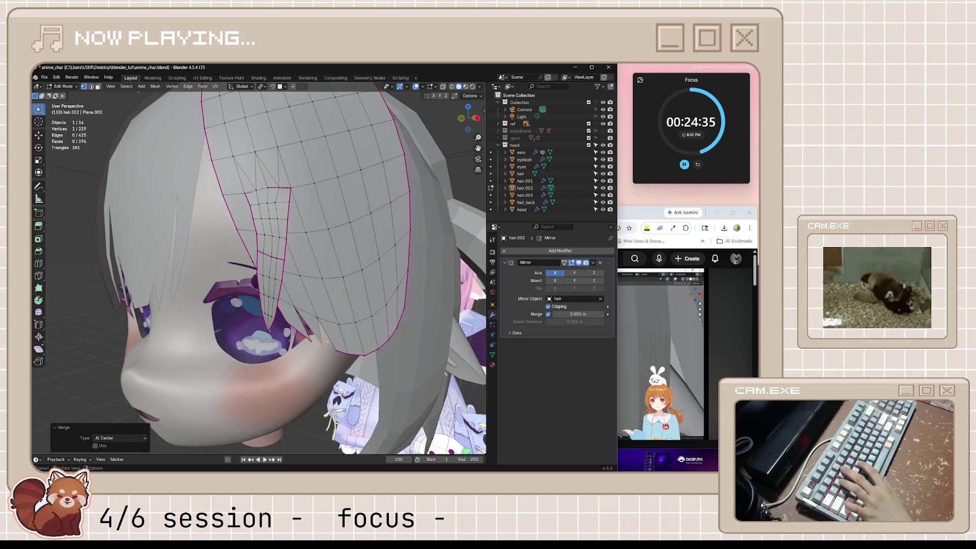
key(ctrl+z)
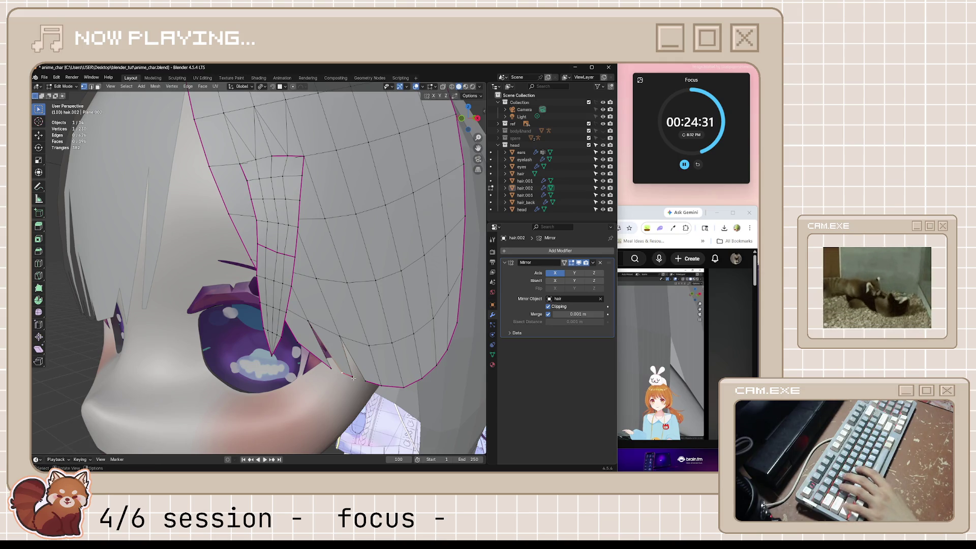
- Merge the two tip vertices At Last and nudge the merged point into place
key(shift+v)
key(Escape)
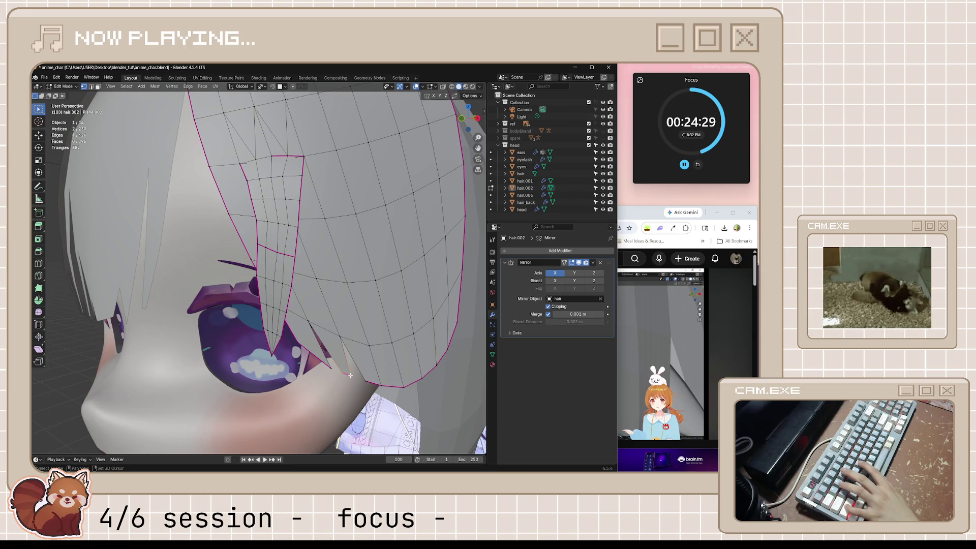
shift+click(347, 376)
key(n)
key(m)
key(Down)
key(Down)
key(Down)
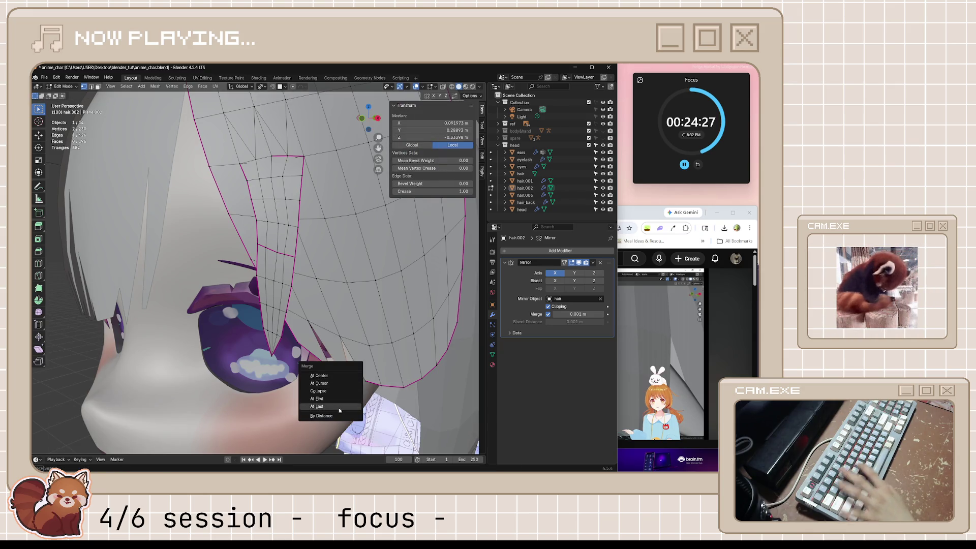
key(Return)
key(g)
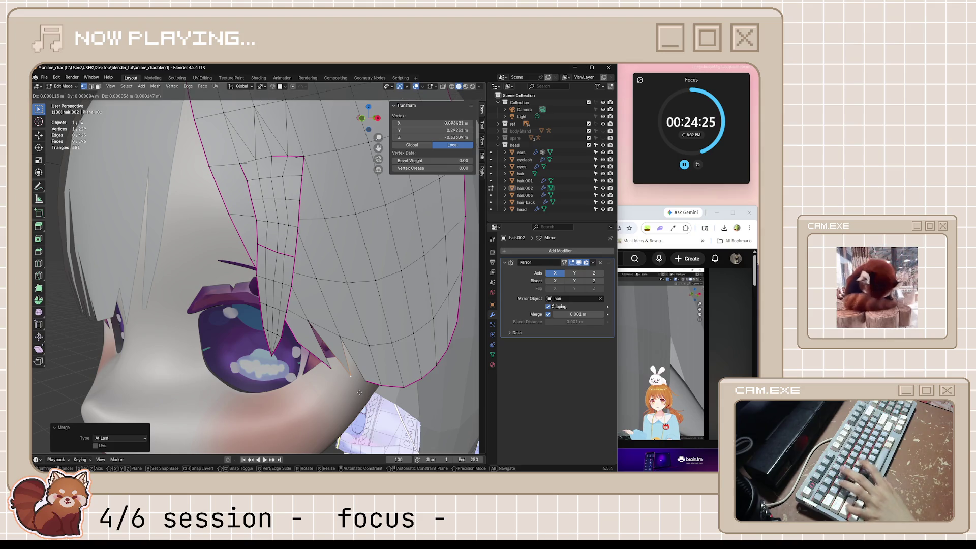
key(Return)
key(Tab)
- Slide another tip vertex along its edge, checking the result from a frontal view
scroll(356, 356, down, 5)
mouse_move(355, 356)
middle_down()
mouse_move(381, 402)
mouse_move(361, 390)
middle_up()
key(Tab)
scroll(358, 389, up, 5)
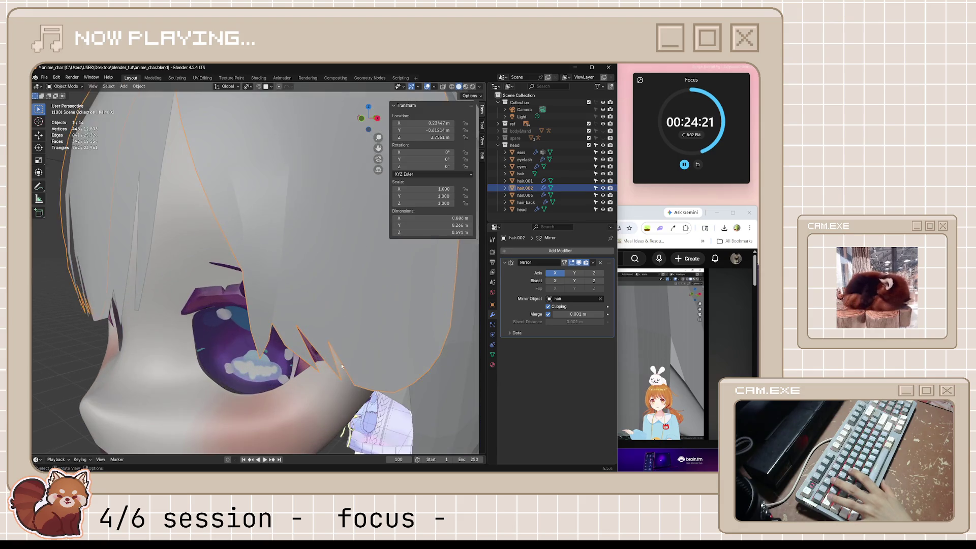
key(shift+v)
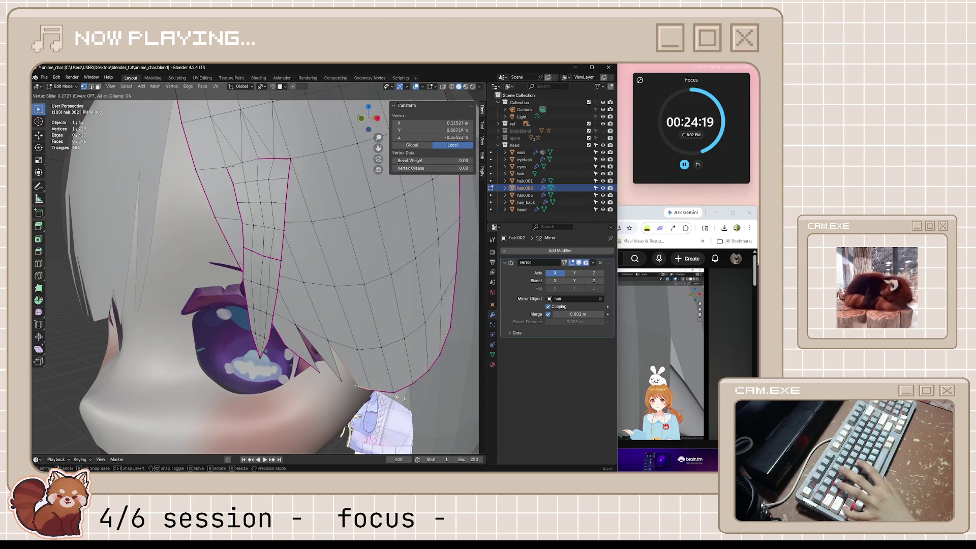
click(426, 402)
key(Tab)
scroll(410, 404, down, 5)
middle_drag(409, 404, 365, 346)
scroll(388, 350, up, 4)
key(Tab)
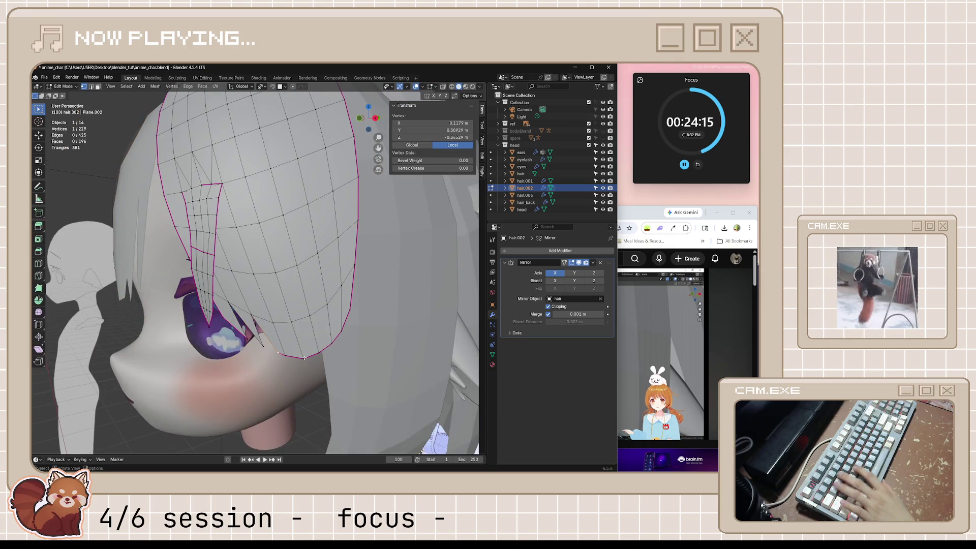
- Rip the next vertex off the lock's lower edge and slide it into a new point
click(304, 358)
key(v)
right_click(304, 358)
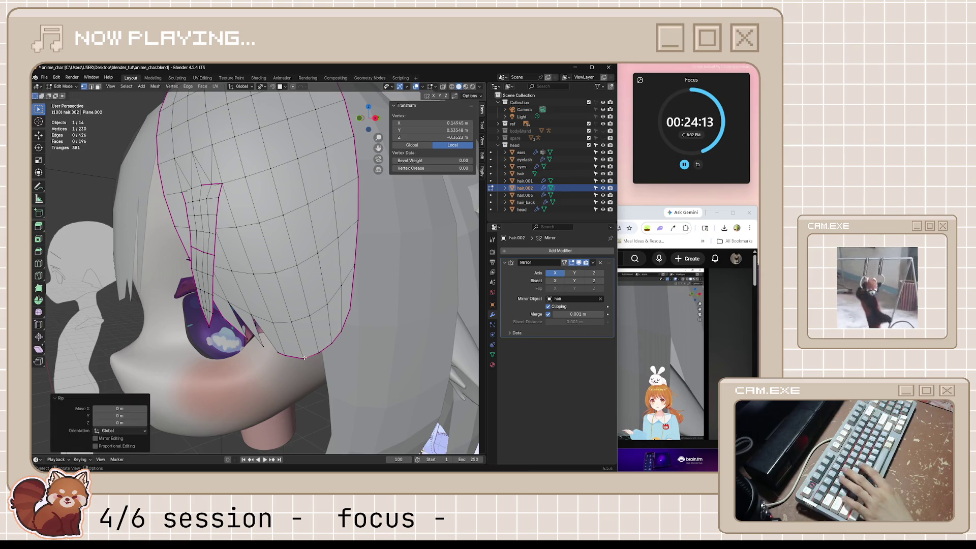
key(shift+v)
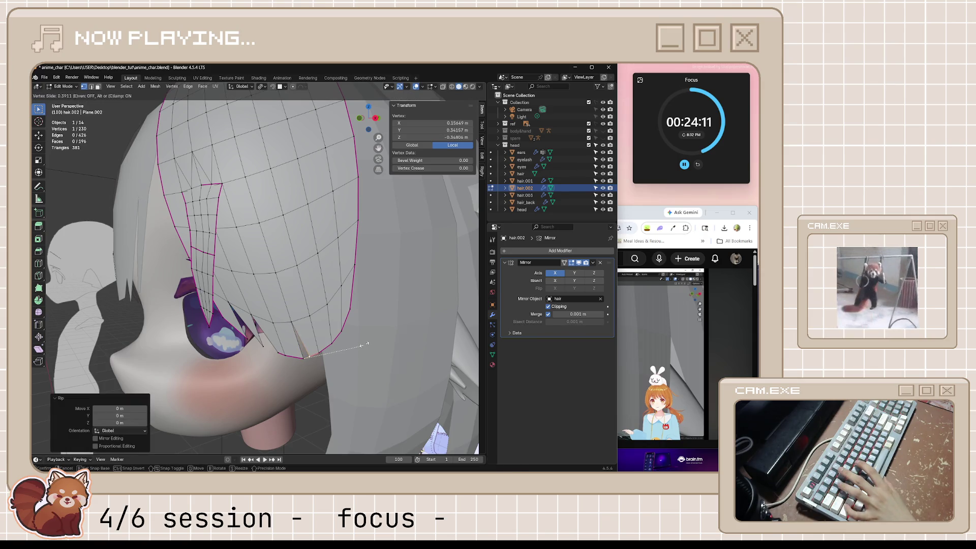
click(362, 346)
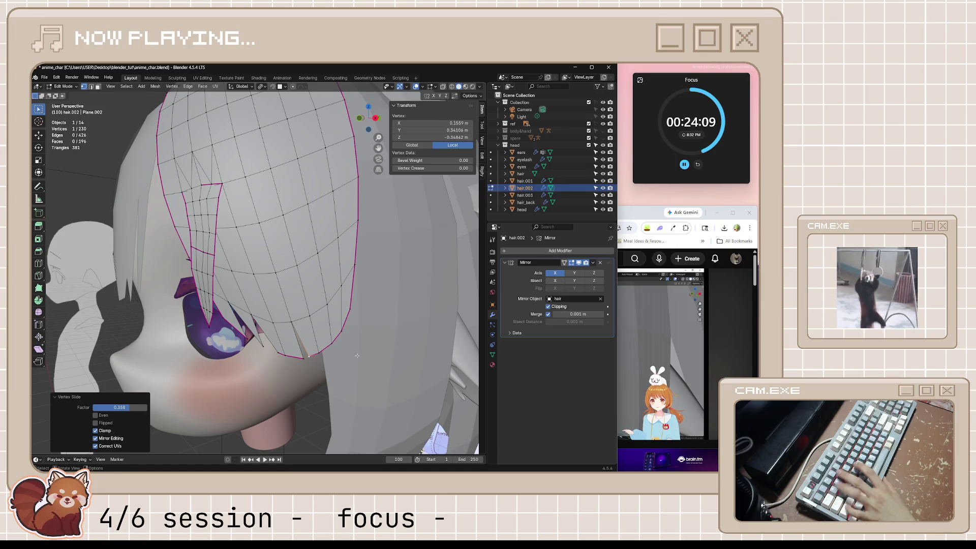
key(Tab)
mouse_move(361, 347)
middle_down()
mouse_move(357, 358)
mouse_move(368, 361)
mouse_move(353, 356)
middle_up()
key(Tab)
scroll(361, 371, up, 3)
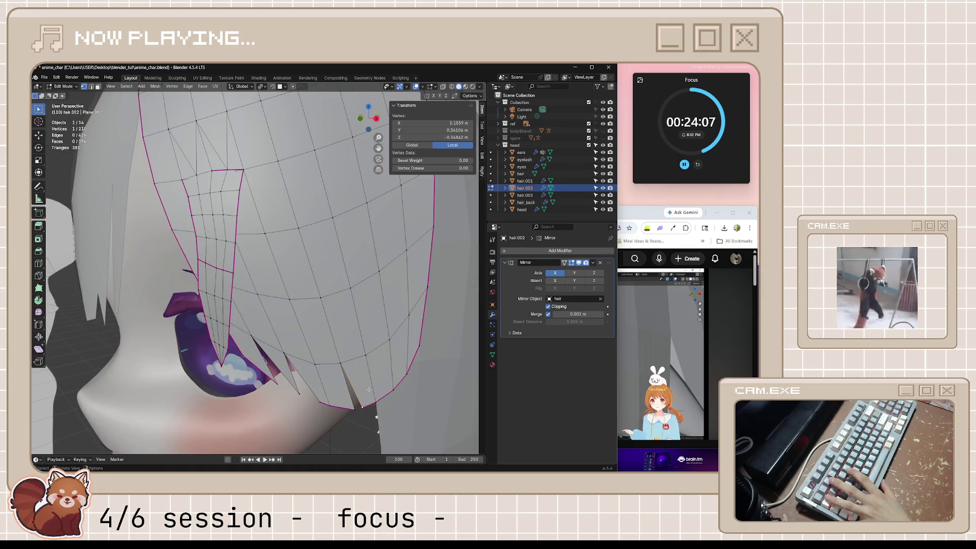
- Slide the edge vertices further, previewing the lock's shape in Object Mode
click(399, 397)
key(Tab)
scroll(383, 405, down, 3)
scroll(374, 392, up, 3)
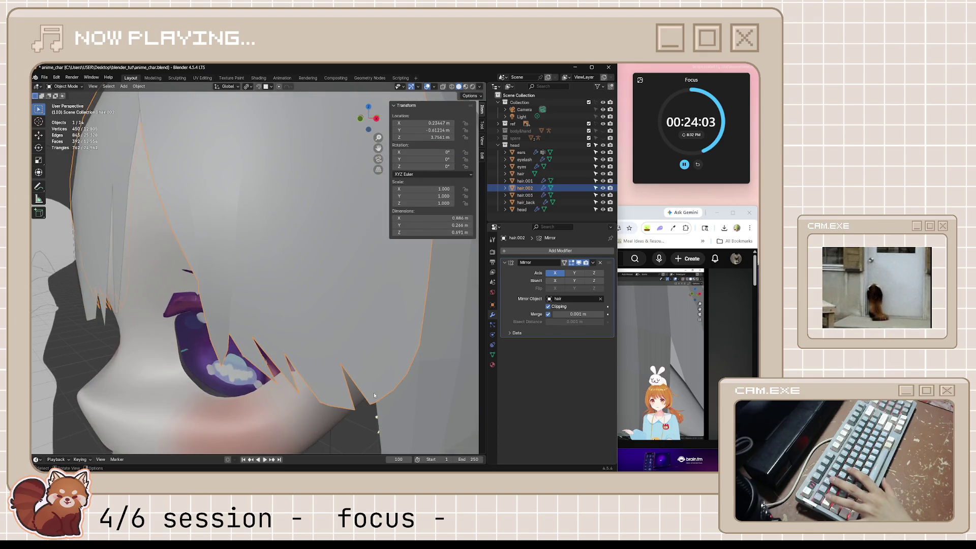
key(Tab)
key(shift+v)
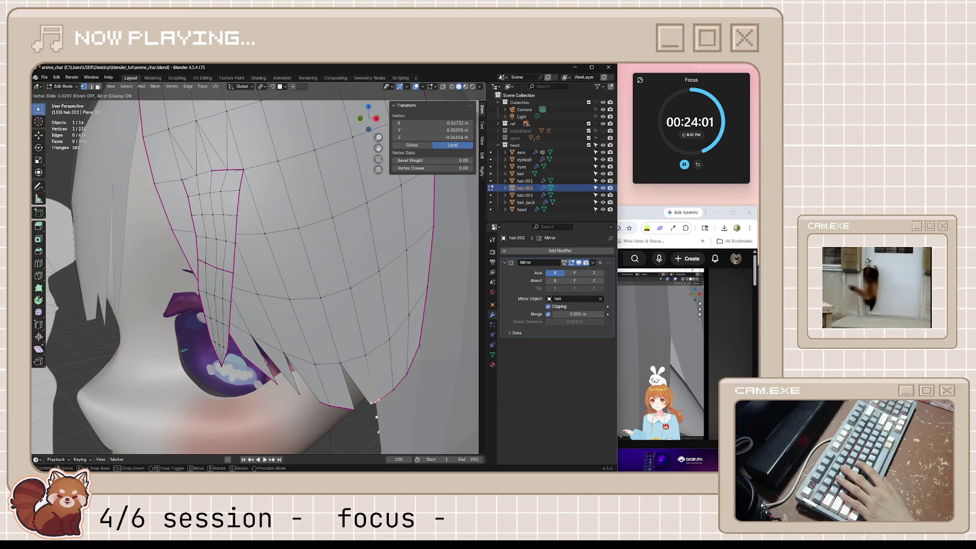
click(375, 402)
- Move one vertex, then move it together with a second vertex to shape the point
key(g)
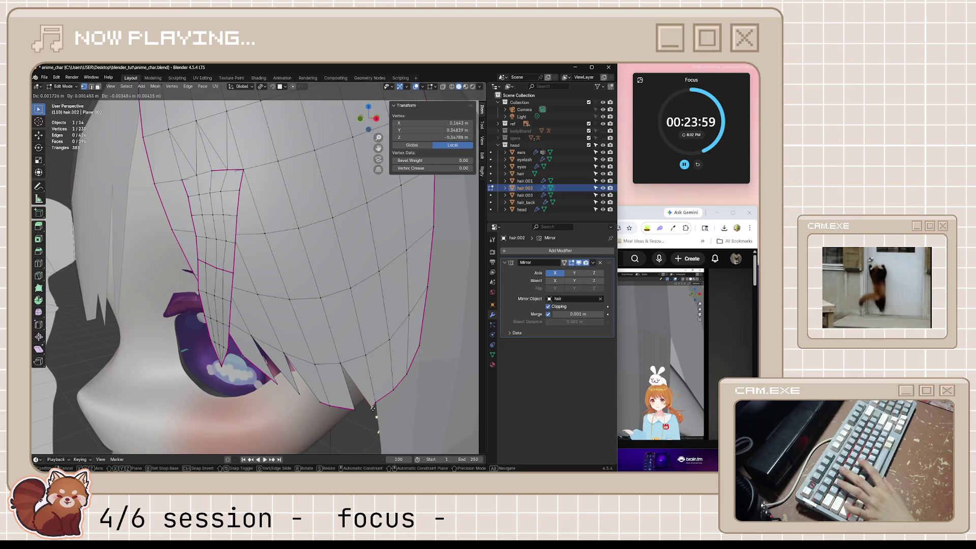
click(361, 405)
shift+click(375, 404)
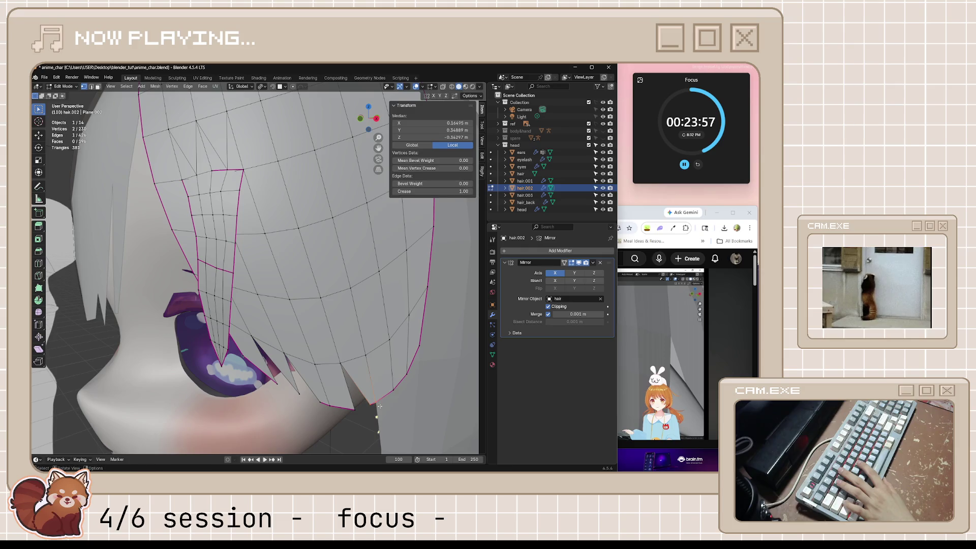
key(g)
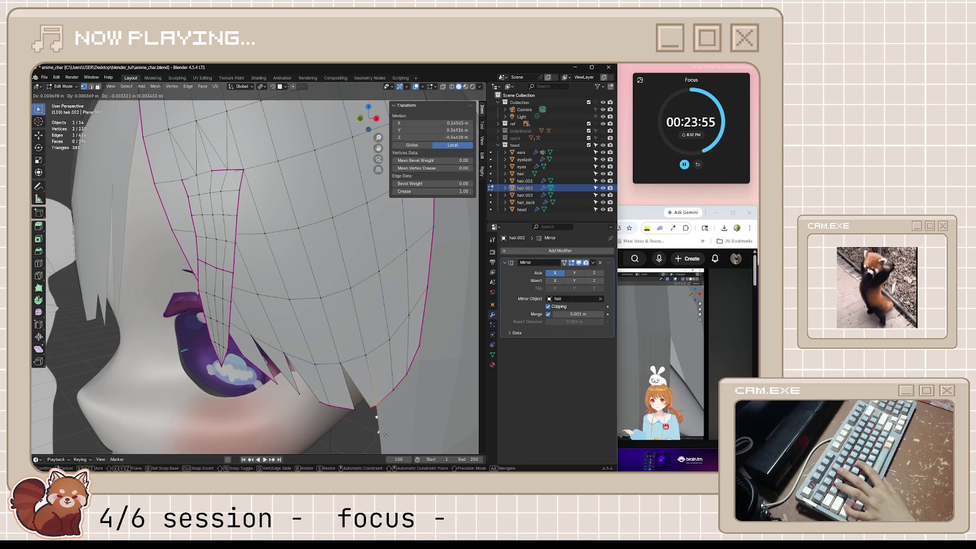
click(386, 434)
key(Tab)
scroll(386, 437, down, 2)
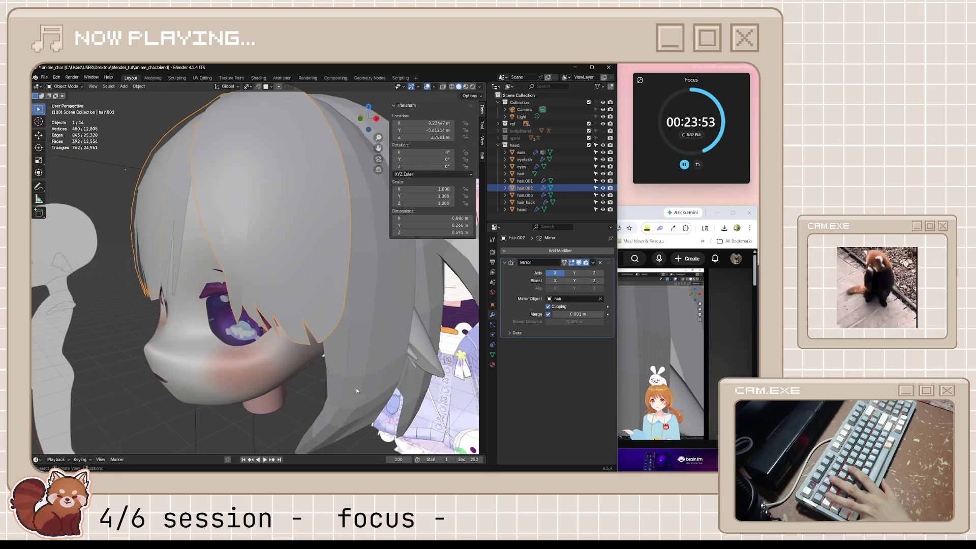
scroll(355, 382, down, 5)
- Inspect the hair from another angle and save anime_char.blend
key(Tab)
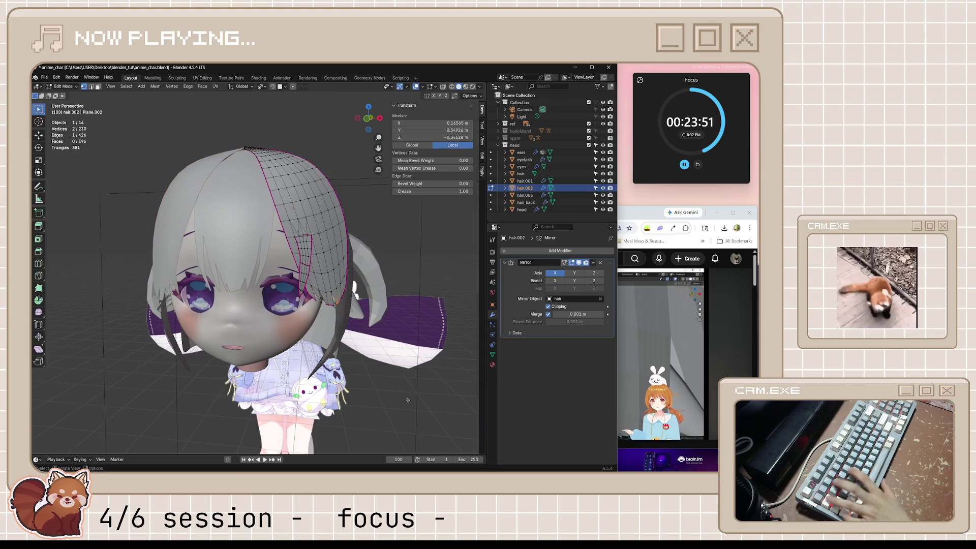
key(Tab)
middle_drag(358, 383, 378, 394)
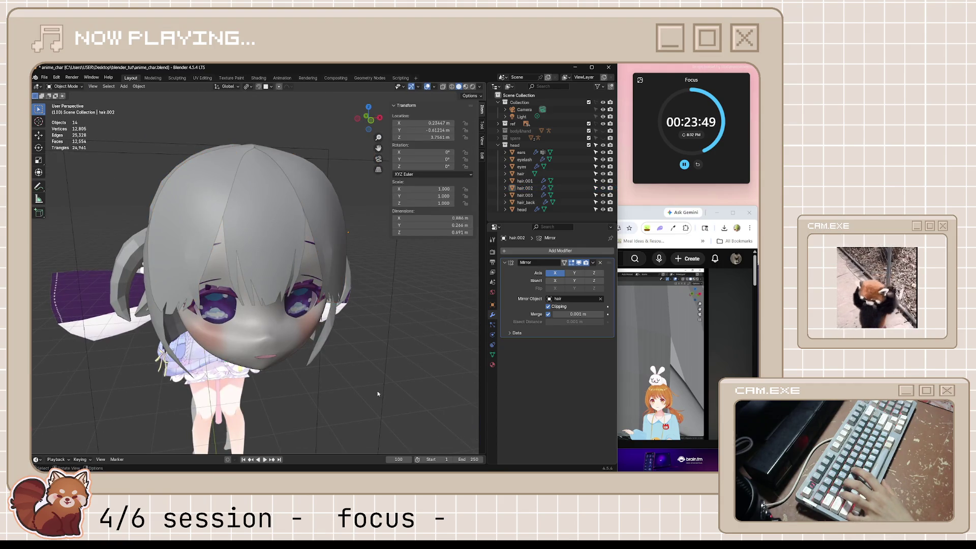
scroll(379, 393, up, 2)
key(ctrl+s)
click(661, 346)
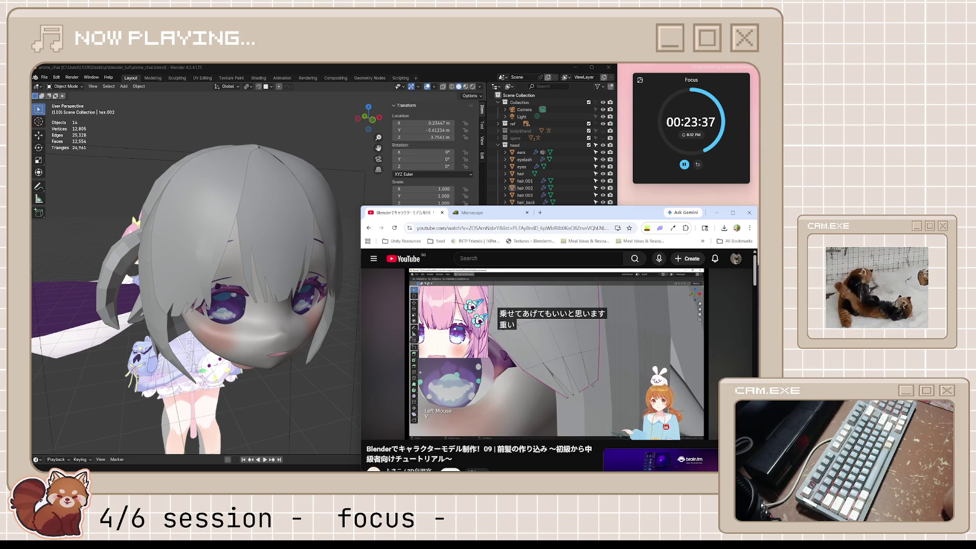
- Let the bangs tutorial play and pause it at 14:34
mouse_move(610, 359)
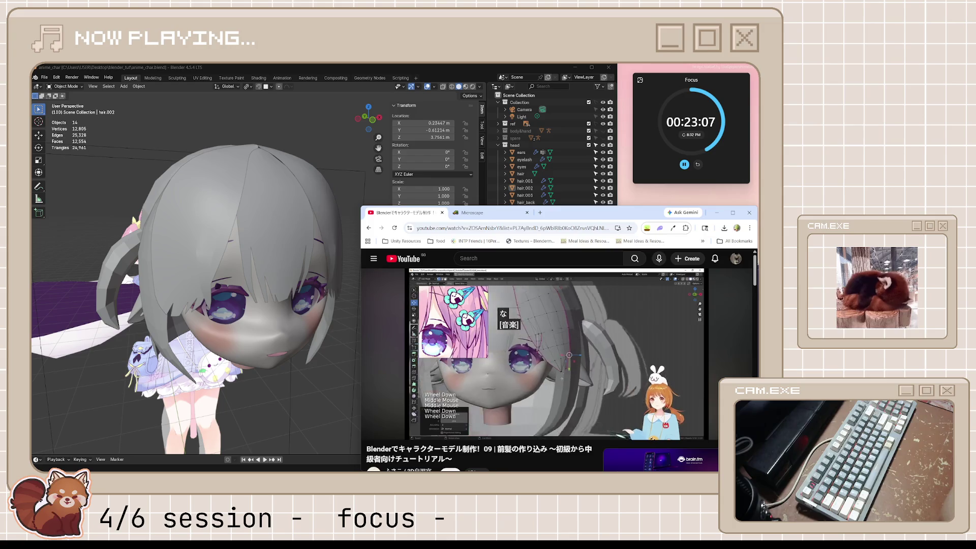
click(606, 327)
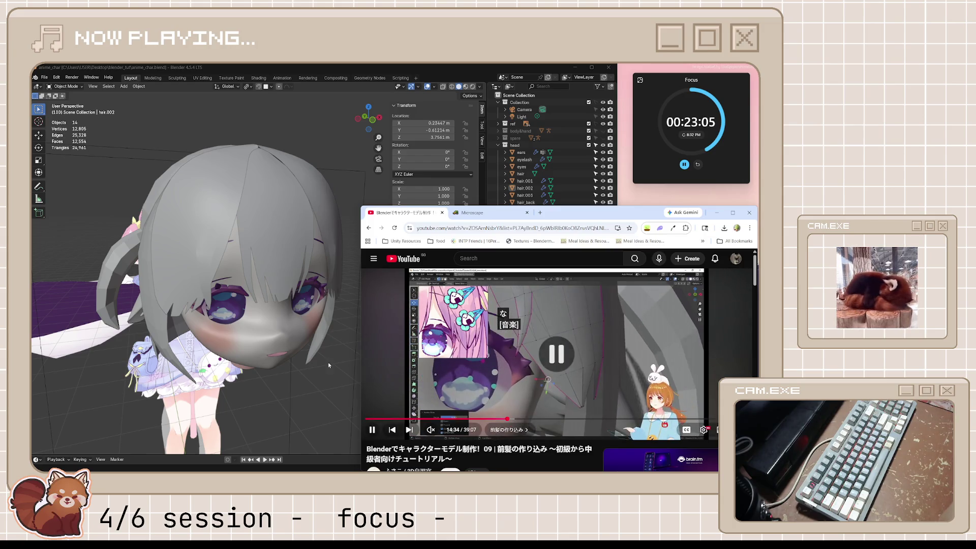
- Select hair.002 in Edit Mode and move a tip vertex near the eye into place
scroll(328, 362, up, 4)
middle_drag(305, 356, 235, 347)
mouse_move(437, 296)
middle_down()
mouse_move(319, 311)
mouse_move(334, 310)
middle_up()
click(318, 310)
key(Tab)
scroll(373, 331, up, 3)
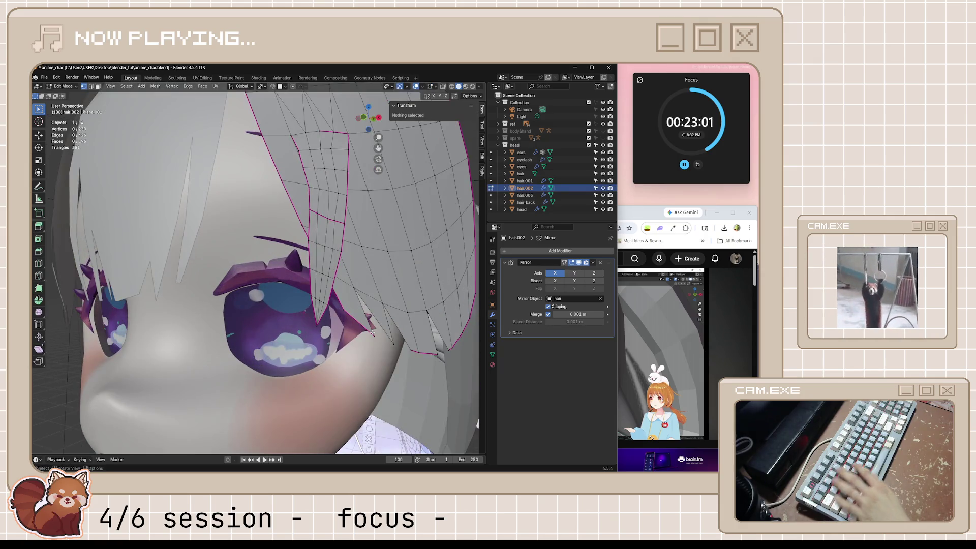
click(392, 342)
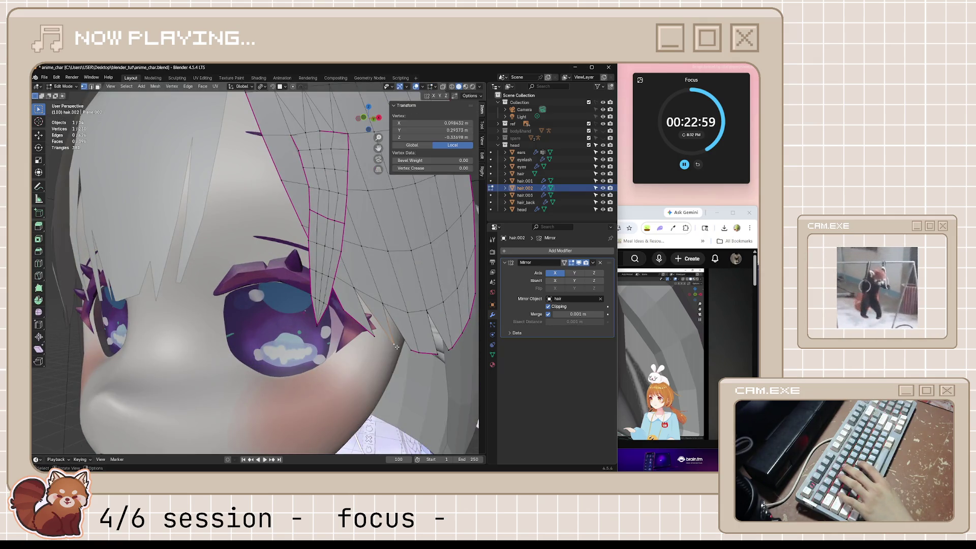
middle_drag(396, 347, 347, 344)
key(g)
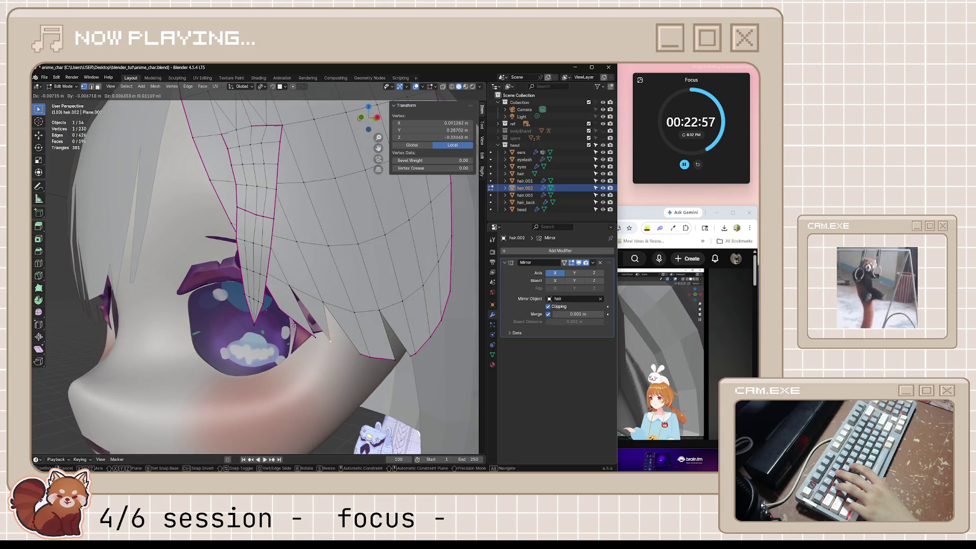
click(216, 303)
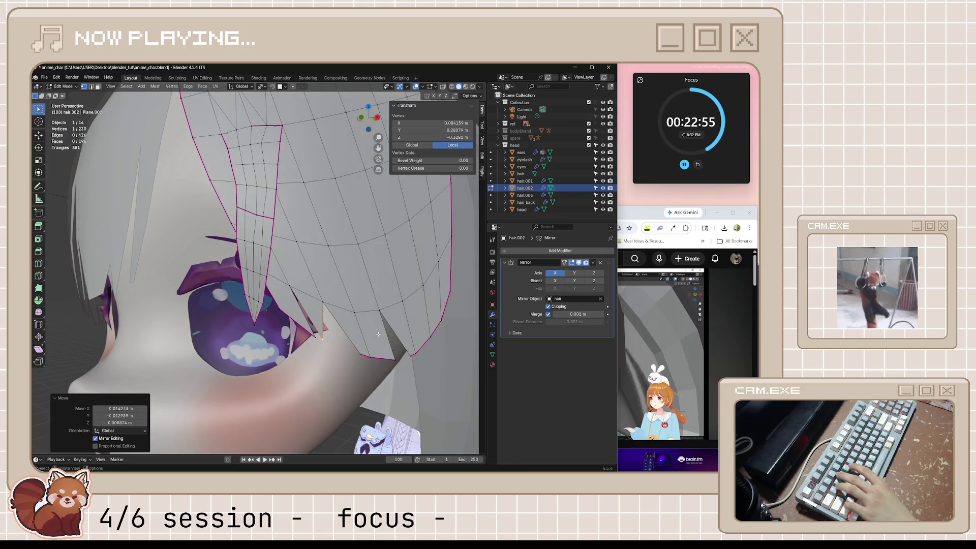
- From a front view, select a second tip vertex and open the vertex context menu
scroll(255, 305, down, 5)
key(Tab)
mouse_move(254, 306)
middle_down()
mouse_move(377, 362)
mouse_move(294, 374)
mouse_move(384, 386)
mouse_move(356, 351)
middle_up()
key(Tab)
scroll(339, 337, up, 3)
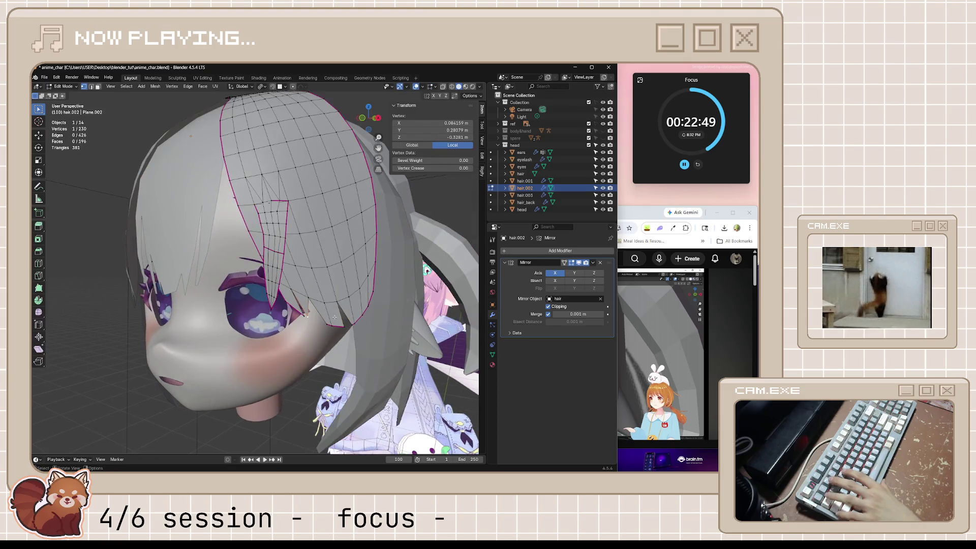
shift+click(381, 370)
right_click(376, 369)
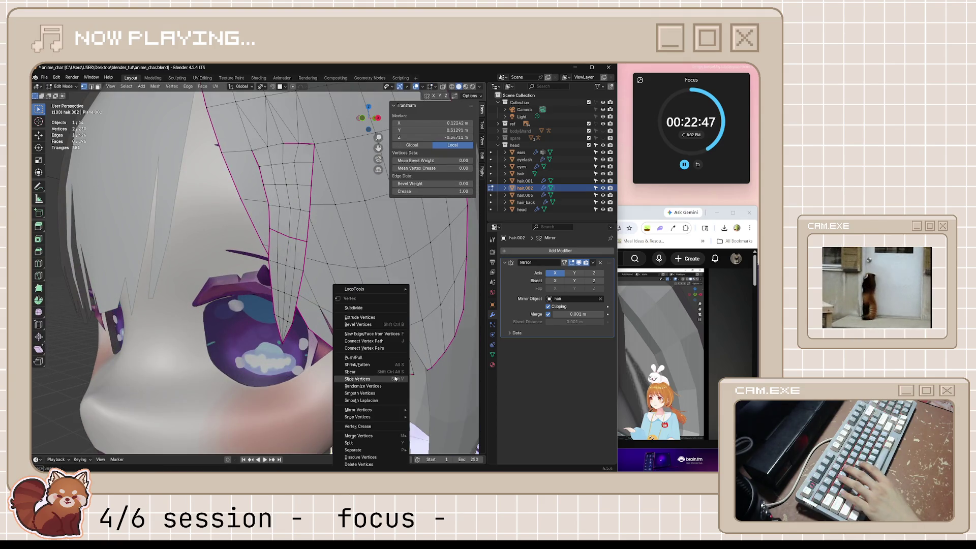
- Merge the two hair.002 bang-tip vertices at their center and check the result on the head
key(Escape)
key(m)
click(335, 312)
key(Tab)
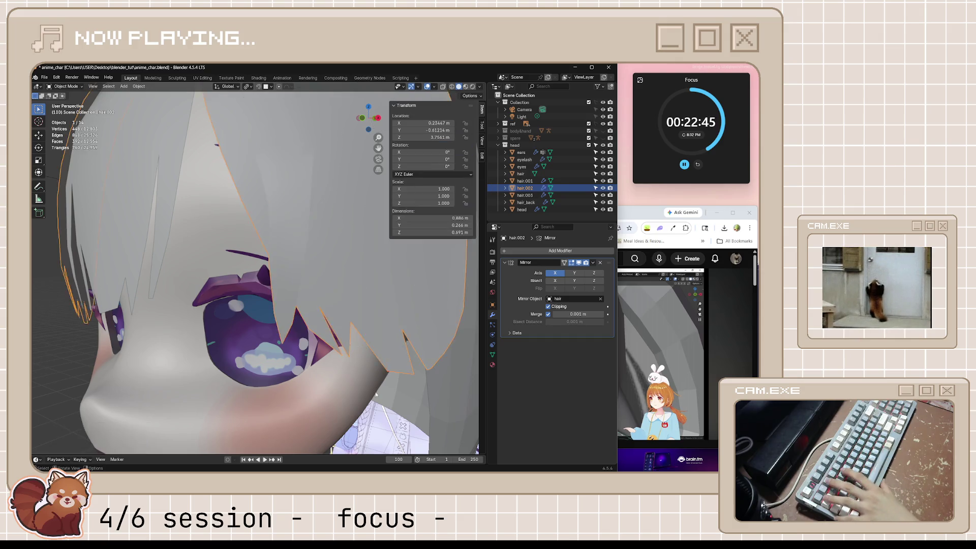
scroll(336, 312, down, 5)
key(Tab)
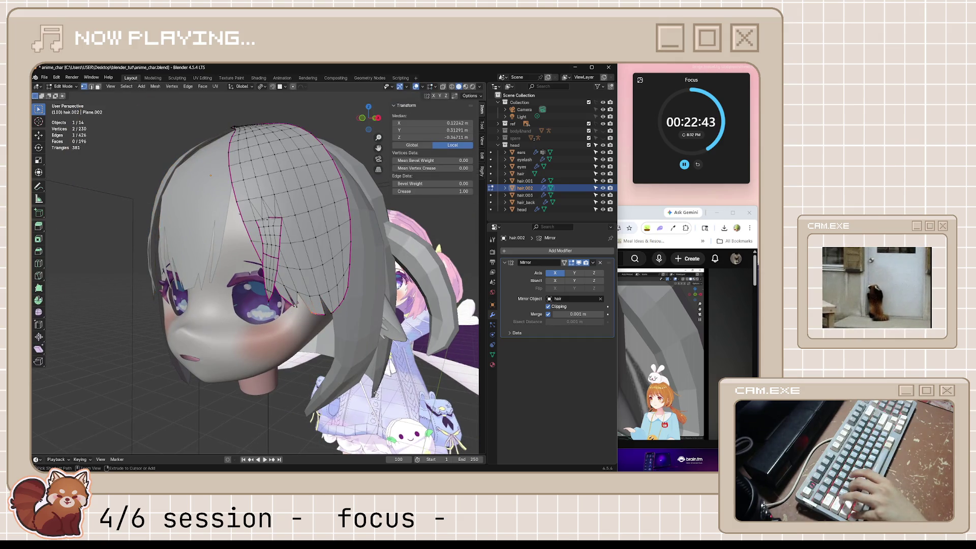
scroll(374, 374, up, 6)
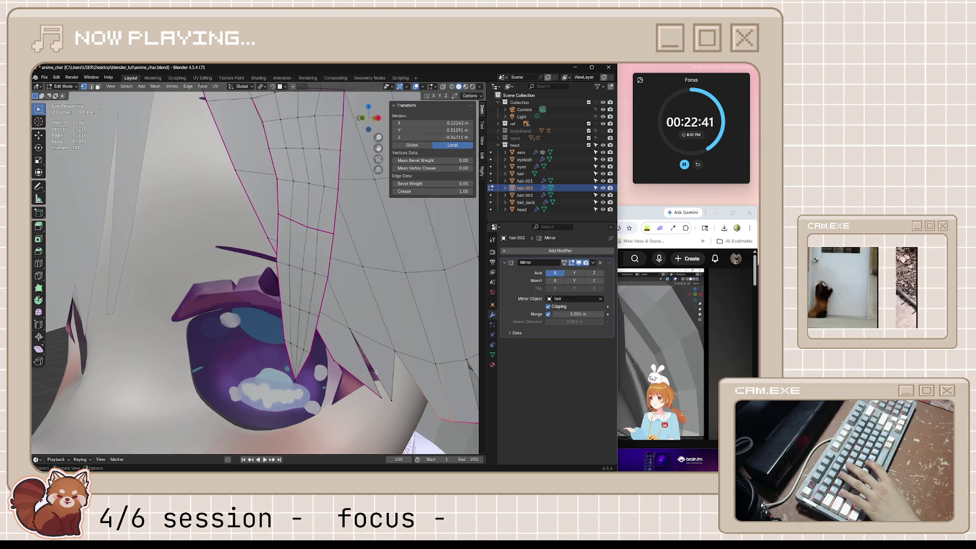
scroll(424, 398, down, 1)
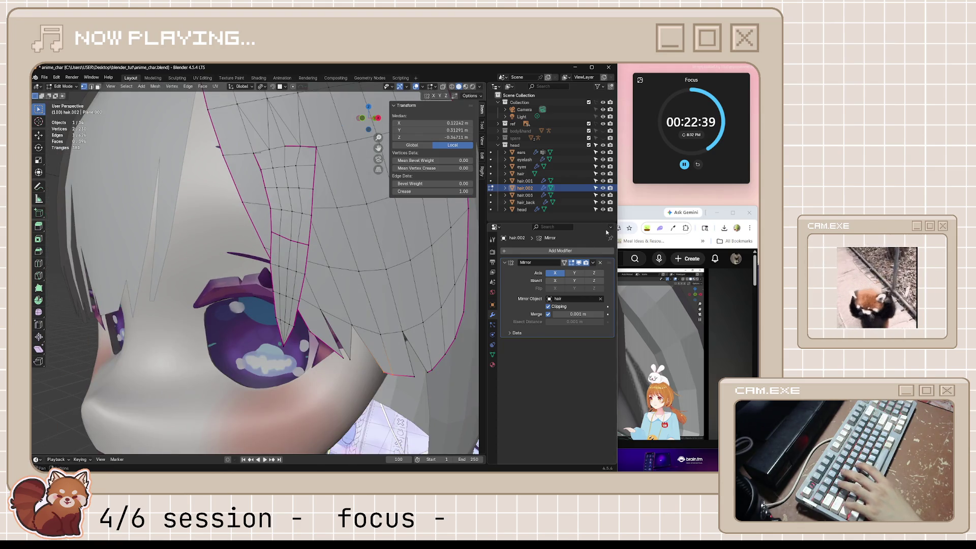
- Rip a vertex on the bang's lower edge and slide it twice to notch the tip
click(624, 217)
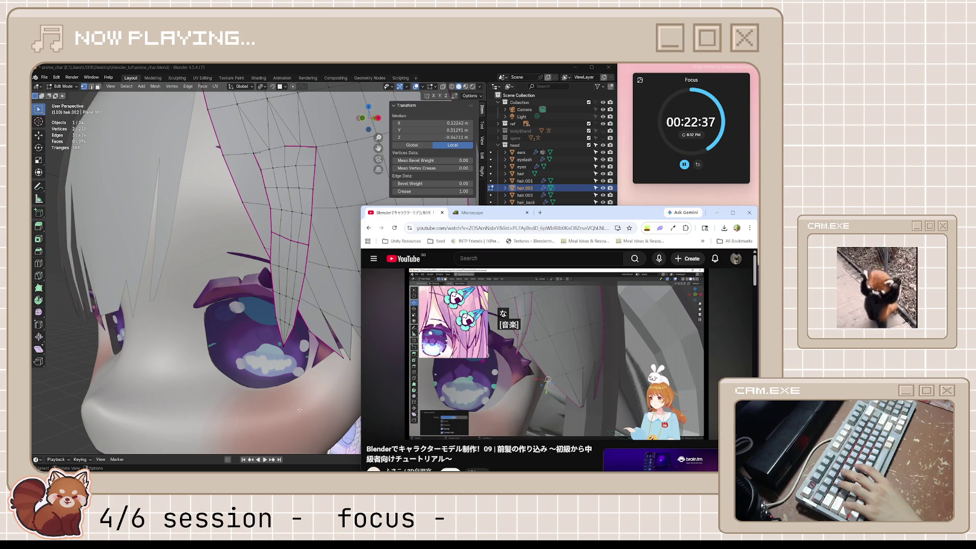
click(373, 387)
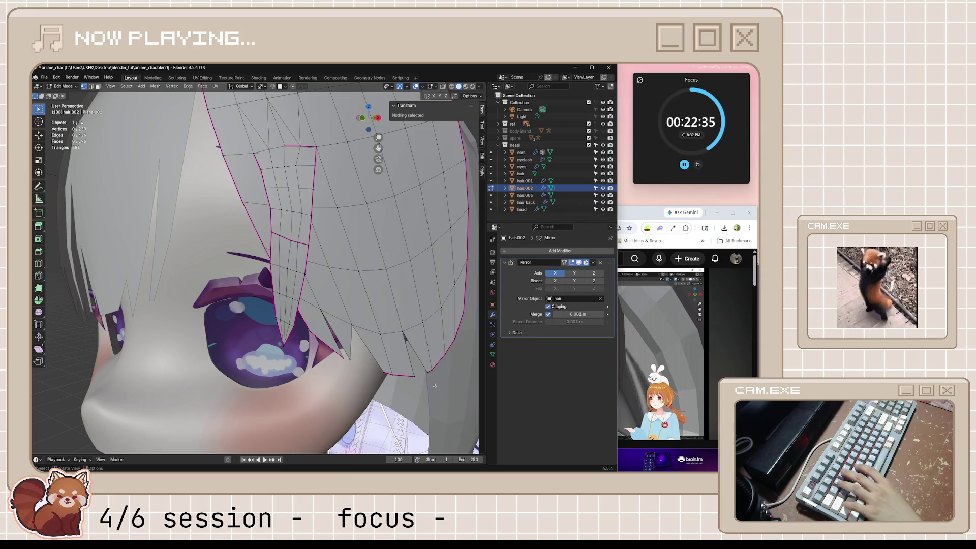
middle_drag(430, 384, 409, 380)
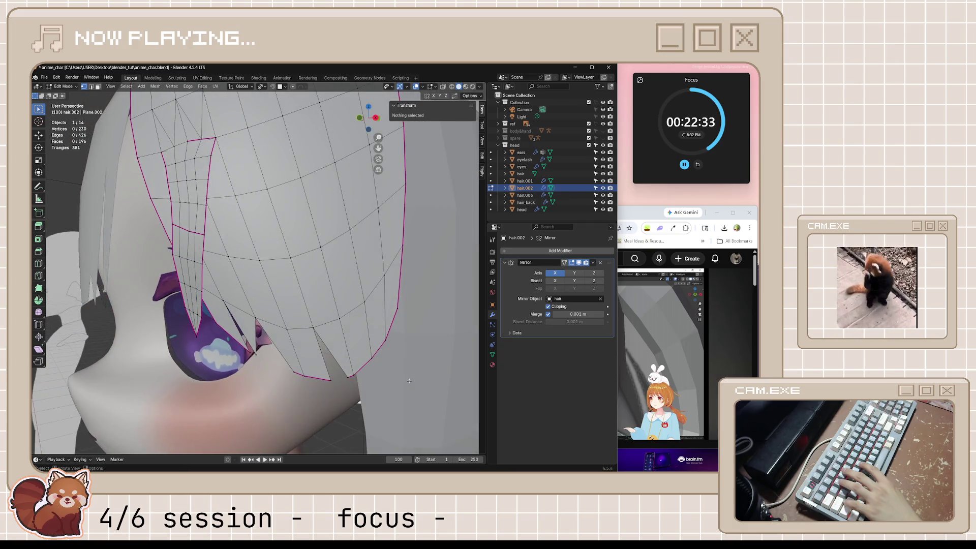
click(371, 358)
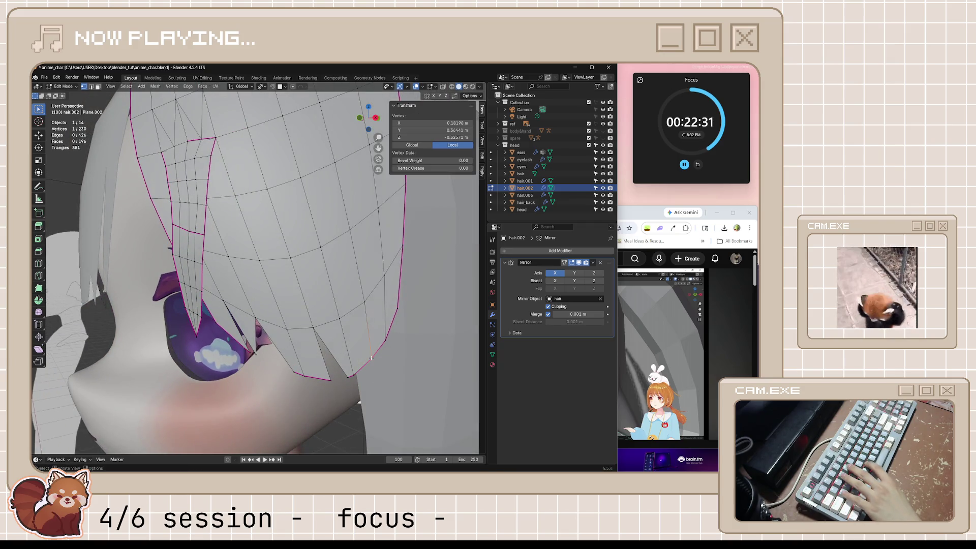
key(v)
key(Escape)
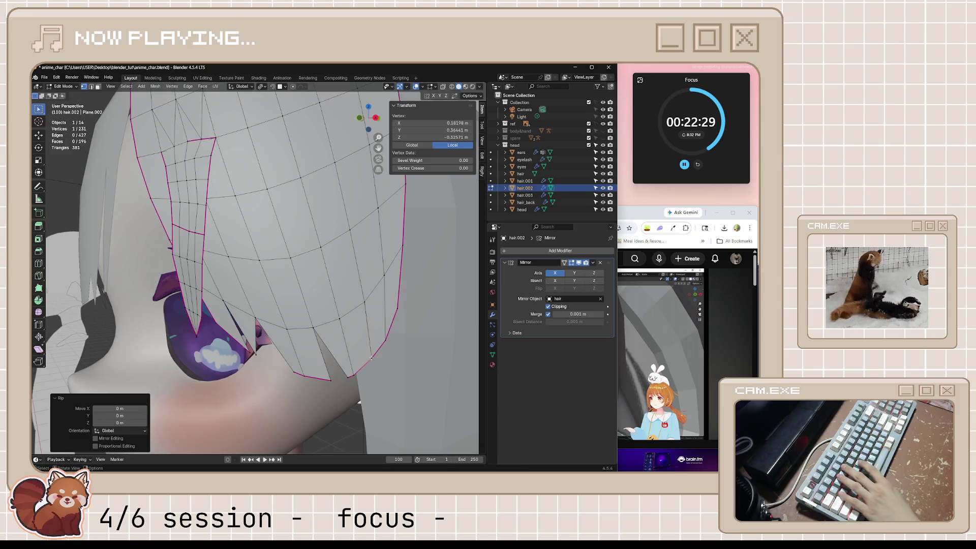
key(shift+v)
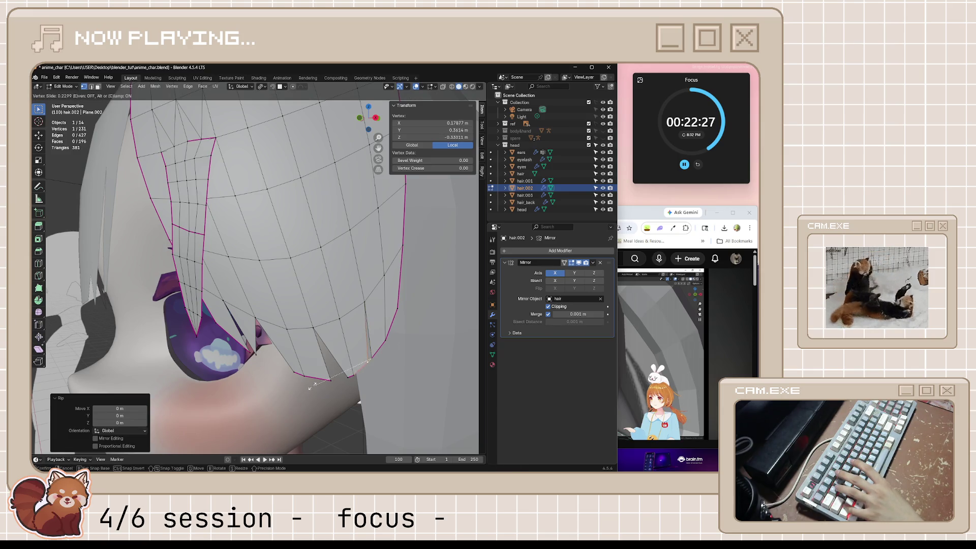
click(311, 387)
key(shift+v)
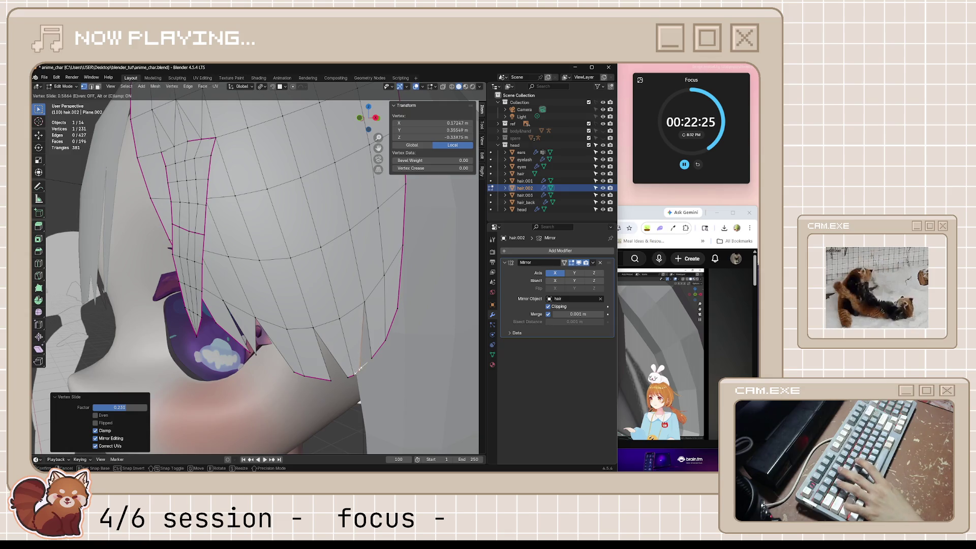
click(361, 368)
- Return to Object Mode, view the head from the front and save anime_char.blend
key(Tab)
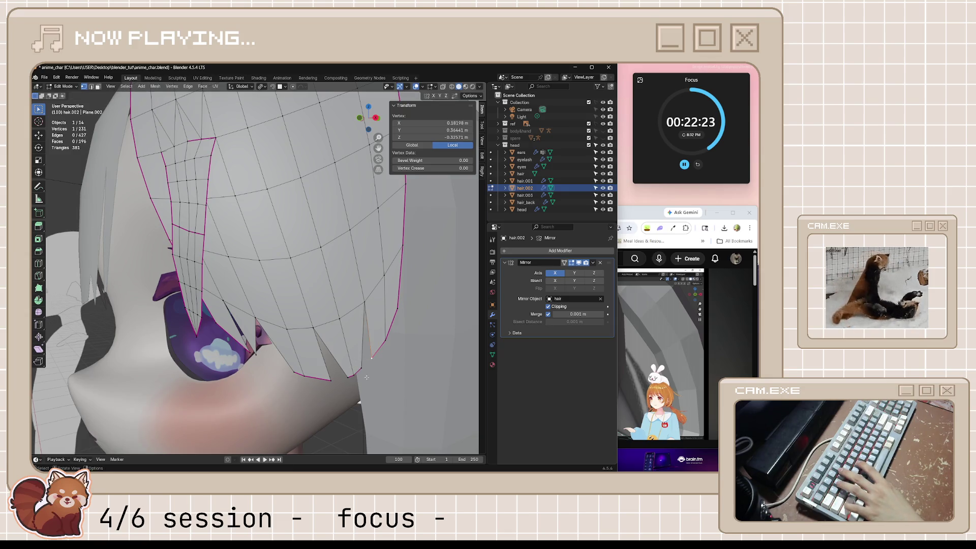
scroll(369, 388, down, 5)
mouse_move(365, 391)
middle_down()
mouse_move(407, 399)
mouse_move(539, 343)
middle_up()
click(410, 401)
key(ctrl+s)
- Play the bangs tutorial on from 14:34 and pause it around 15:03
key(alt+Tab)
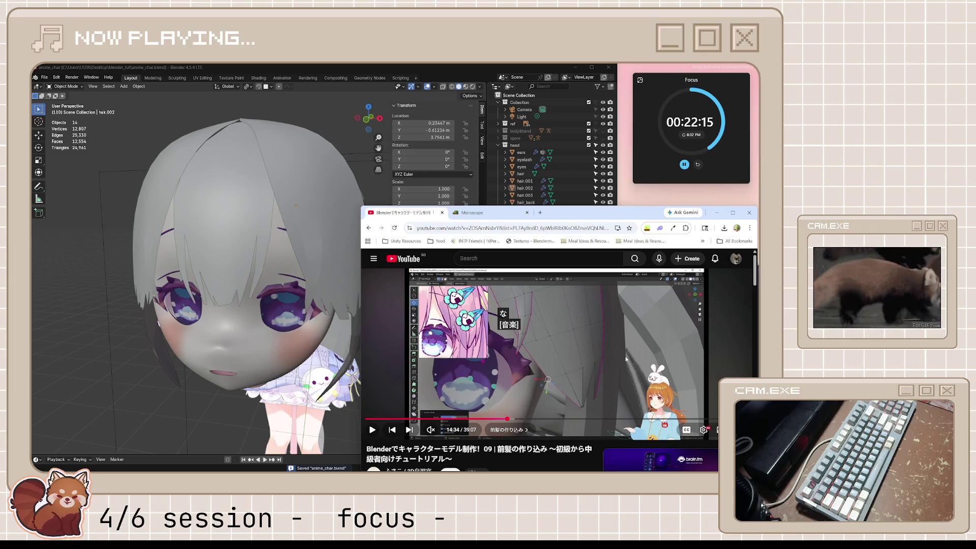
click(614, 389)
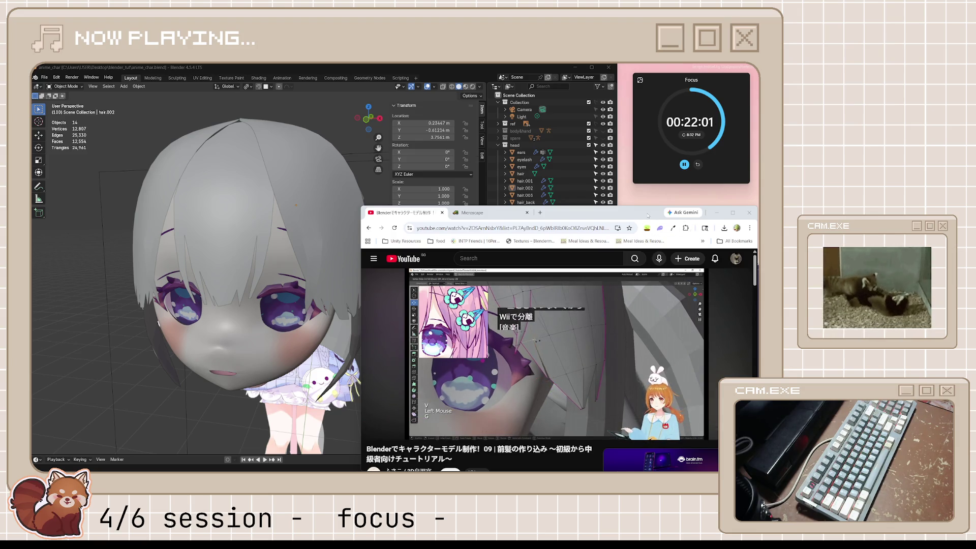
mouse_move(617, 278)
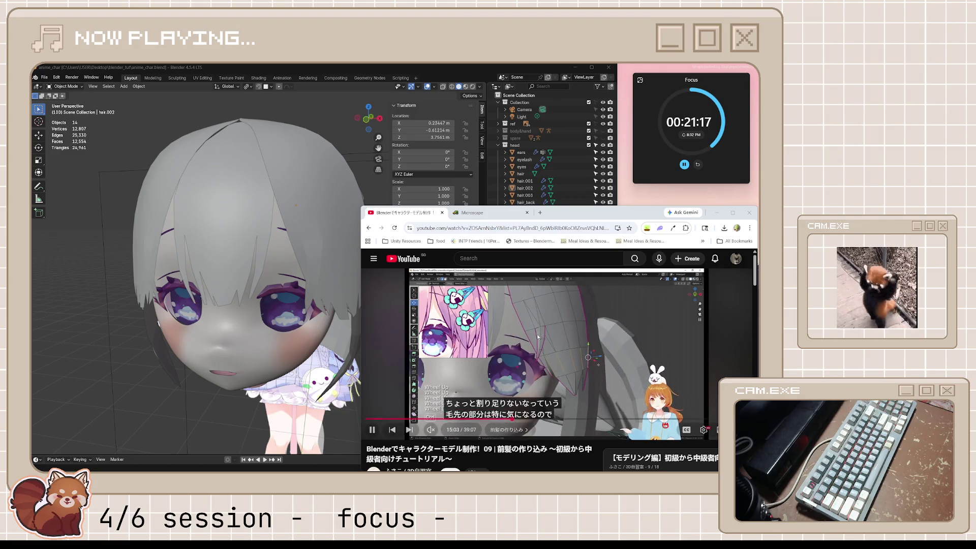
key(space)
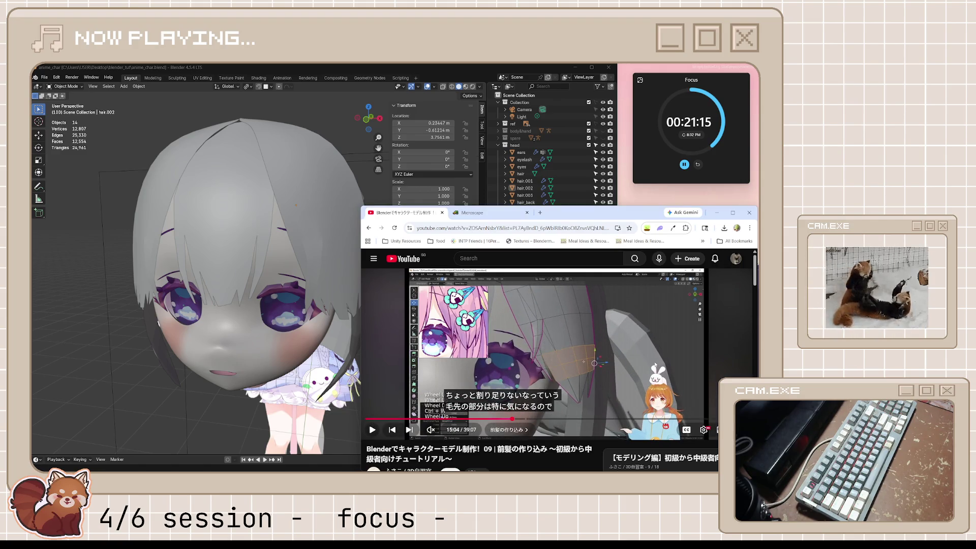
- Back in Blender, enter Edit Mode on hair.002 and select a bang vertex near the eye
click(444, 71)
scroll(352, 275, up, 3)
key(Tab)
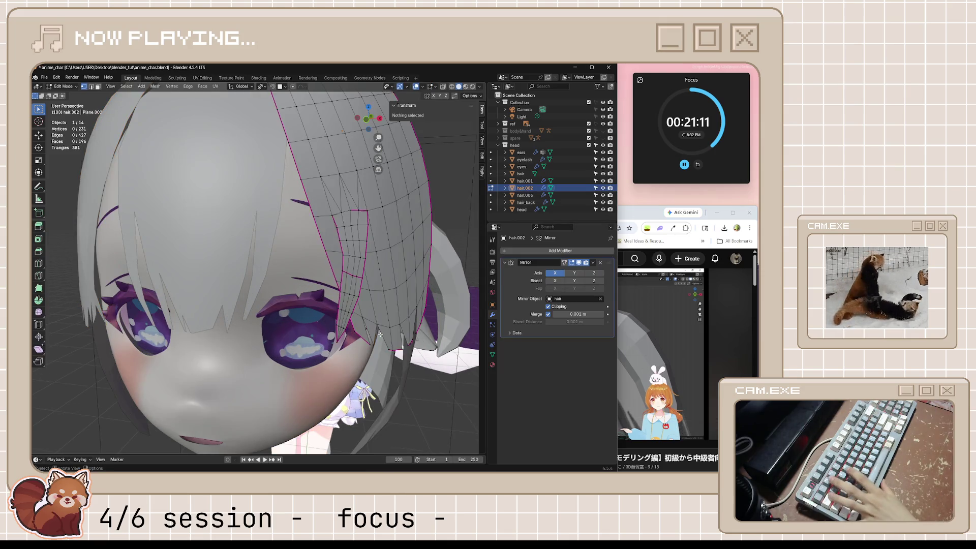
mouse_move(353, 289)
middle_down()
mouse_move(356, 312)
mouse_move(328, 288)
mouse_move(343, 288)
middle_up()
click(320, 286)
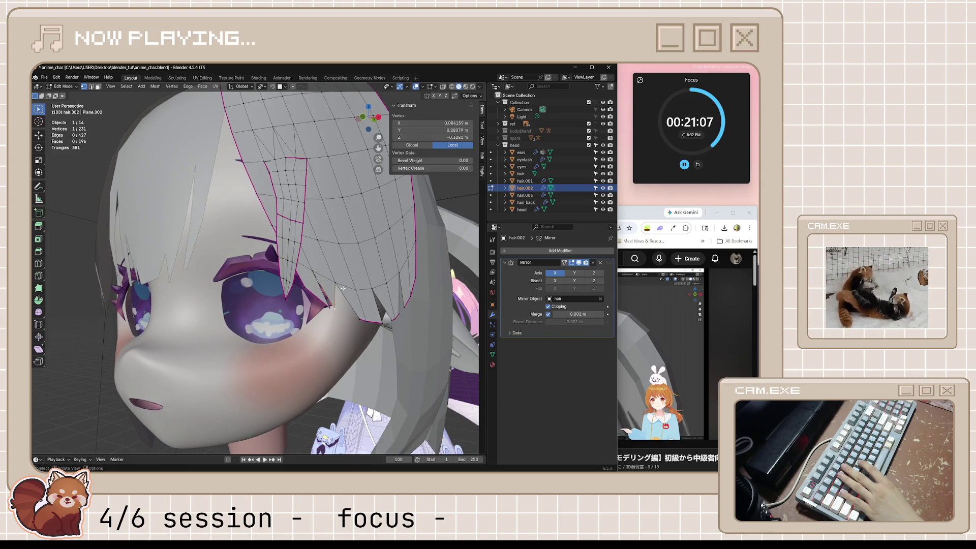
mouse_move(273, 199)
middle_down()
mouse_move(367, 249)
mouse_move(347, 270)
middle_up()
- In X-ray view, extrude a strand-edge vertex and move it to X 0.084159, Y 0.28079, Z −0.0281 m
key(alt+z)
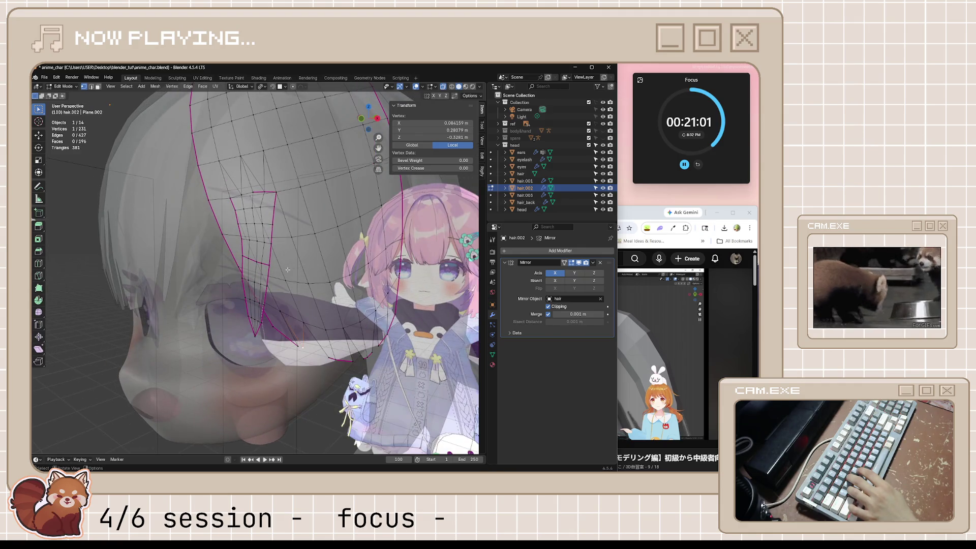
middle_drag(287, 269, 250, 275)
click(232, 267)
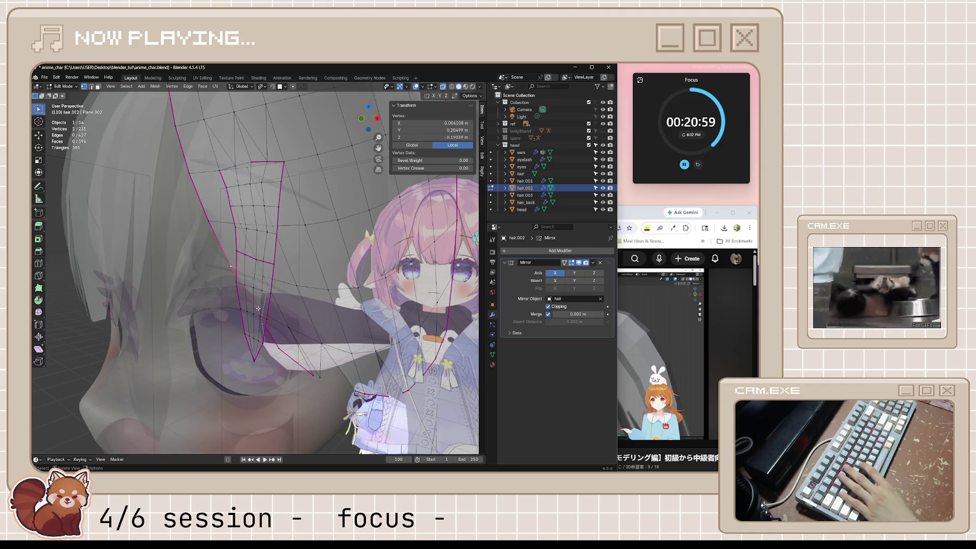
key(e)
right_click(234, 267)
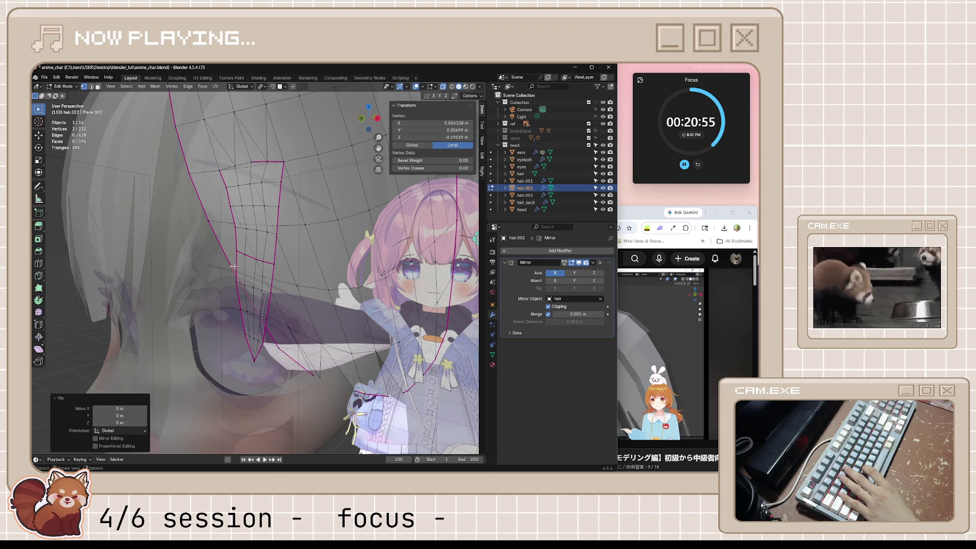
shift+middle_drag(234, 267, 213, 280)
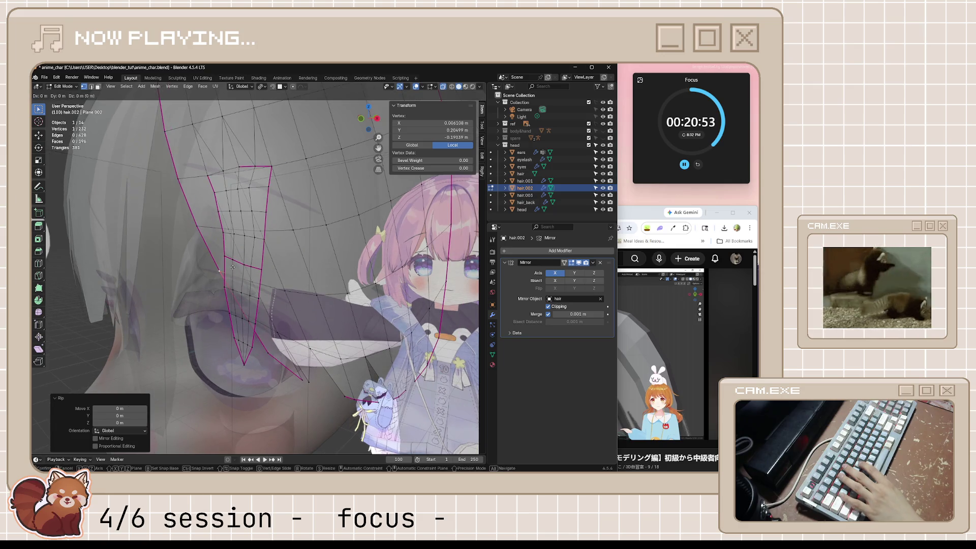
click(220, 270)
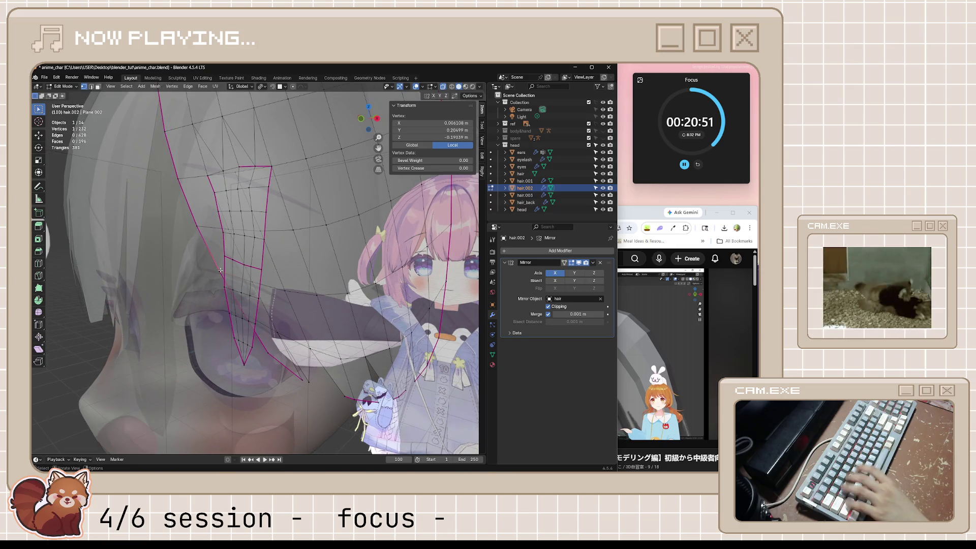
key(g)
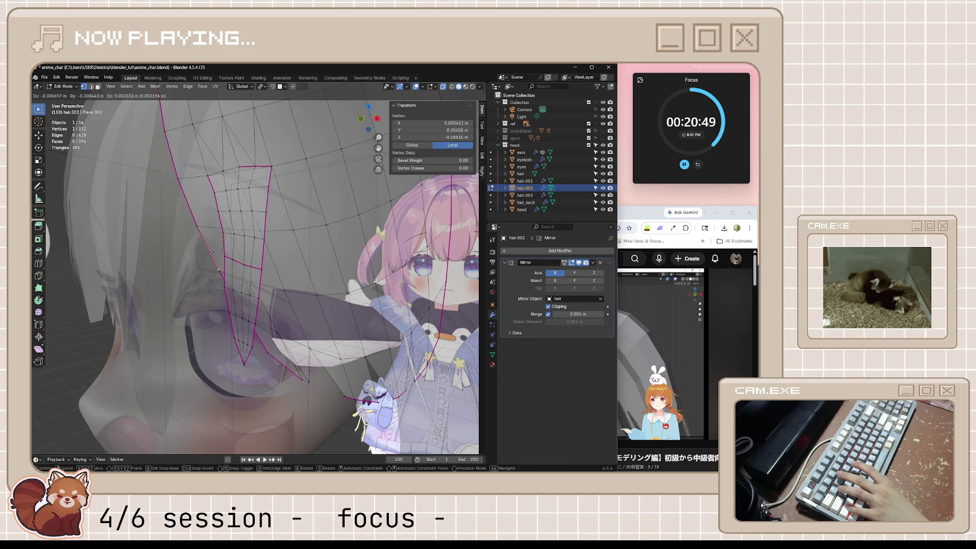
click(199, 222)
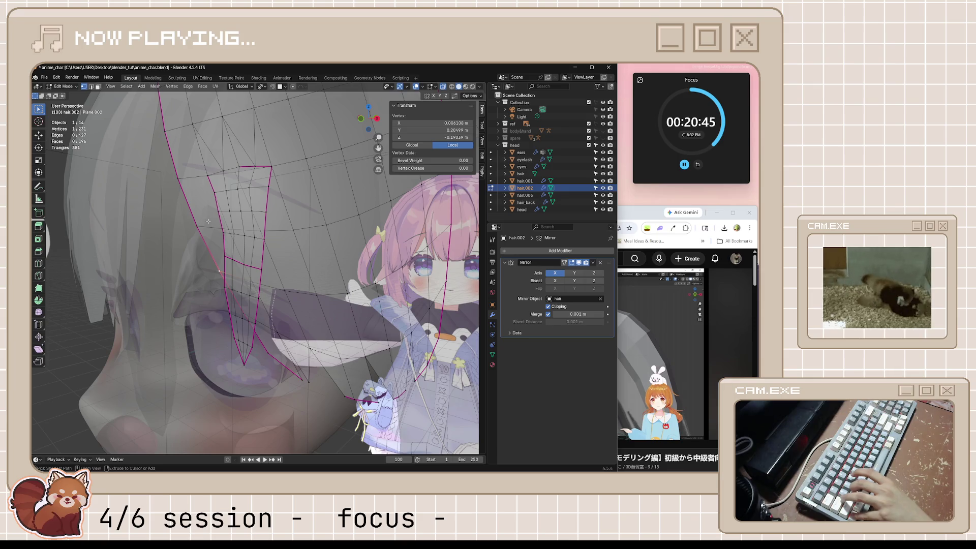
key(ctrl+z)
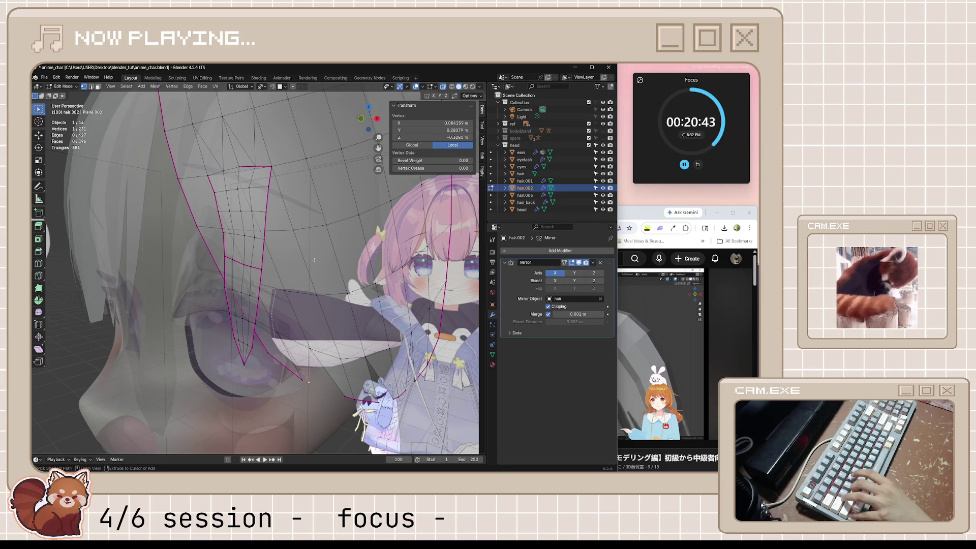
click(642, 213)
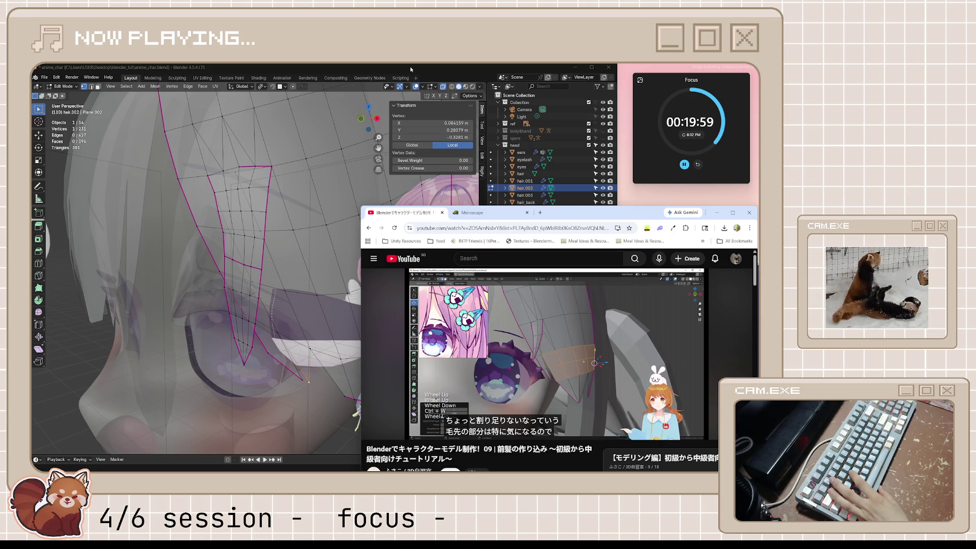
key(alt+Tab)
- Hide the reference figure and inspect the bang strand around the eye
middle_drag(275, 275, 305, 249)
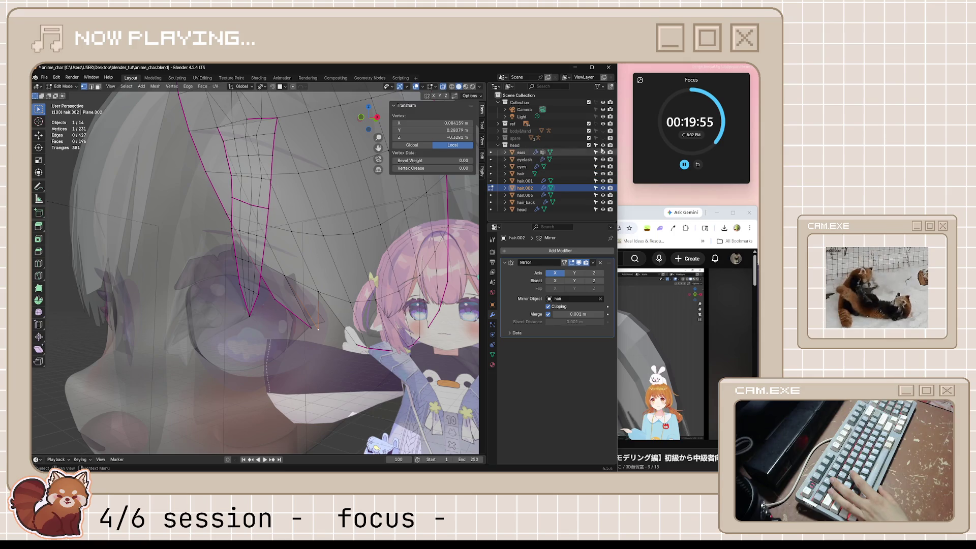
click(603, 124)
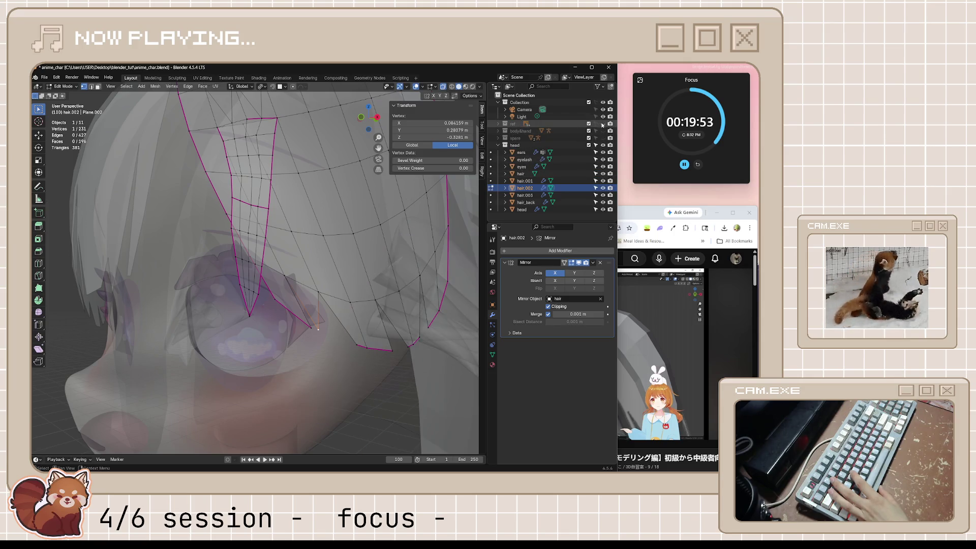
middle_drag(325, 305, 353, 315)
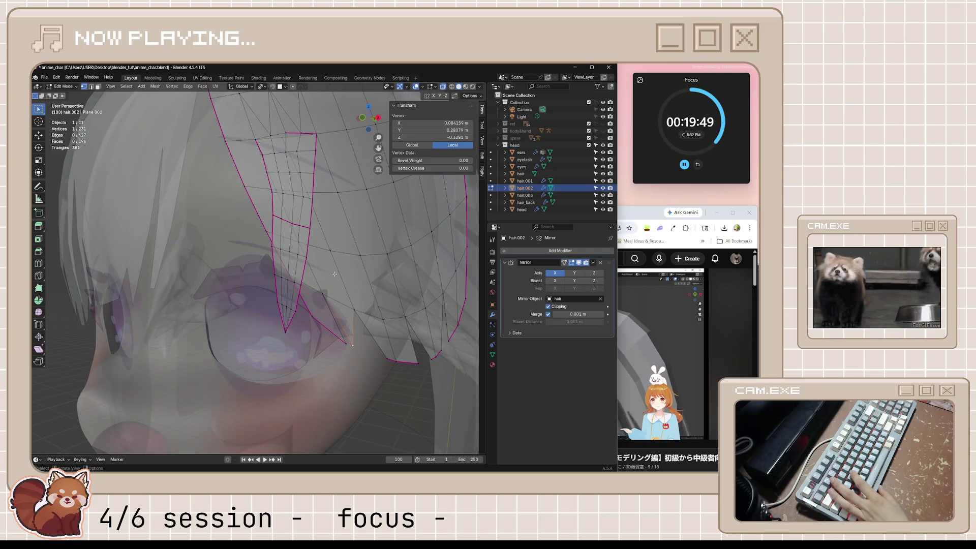
key(ctrl+z)
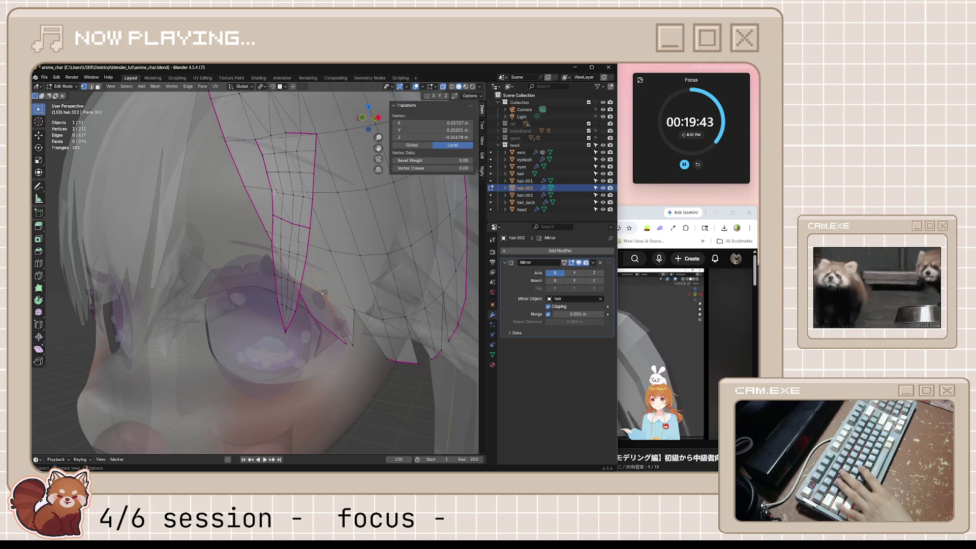
middle_drag(300, 242, 286, 205)
click(631, 214)
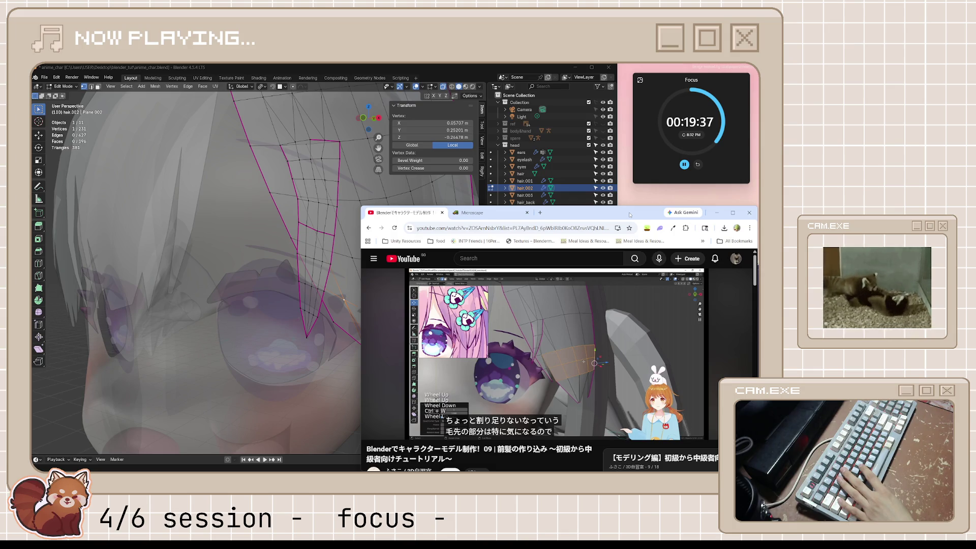
click(452, 78)
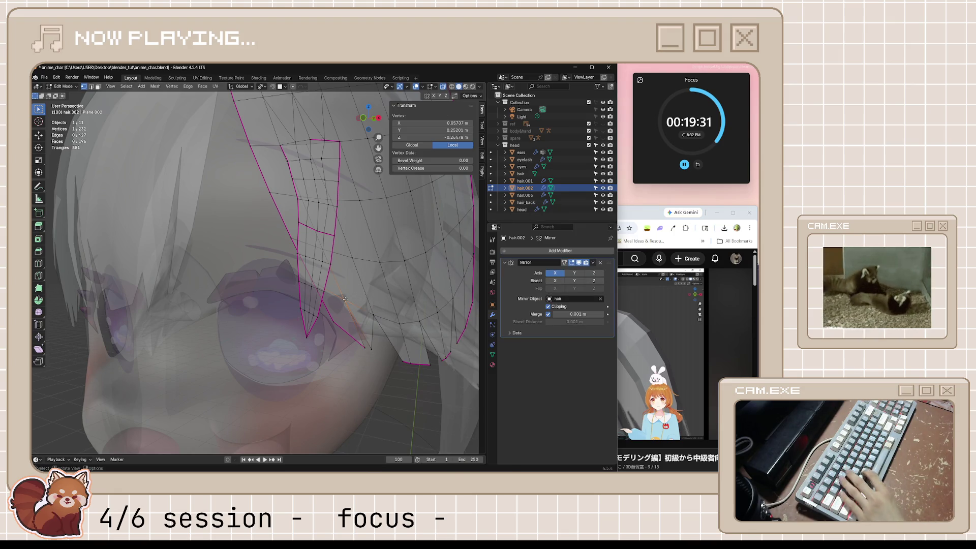
- Rip the bang-tip vertex and slide the tip vertices along their edges into an extra point
key(v)
key(g)
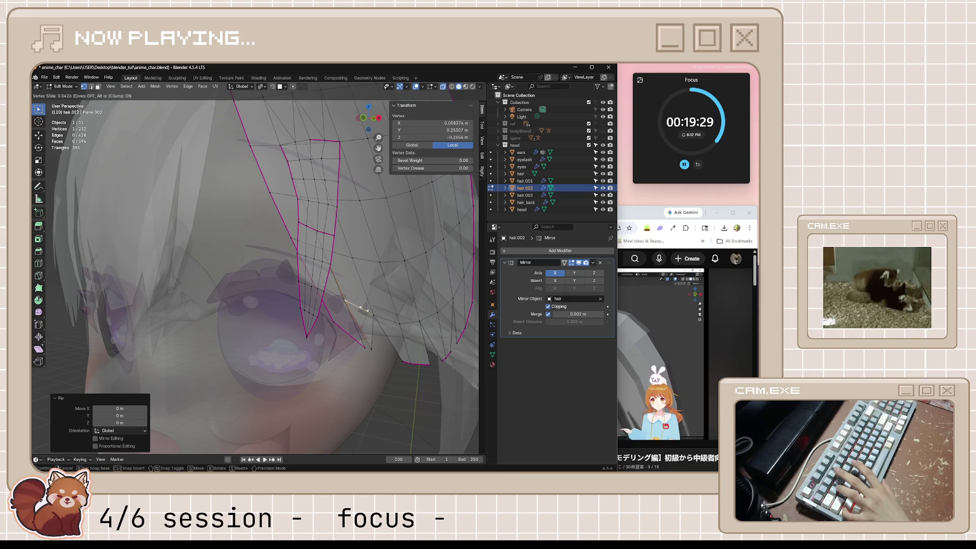
click(420, 319)
key(g)
key(g)
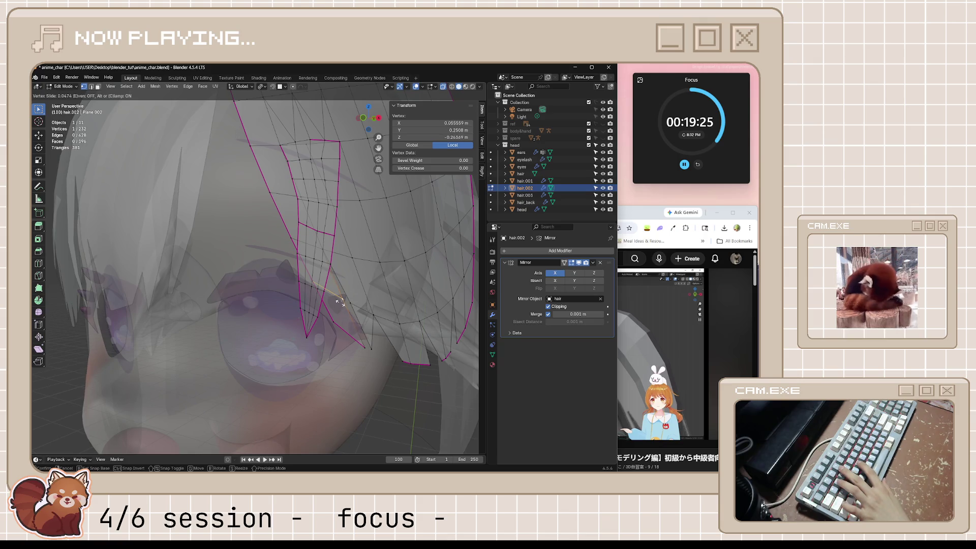
click(334, 311)
key(g)
key(g)
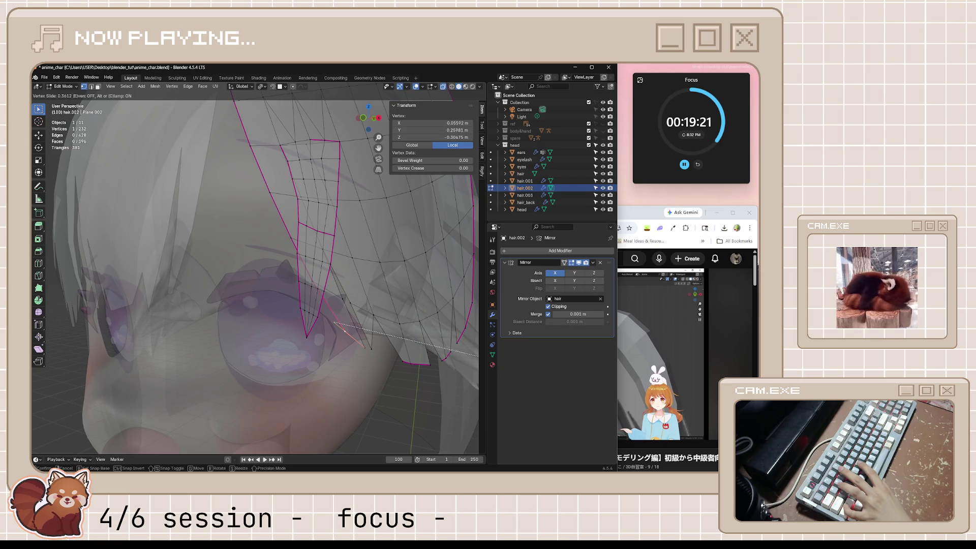
key(Return)
key(Tab)
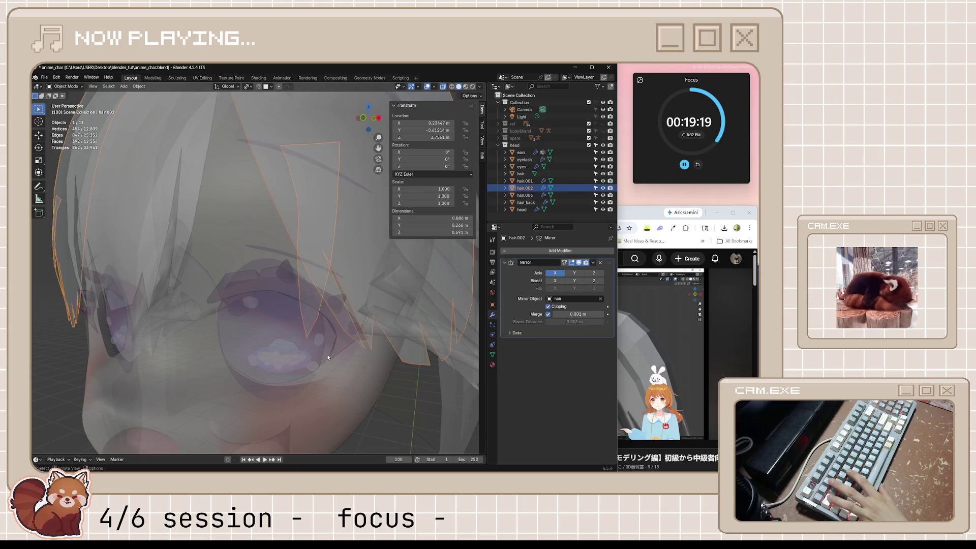
- Switch editing from the eyelash mesh to hair.002 and slide a bang-tip vertex along its edge
scroll(328, 349, down, 2)
scroll(334, 313, up, 2)
click(338, 308)
key(Tab)
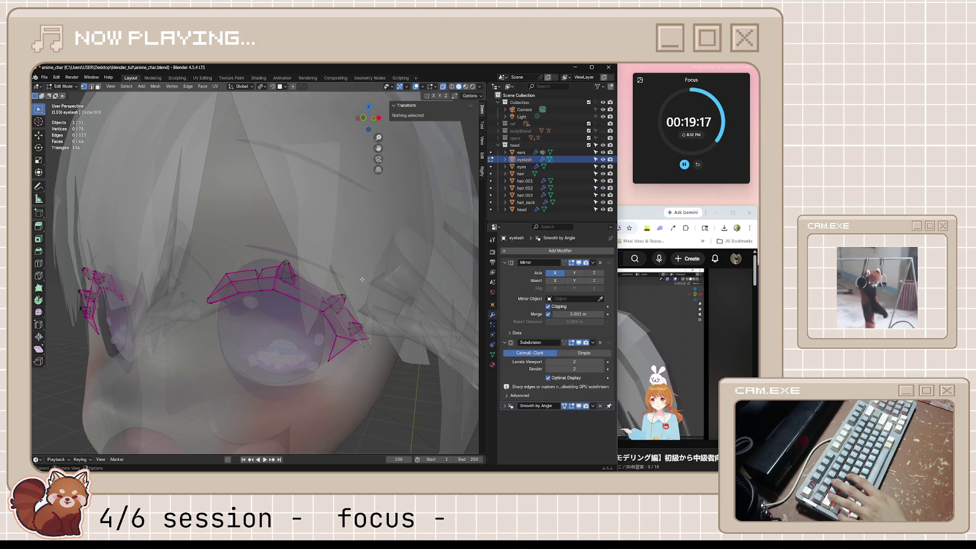
key(Tab)
click(362, 274)
key(Tab)
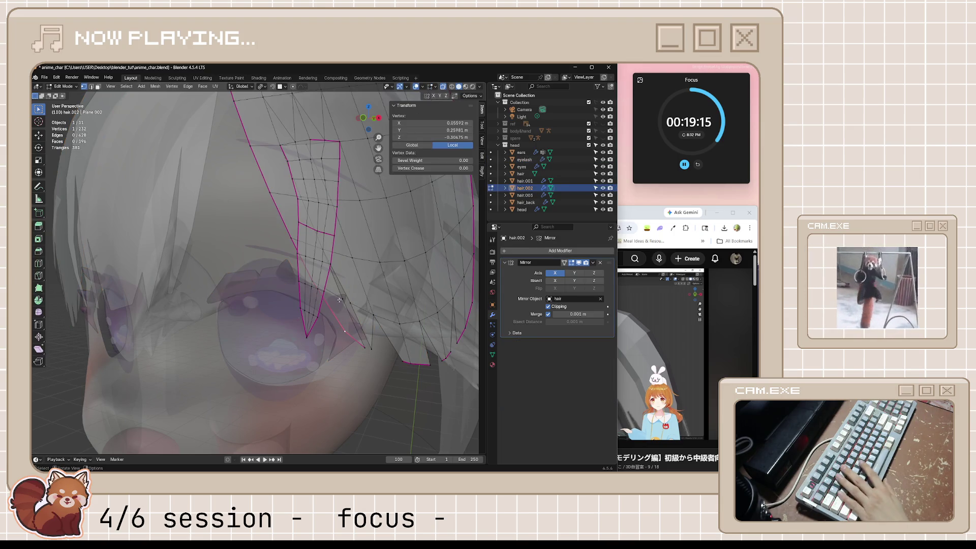
key(shift+v)
click(269, 270)
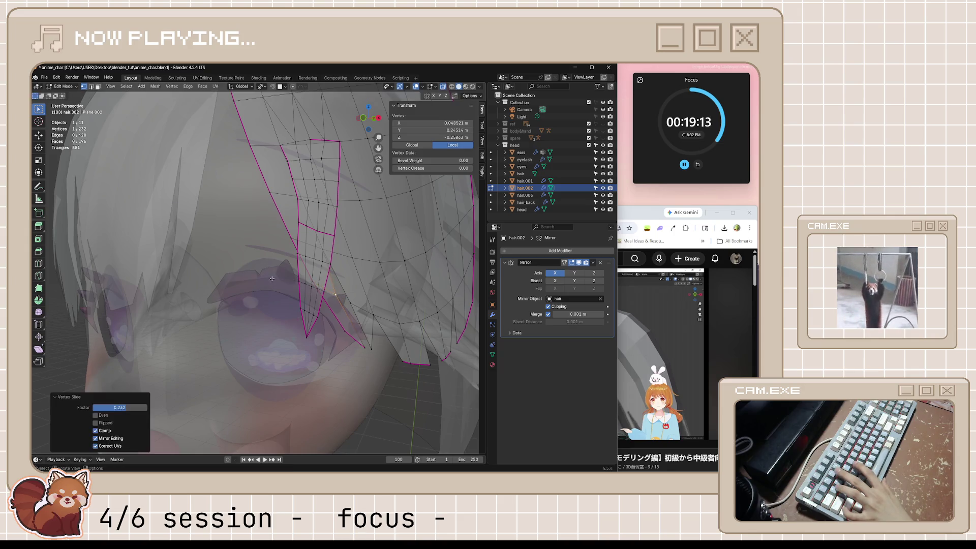
key(Tab)
middle_drag(275, 275, 389, 375)
- Move a selected bang-tip vertex to a new spot and review the whole head
key(Tab)
scroll(351, 305, up, 3)
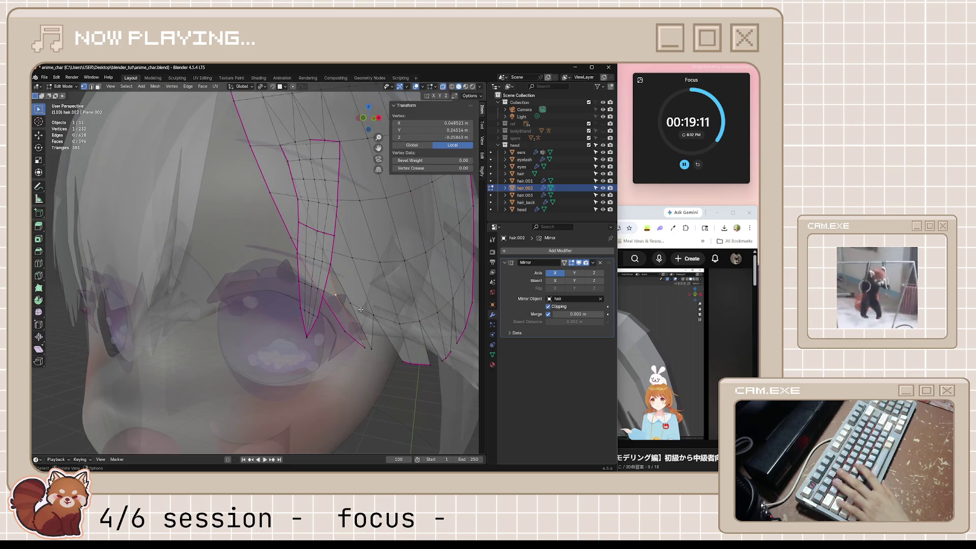
click(350, 304)
key(g)
click(323, 298)
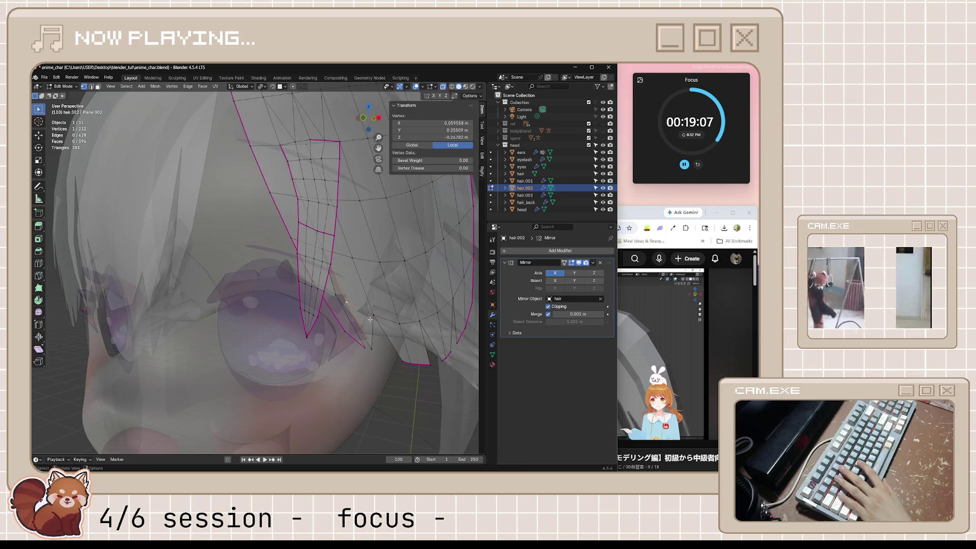
key(Tab)
scroll(392, 383, down, 5)
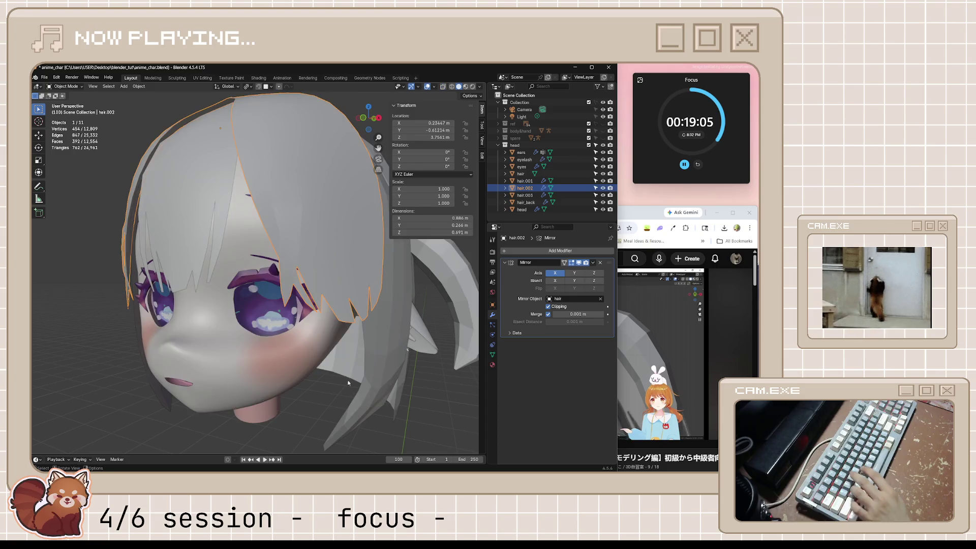
scroll(331, 362, up, 4)
- Move another tip vertex, preview the hair and save anime_char.blend
key(Tab)
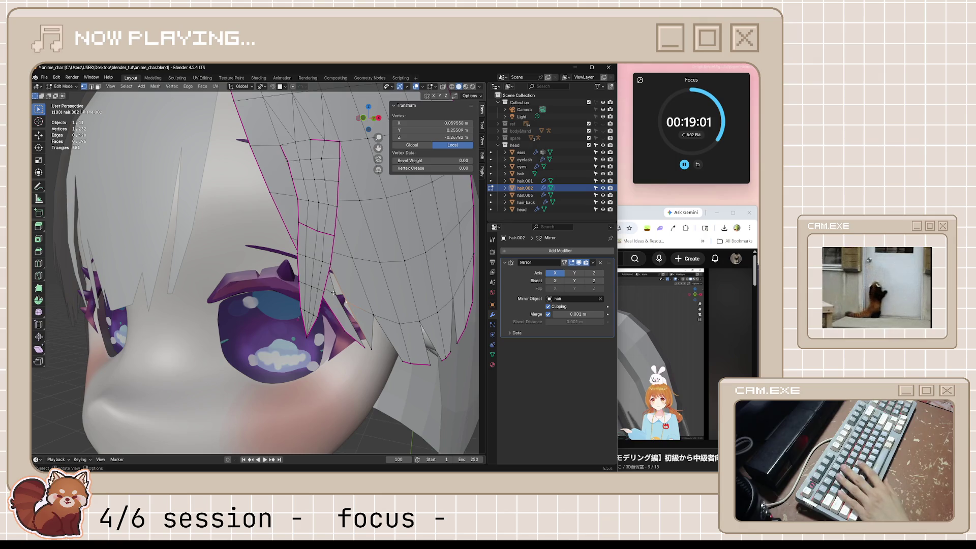
key(g)
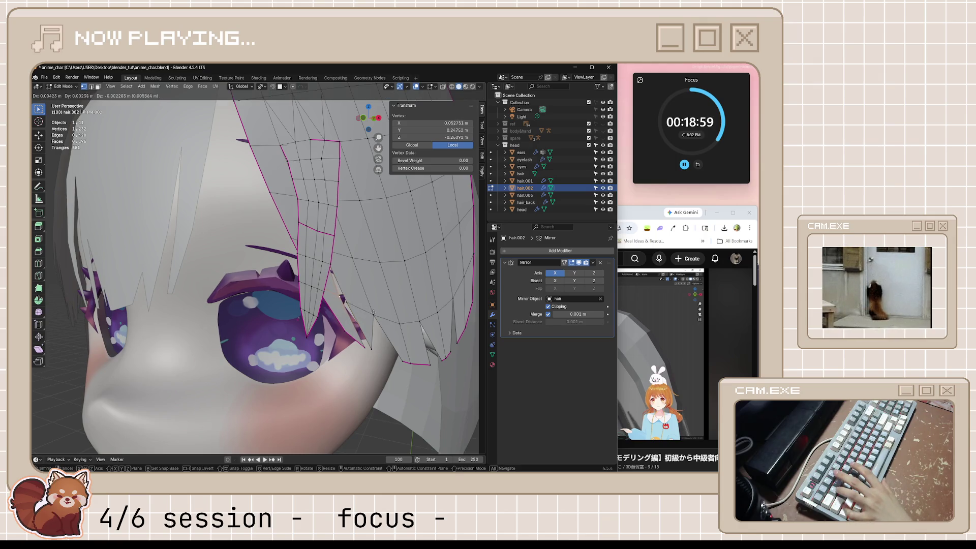
click(379, 313)
key(Tab)
scroll(399, 385, down, 5)
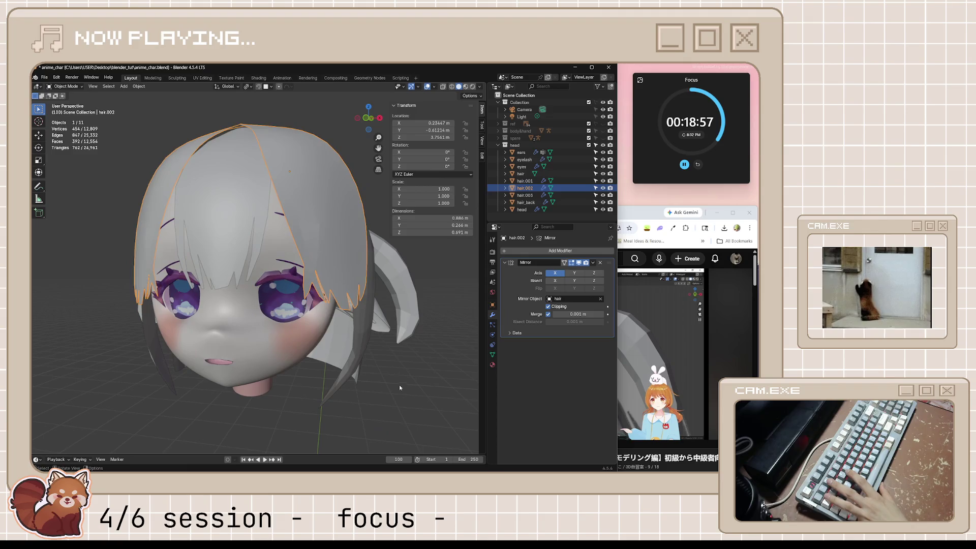
mouse_move(385, 386)
middle_down()
mouse_move(414, 388)
mouse_move(374, 391)
mouse_move(365, 381)
middle_up()
key(ctrl+s)
- Select two bang-tip vertices and move them together upward
scroll(356, 315, up, 6)
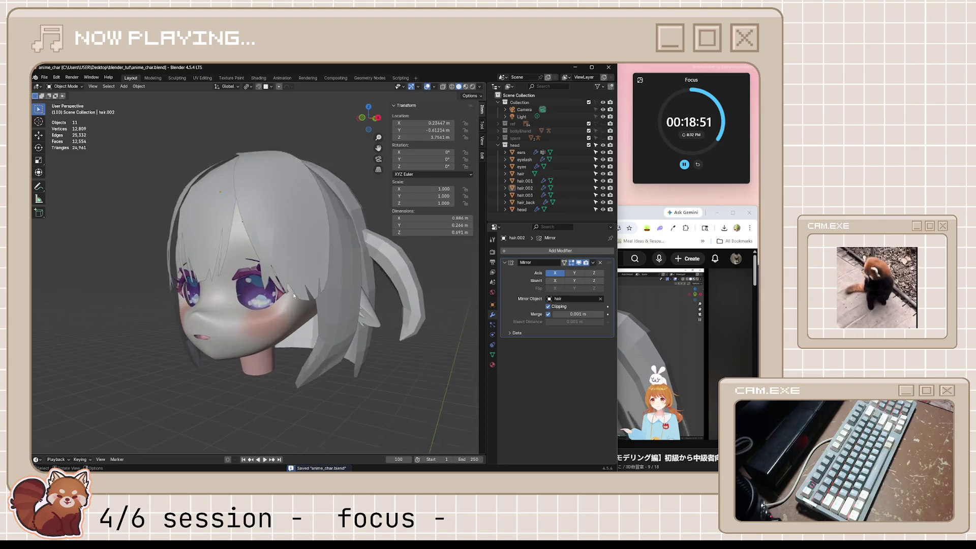
scroll(325, 310, up, 3)
key(Tab)
scroll(407, 391, down, 2)
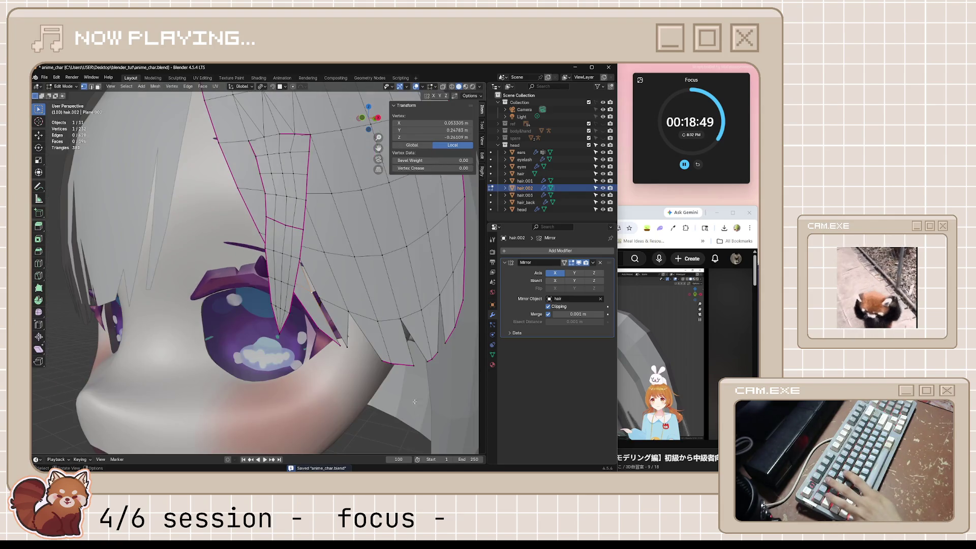
key(Tab)
key(Tab)
key(g)
click(341, 347)
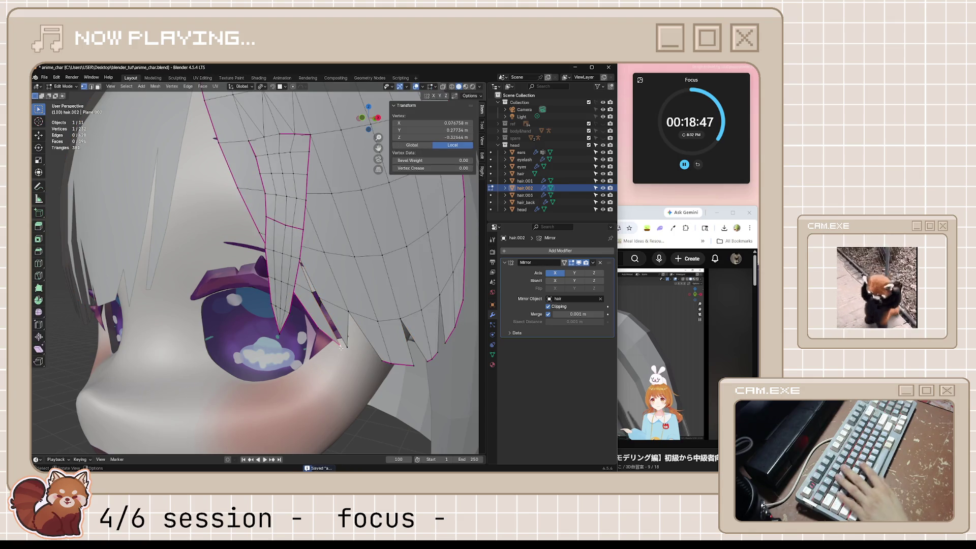
shift+click(350, 346)
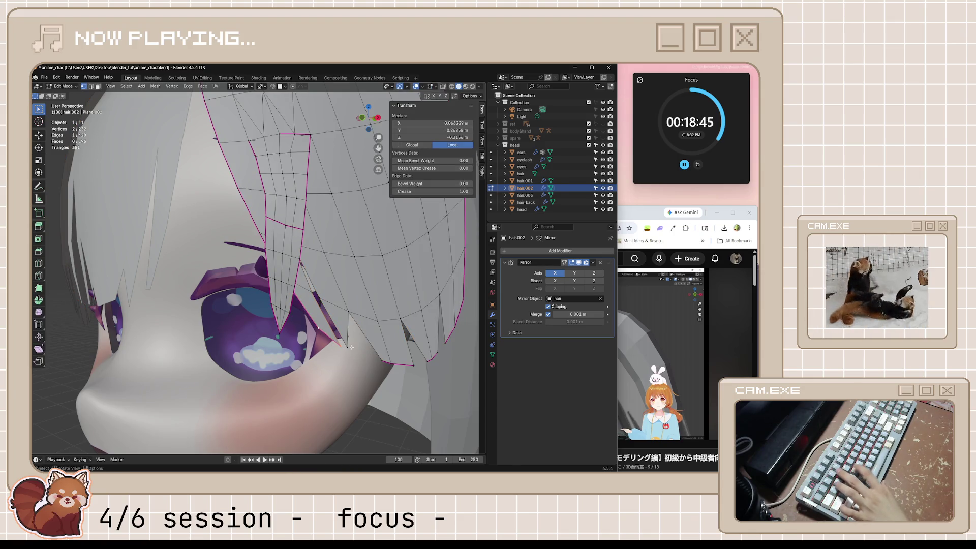
key(g)
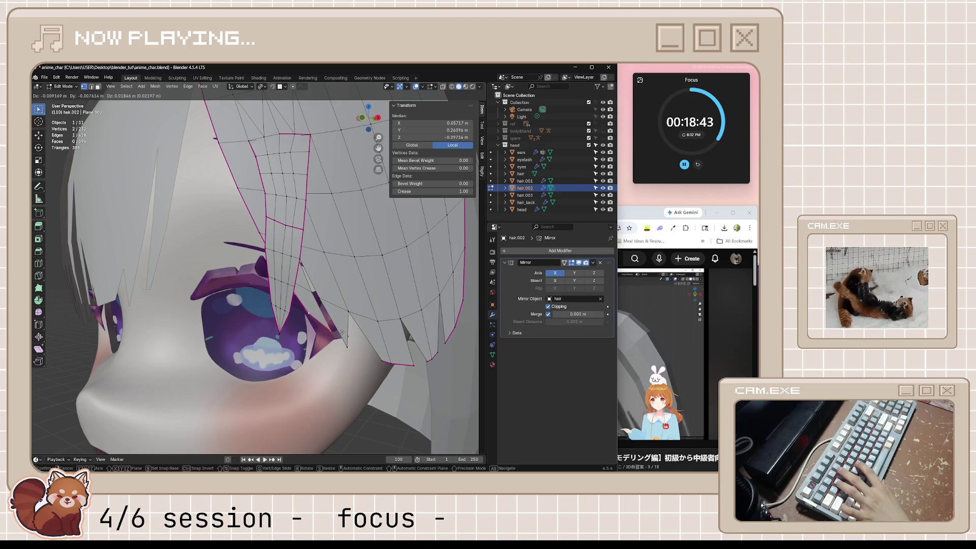
click(341, 332)
- Check the head from the front in Object Mode and save anime_char.blend again
key(Tab)
scroll(356, 366, down, 6)
middle_drag(366, 397, 394, 403)
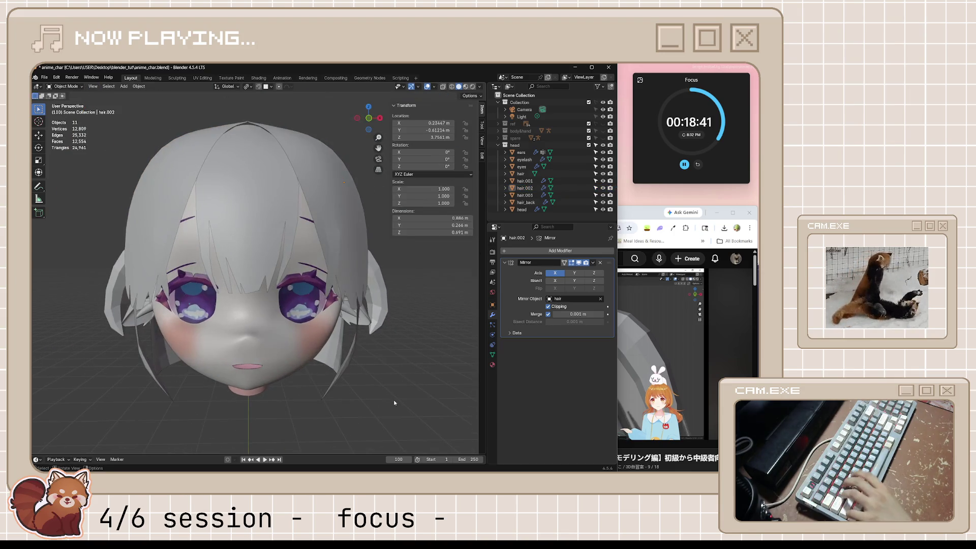
key(ctrl+s)
click(689, 325)
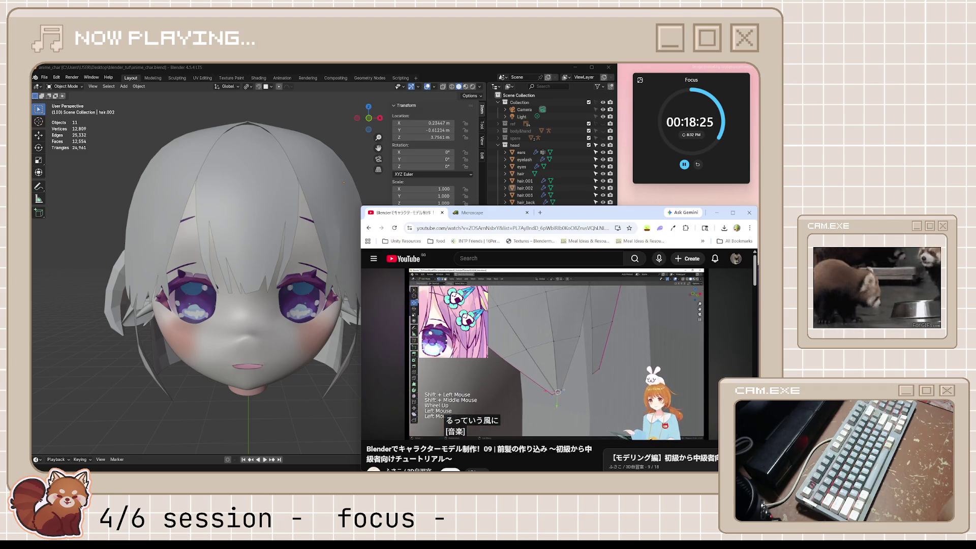
- Rewind and rewatch the bangs tutorial, pause it, and return to Blender in front view
mouse_move(653, 344)
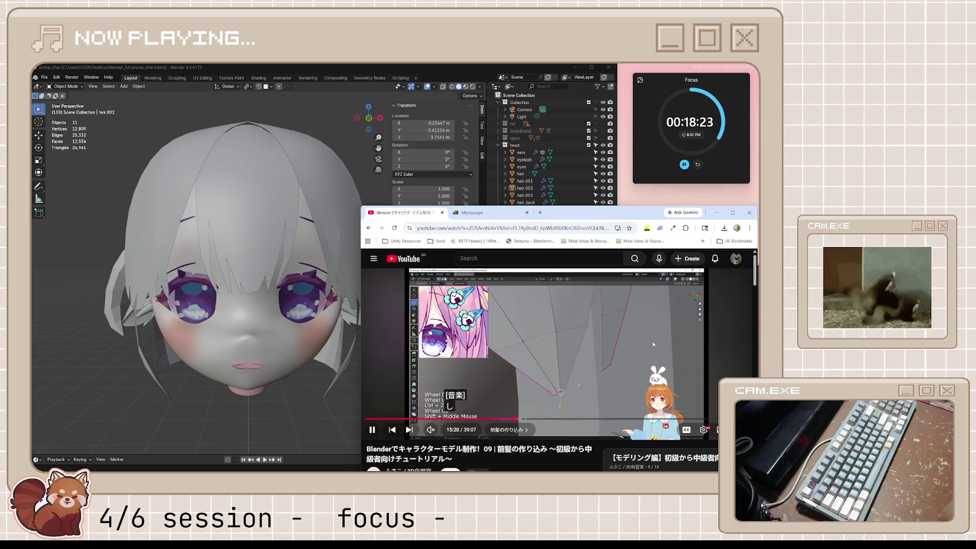
key(j)
key(j)
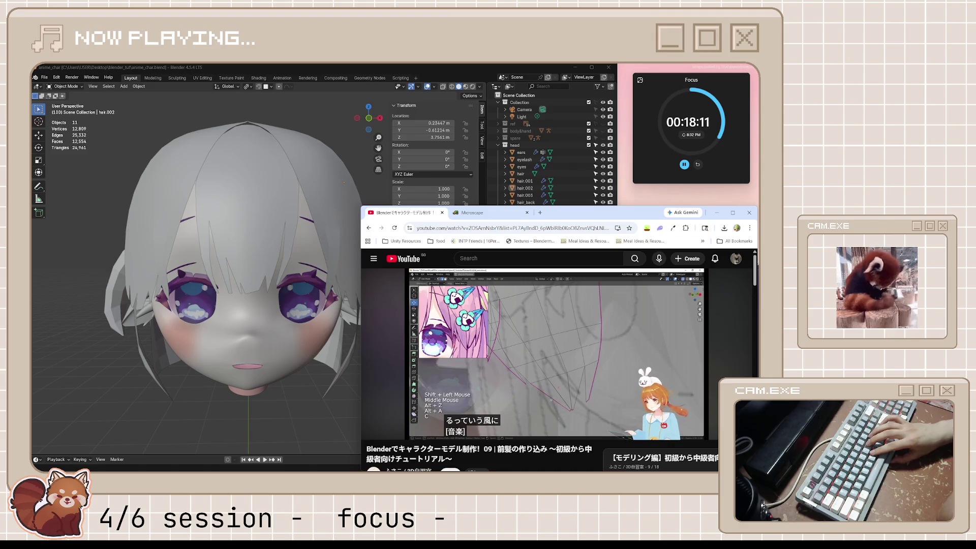
click(652, 342)
click(652, 342)
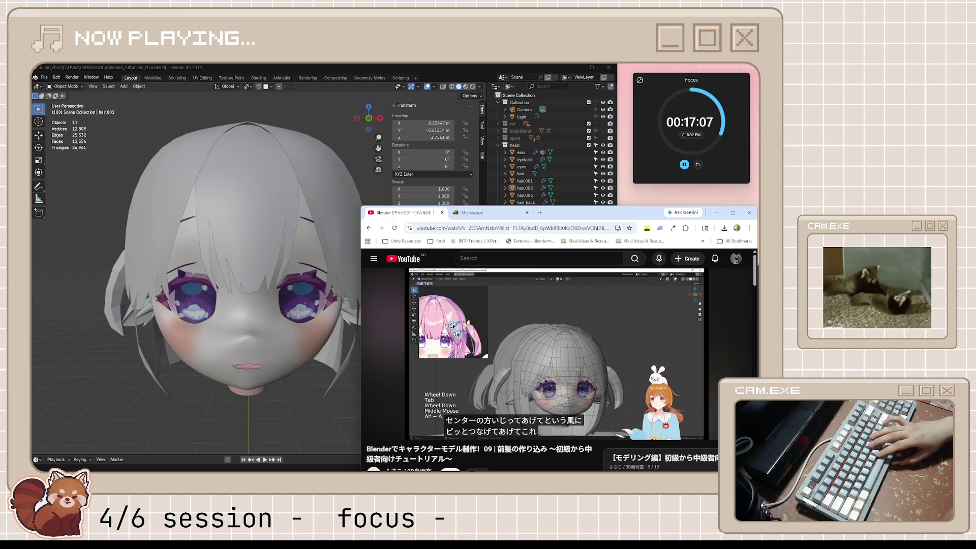
click(654, 344)
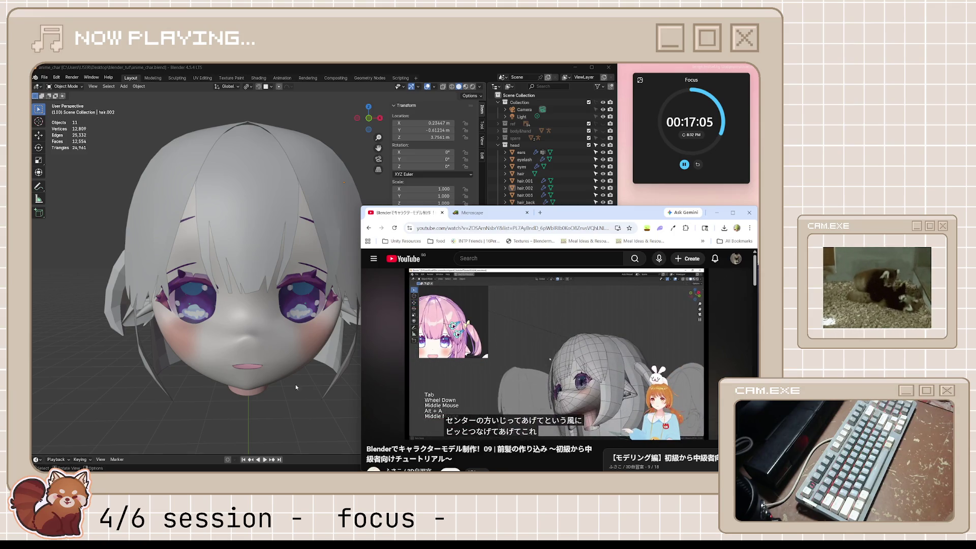
click(295, 384)
key(KP_1)
- Select the bangs object and shift two of its edge vertices sideways along X
scroll(276, 306, up, 2)
scroll(278, 247, up, 2)
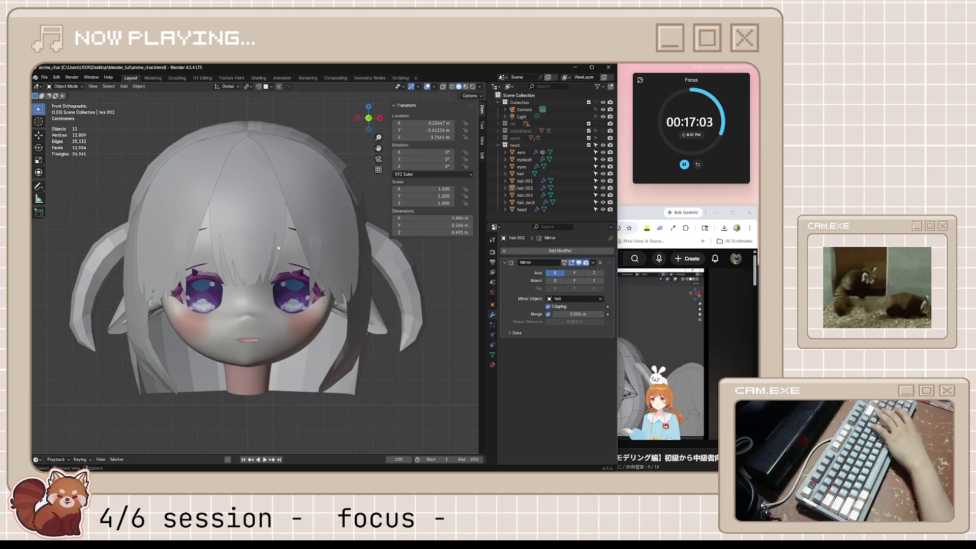
click(270, 202)
scroll(274, 201, up, 1)
key(Tab)
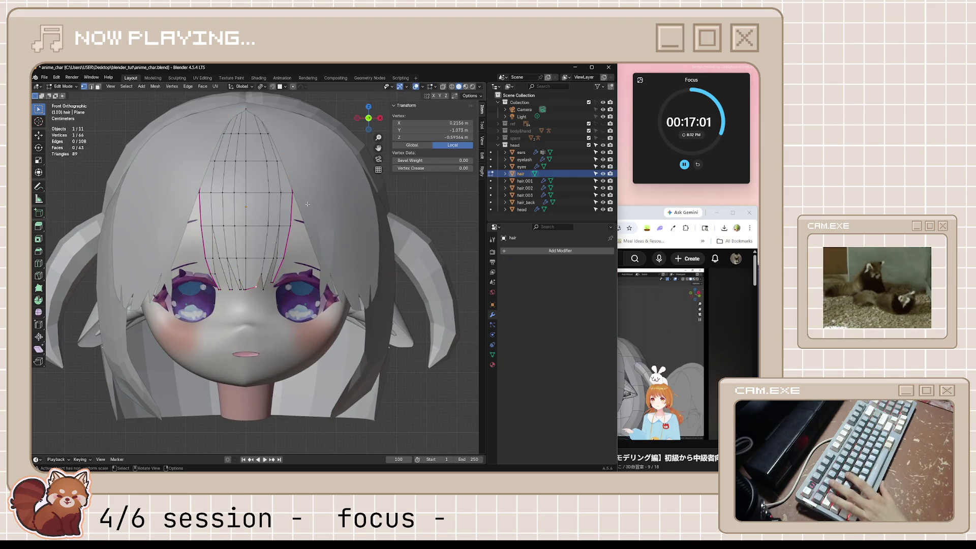
shift+click(302, 230)
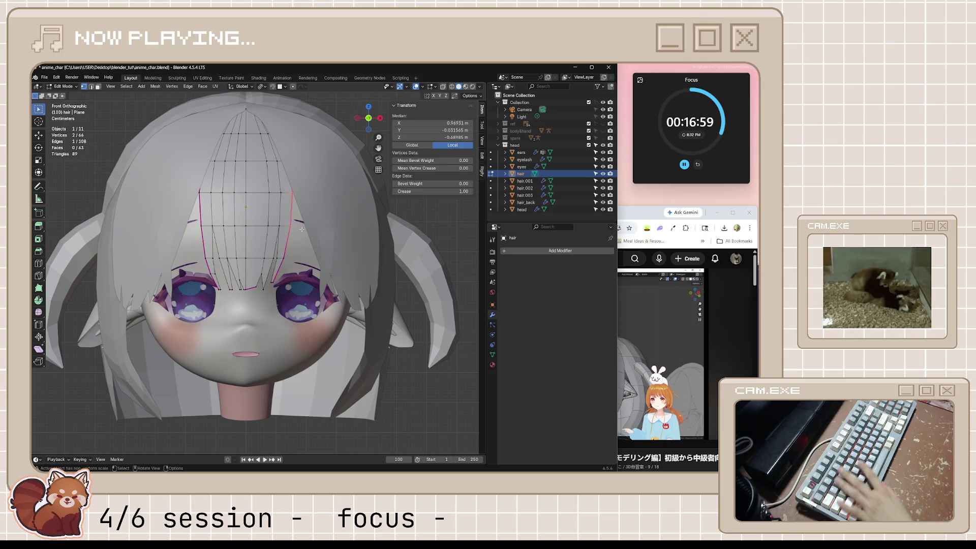
key(g)
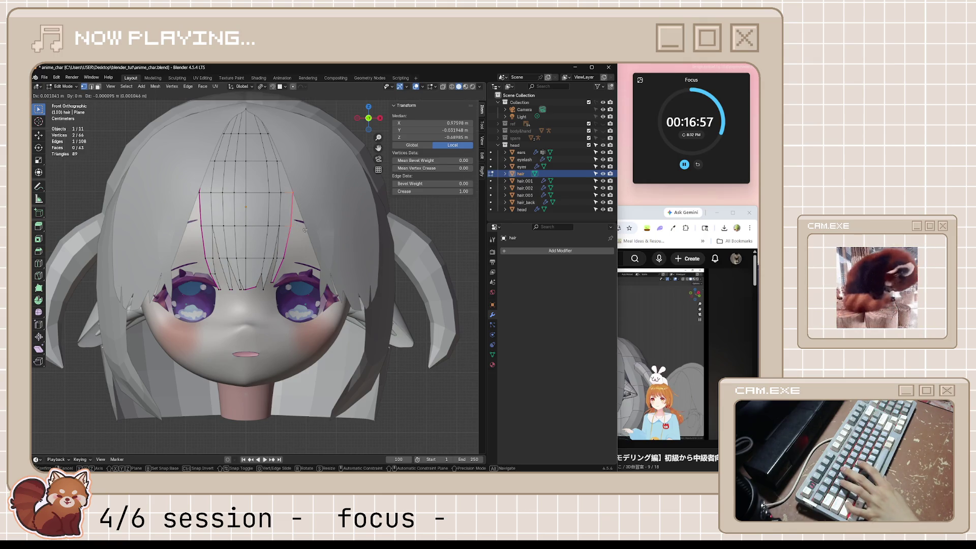
key(x)
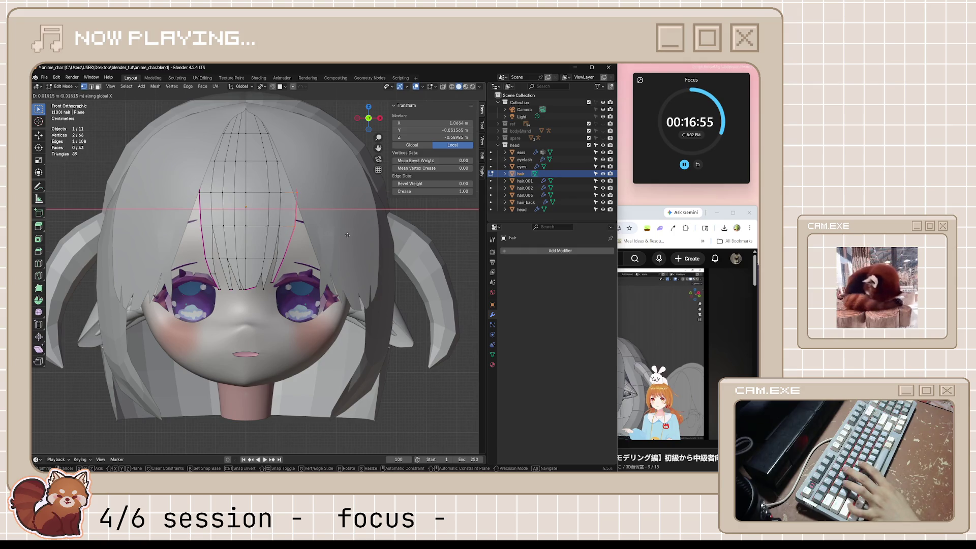
click(348, 235)
- Shift a vertex on the opposite strand edge along X, then leave Edit Mode
click(207, 229)
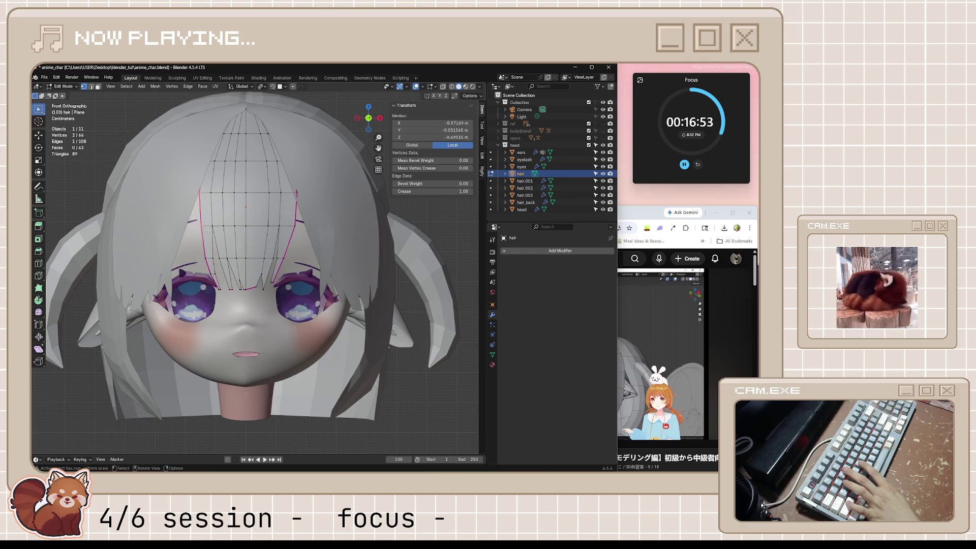
key(g)
key(x)
click(172, 226)
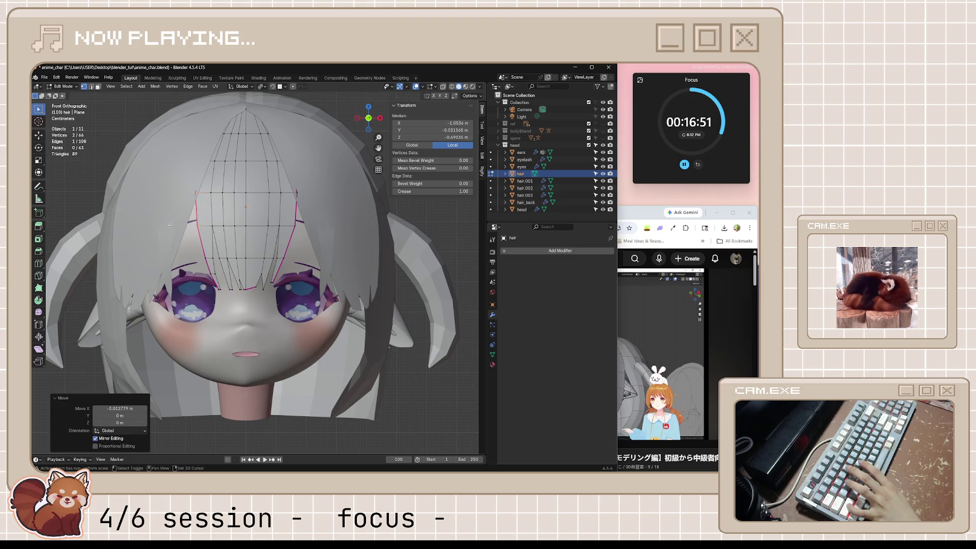
key(Tab)
click(459, 373)
mouse_move(459, 373)
middle_down()
mouse_move(270, 208)
mouse_move(273, 182)
mouse_move(274, 260)
mouse_move(264, 239)
middle_up()
click(254, 214)
key(KP_Decimal)
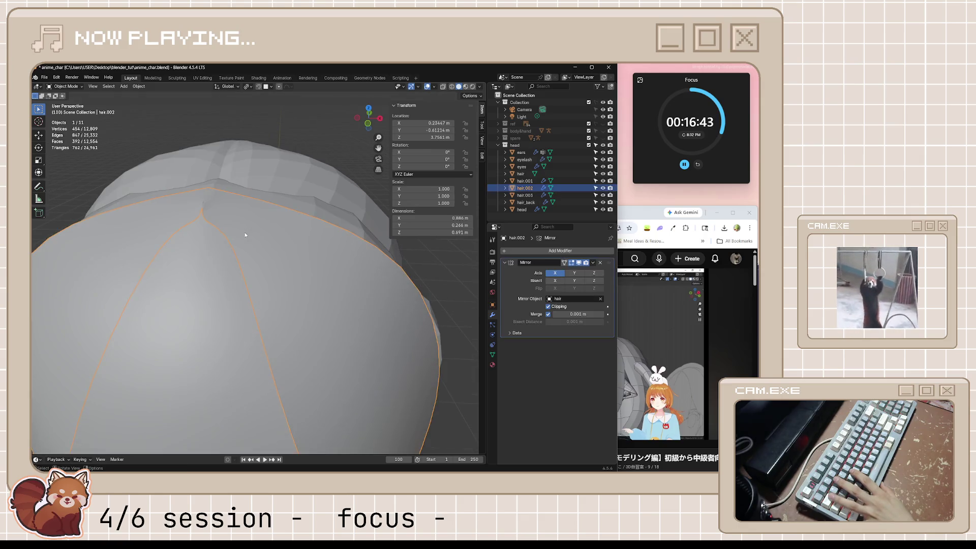
- Turn on proportional editing in hair.002 and try a Z move of the tip, then undo it
key(Tab)
click(248, 204)
mouse_move(247, 204)
middle_down()
mouse_move(308, 154)
mouse_move(232, 164)
mouse_move(245, 193)
middle_up()
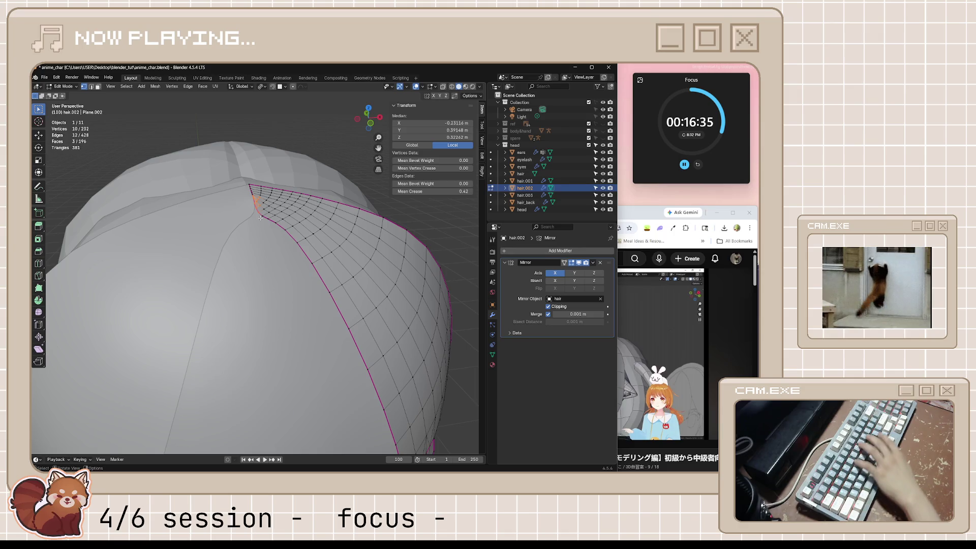
key(o)
key(g)
key(z)
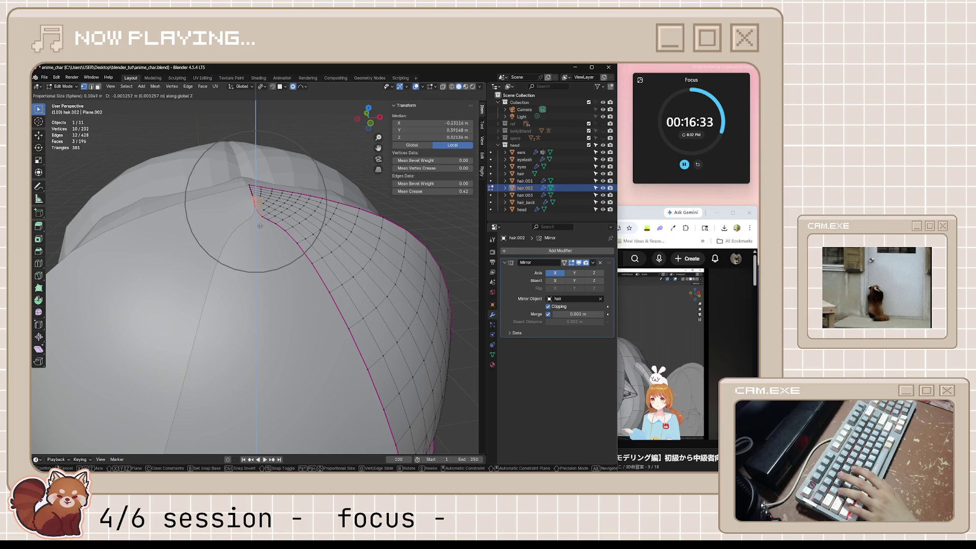
scroll(260, 226, up, 8)
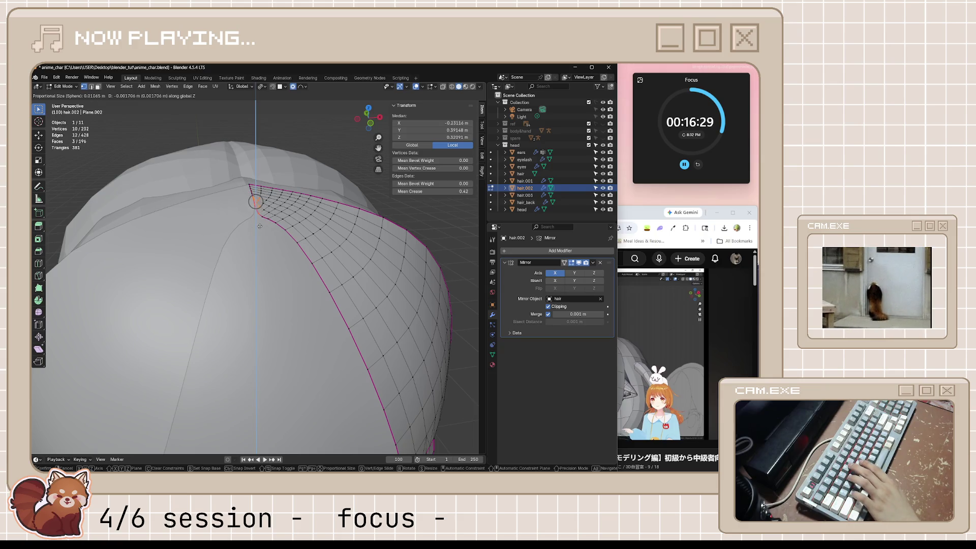
key(z)
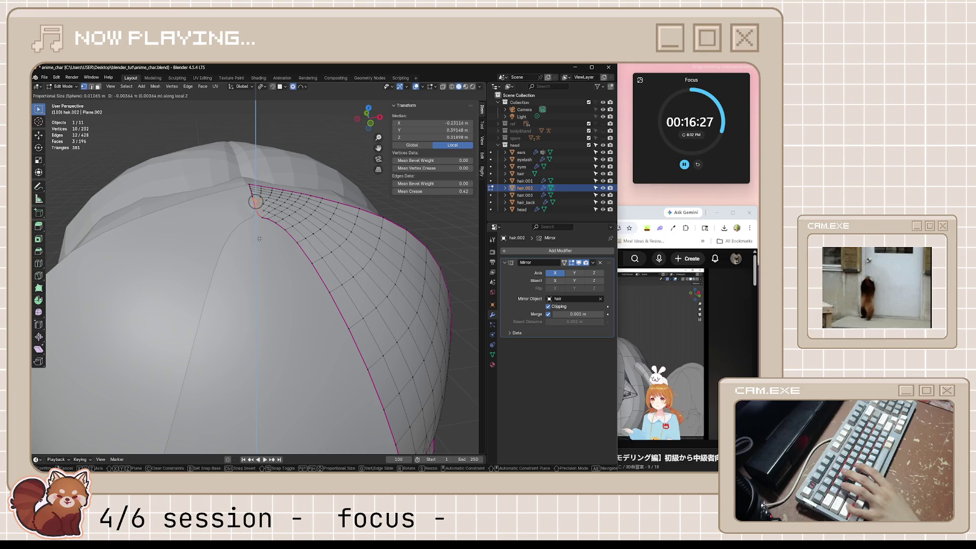
click(259, 238)
middle_drag(260, 238, 276, 241)
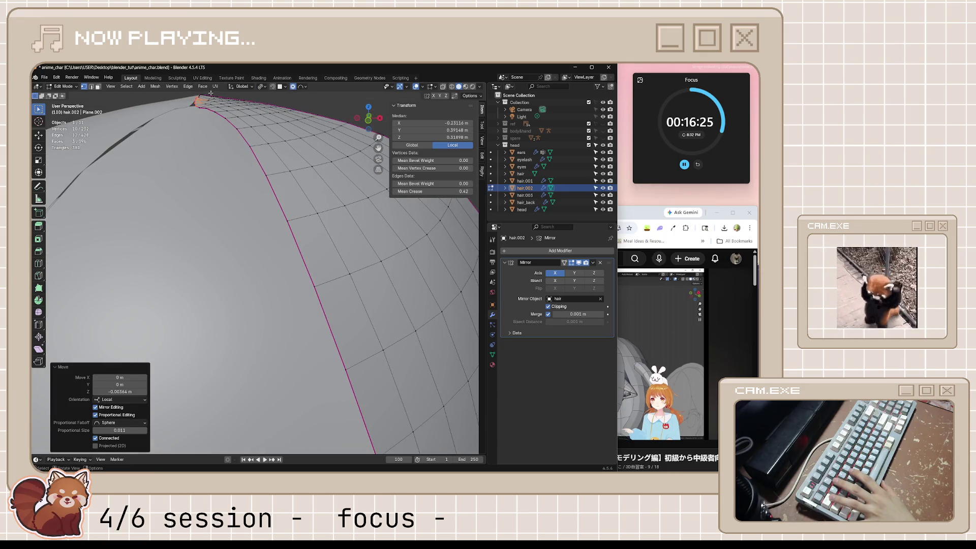
middle_drag(210, 93, 229, 104)
key(ctrl+z)
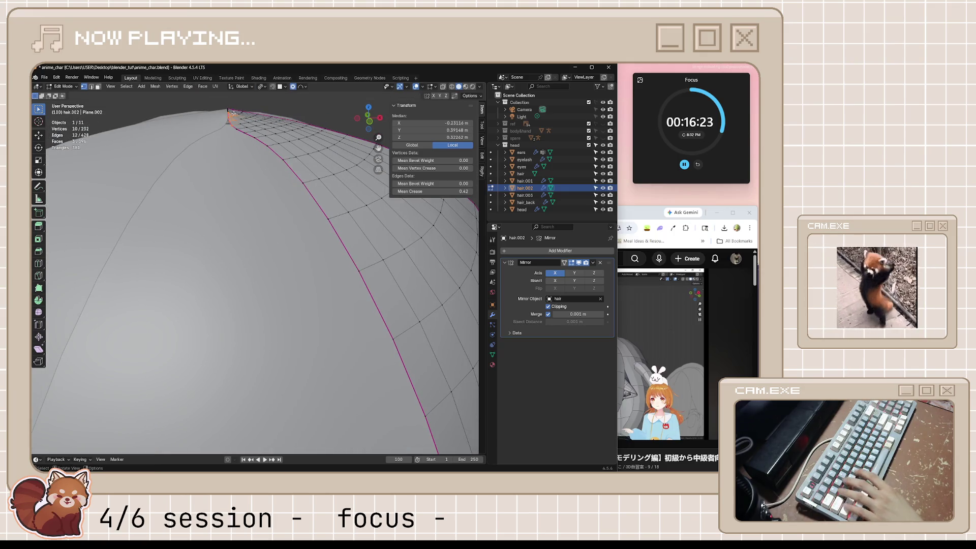
- Lower hair.002's single tip vertex 0.002483 m along Z and return to Object Mode
click(227, 111)
key(g)
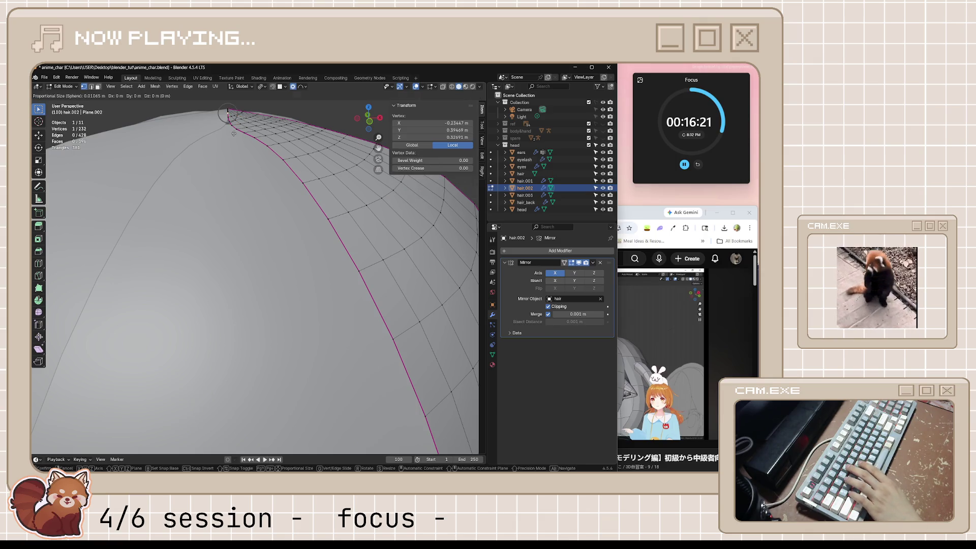
key(z)
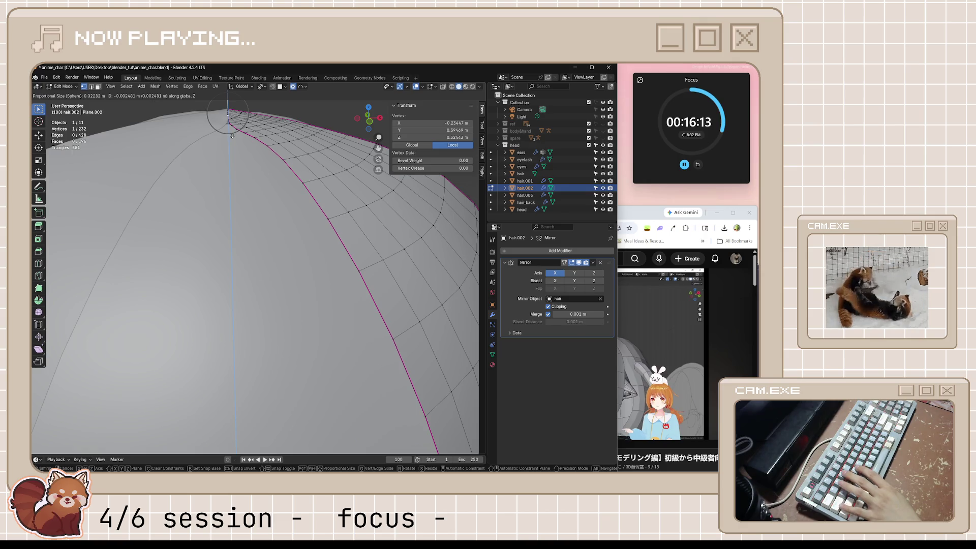
click(231, 134)
click(230, 134)
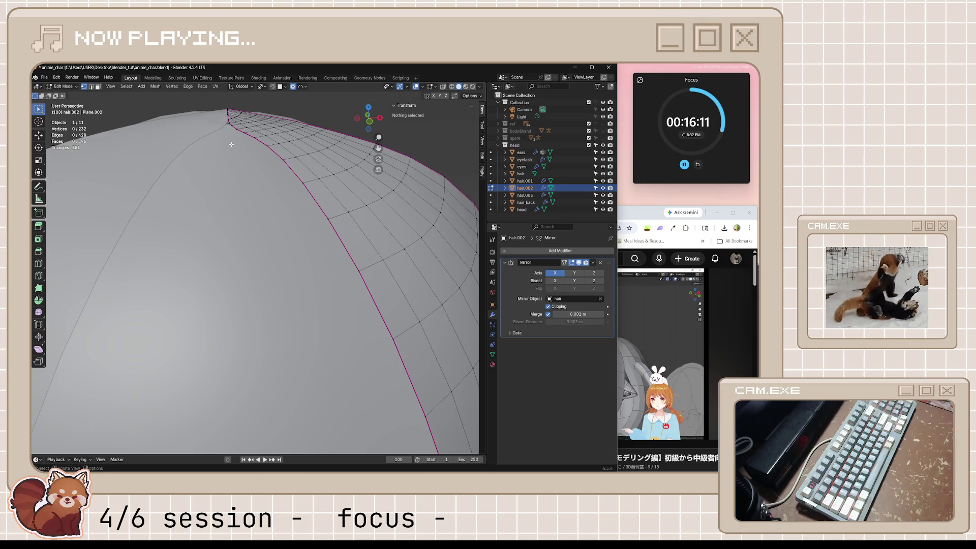
mouse_move(230, 134)
middle_down()
mouse_move(408, 137)
mouse_move(418, 161)
mouse_move(458, 168)
mouse_move(372, 167)
middle_up()
scroll(199, 176, down, 5)
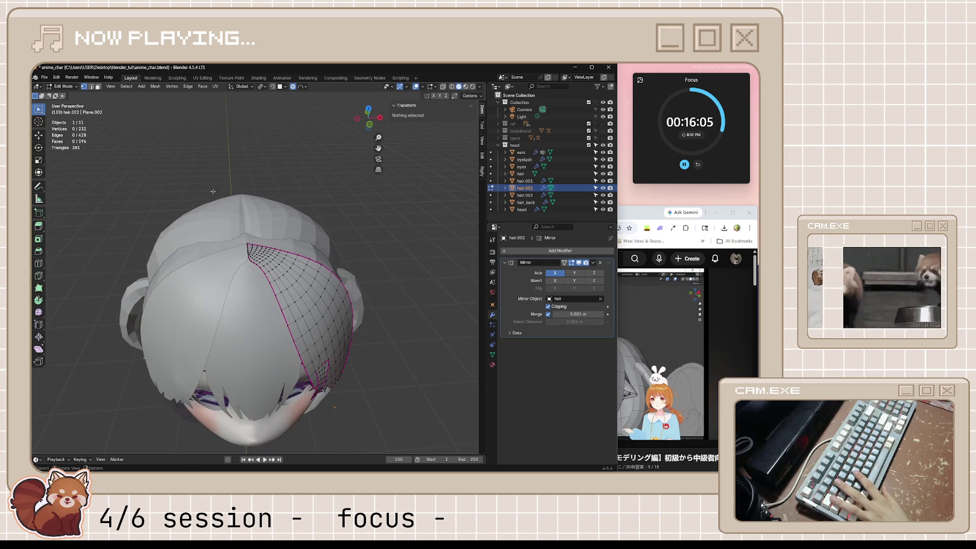
mouse_move(199, 176)
middle_down()
mouse_move(297, 229)
mouse_move(298, 221)
mouse_move(239, 219)
mouse_move(265, 235)
middle_up()
key(Tab)
click(319, 254)
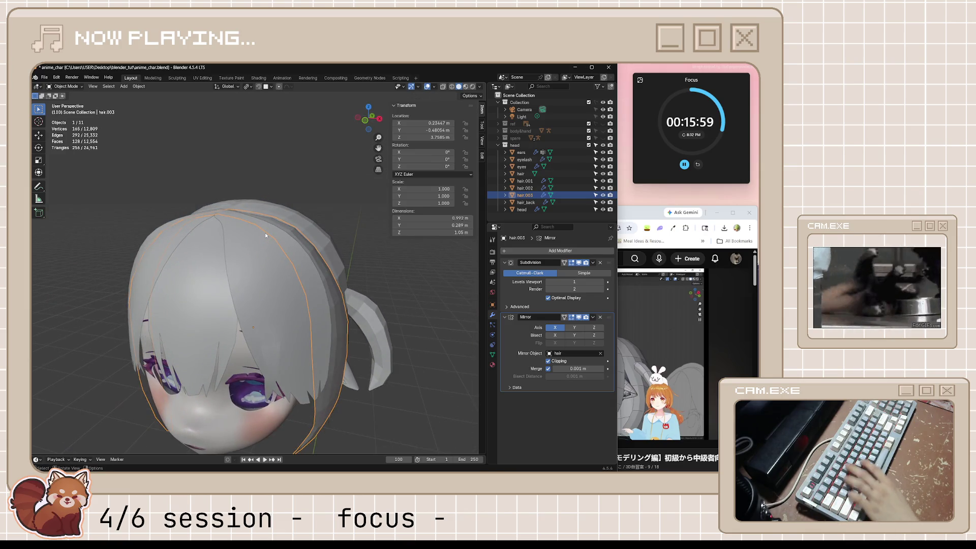
- Move hair.003 vertically along Z, settling on a raise of about 6.7 mm
key(g)
key(z)
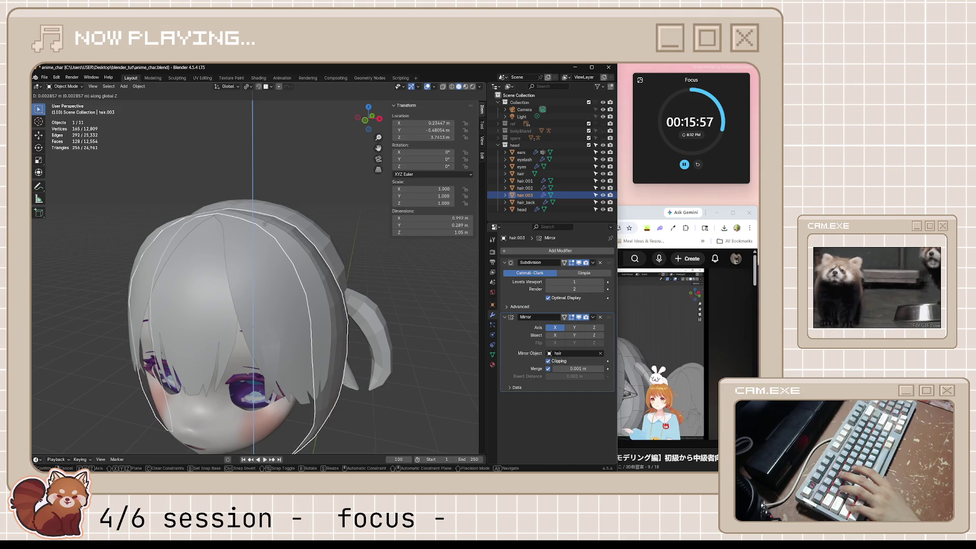
click(265, 224)
mouse_move(265, 224)
middle_down()
mouse_move(305, 244)
mouse_move(300, 258)
mouse_move(279, 258)
middle_up()
scroll(321, 259, up, 5)
key(g)
key(z)
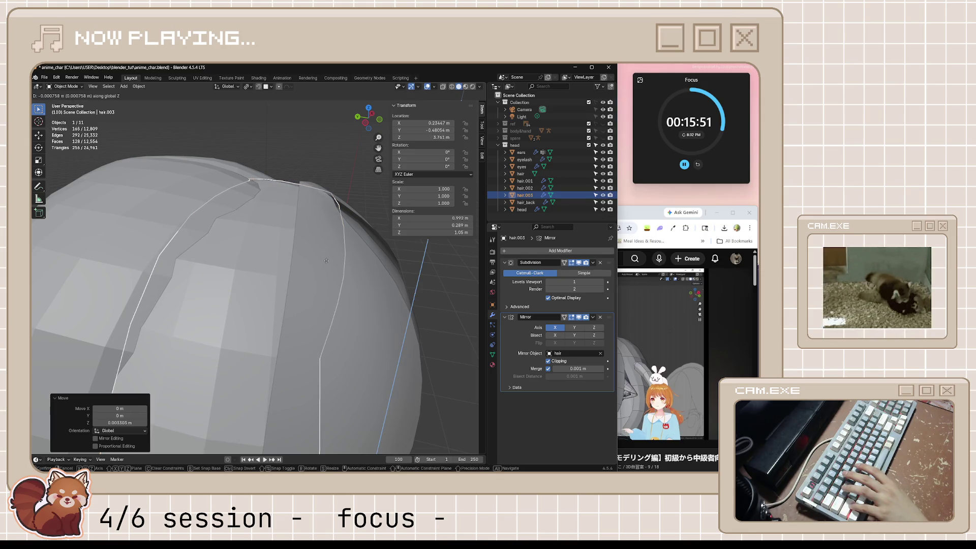
key(Escape)
mouse_move(326, 260)
middle_down()
mouse_move(235, 260)
mouse_move(390, 275)
mouse_move(376, 256)
mouse_move(338, 246)
mouse_move(273, 245)
middle_up()
key(g)
key(z)
click(370, 240)
- After a few cancelled trial moves, lower hair.003 slightly along Z
key(g)
key(z)
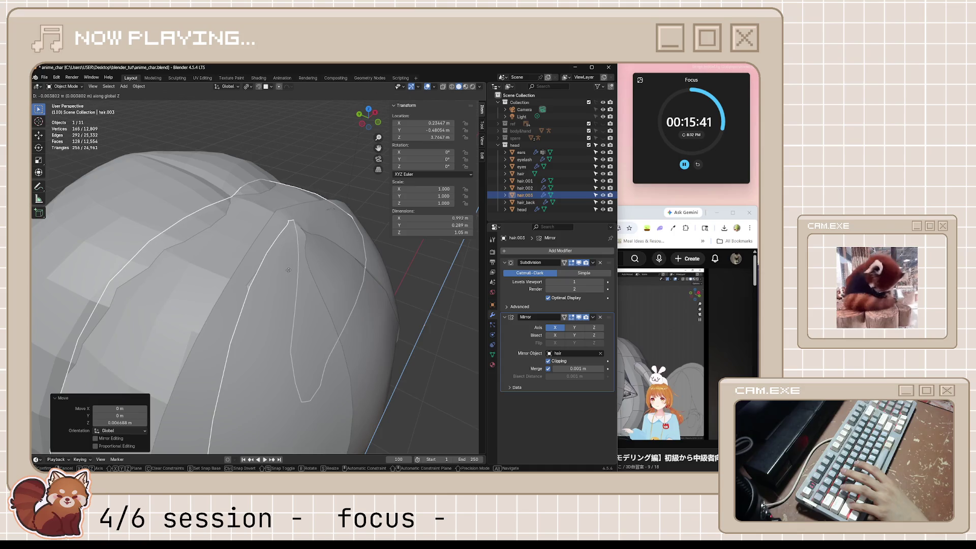
key(Escape)
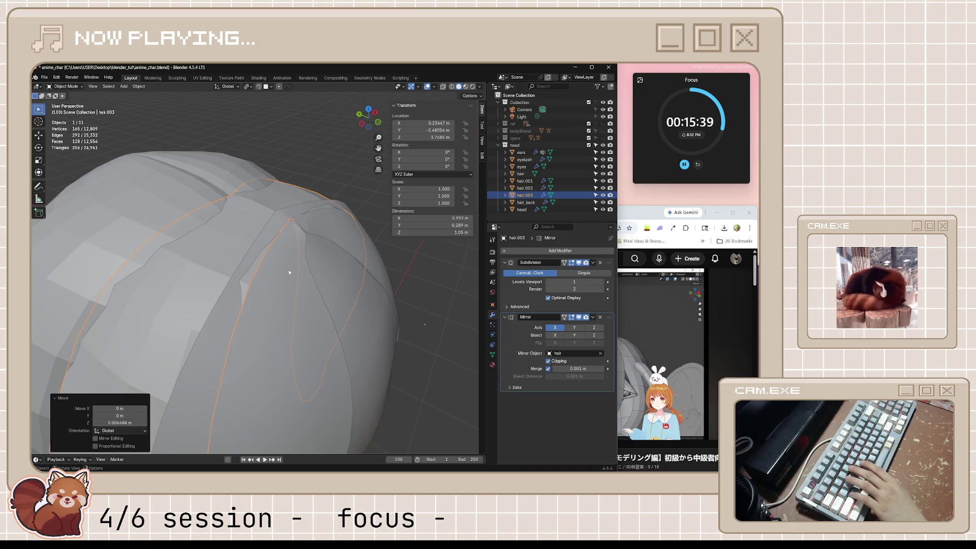
key(g)
key(z)
key(Escape)
scroll(289, 273, down, 6)
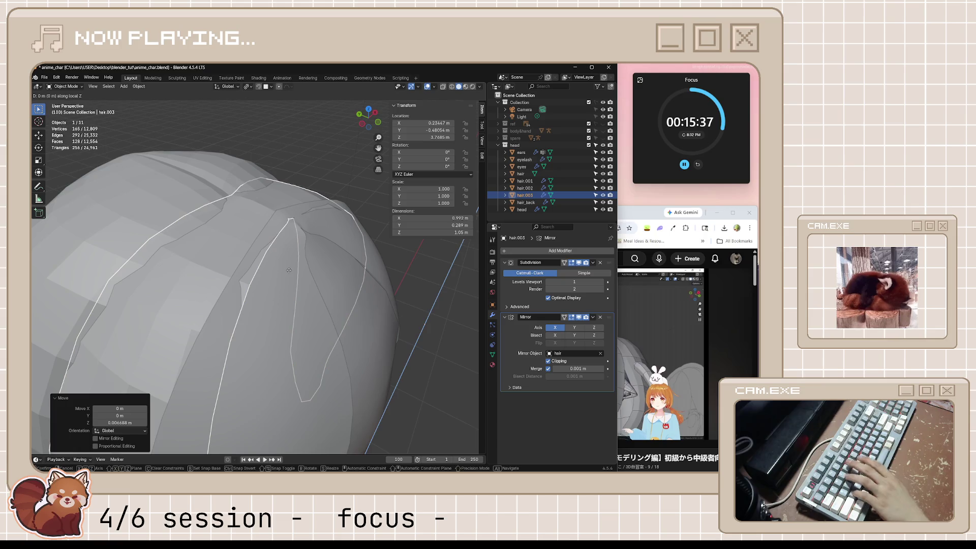
key(g)
key(z)
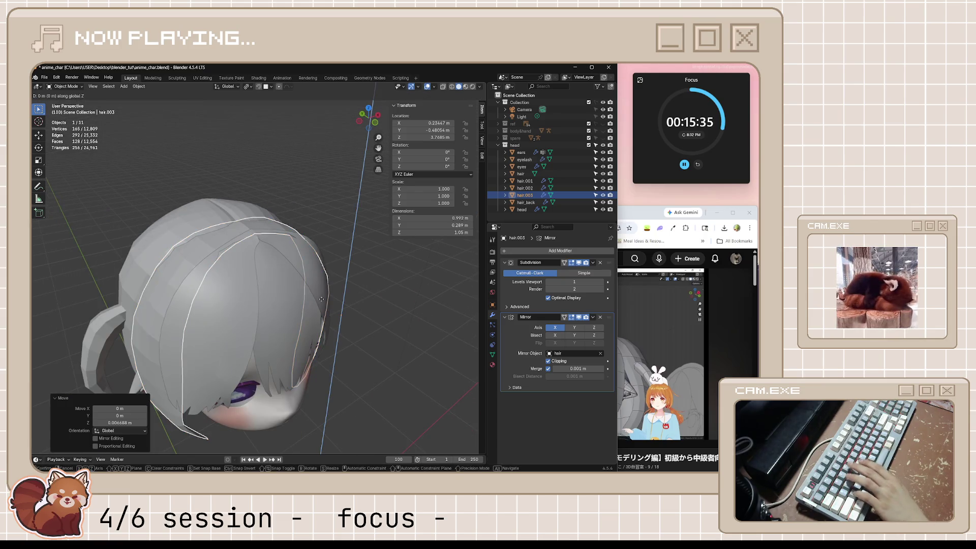
key(Escape)
scroll(322, 291, up, 6)
key(g)
key(z)
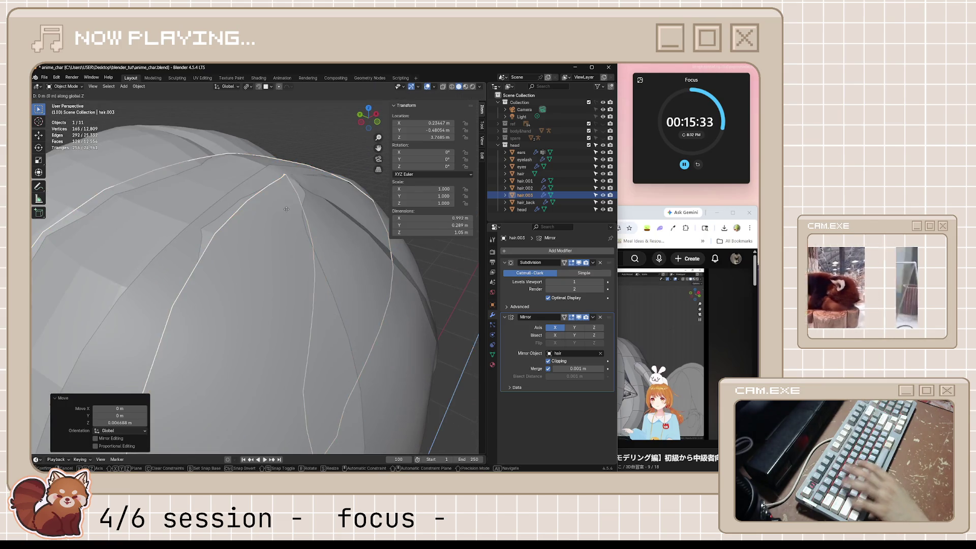
click(327, 265)
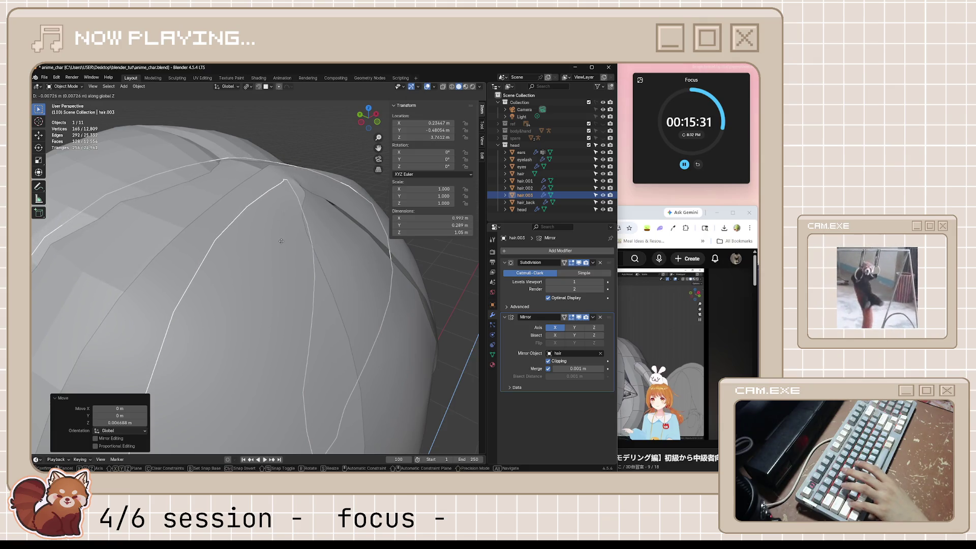
- Toggle Edit Mode briefly, deselect hair.003 and view the crown from above
key(Tab)
mouse_move(328, 264)
middle_down()
mouse_move(305, 157)
mouse_move(371, 303)
mouse_move(309, 284)
mouse_move(371, 289)
mouse_move(319, 271)
middle_up()
key(Tab)
scroll(338, 229, down, 4)
click(370, 303)
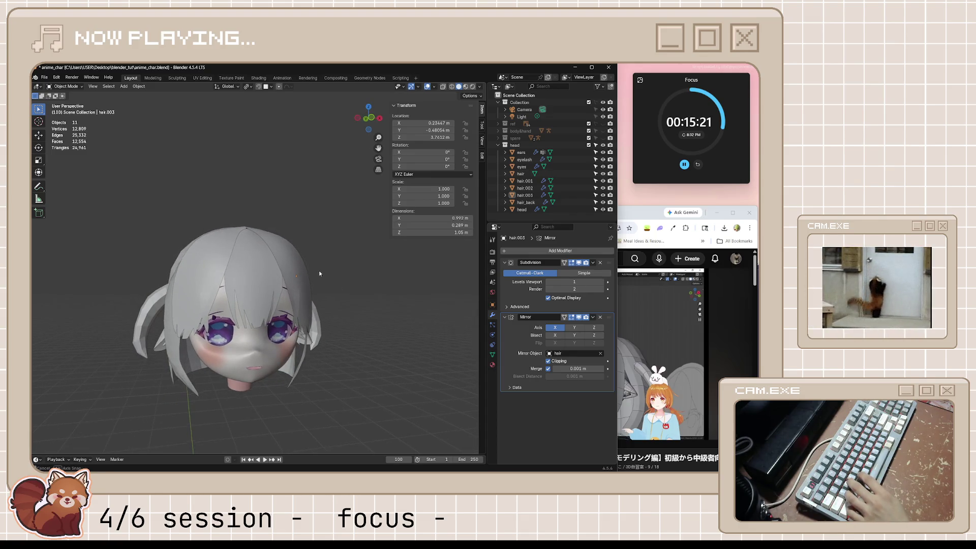
scroll(319, 271, up, 5)
shift+middle_drag(266, 198, 220, 228)
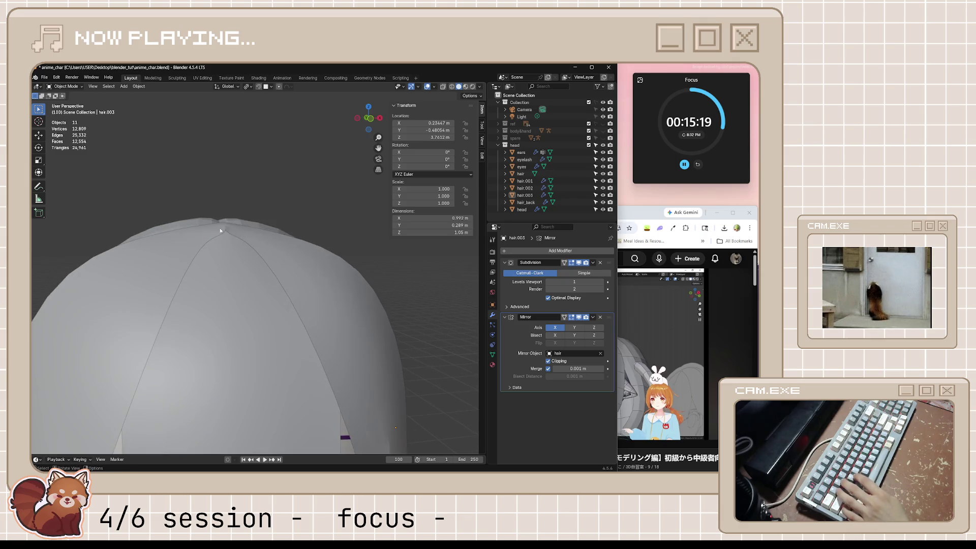
- Select the ten tip vertices of hair.002 and move them along Z
click(221, 231)
key(Tab)
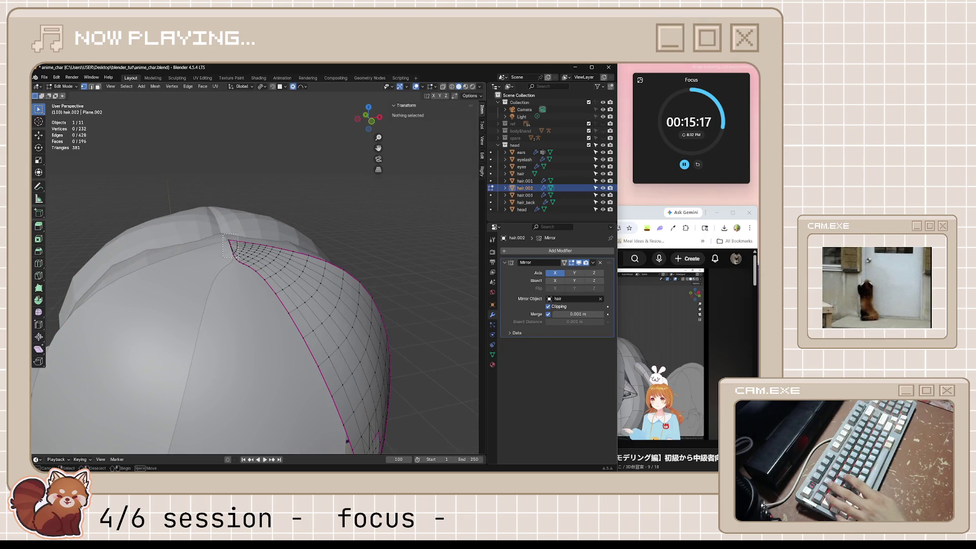
drag(234, 256, 242, 263)
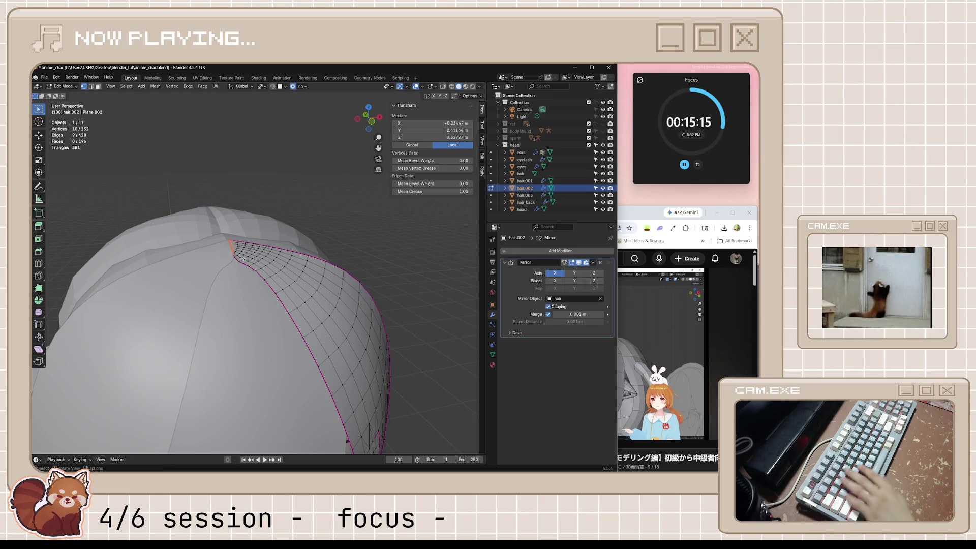
key(g)
key(z)
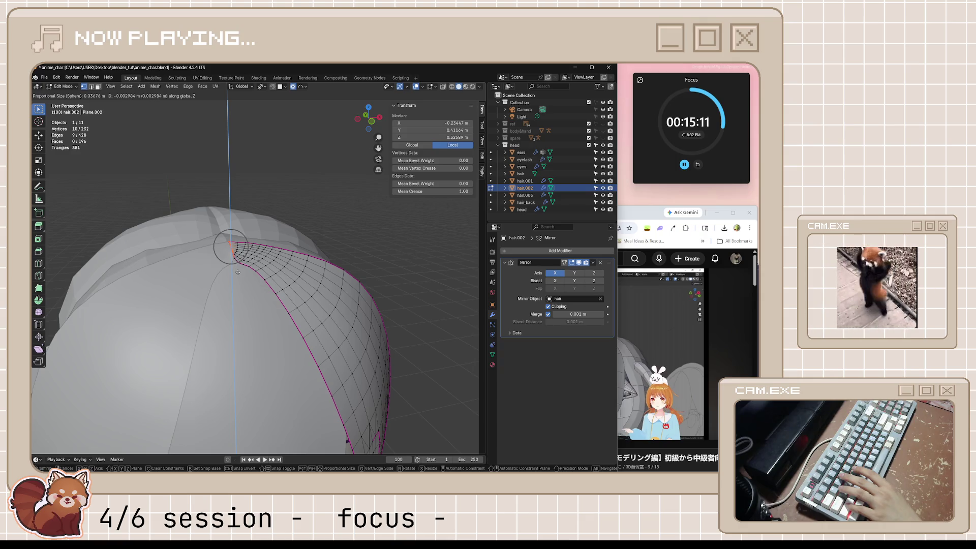
click(237, 272)
mouse_move(237, 272)
middle_down()
mouse_move(359, 256)
mouse_move(266, 253)
middle_up()
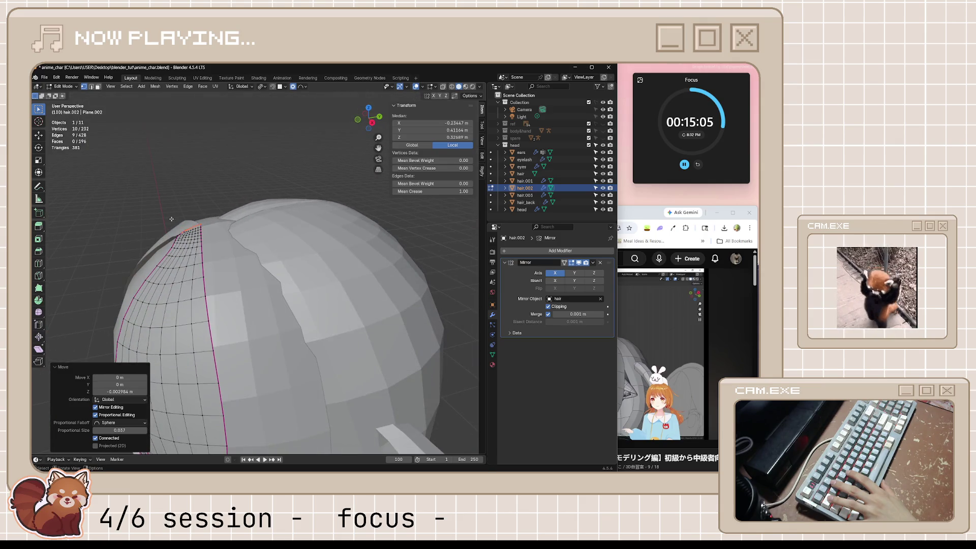
- Lower the crown tip vertices of hair.002 slightly along Z with proportional falloff
drag(213, 238, 213, 238)
middle_drag(214, 238, 289, 253)
key(g)
key(z)
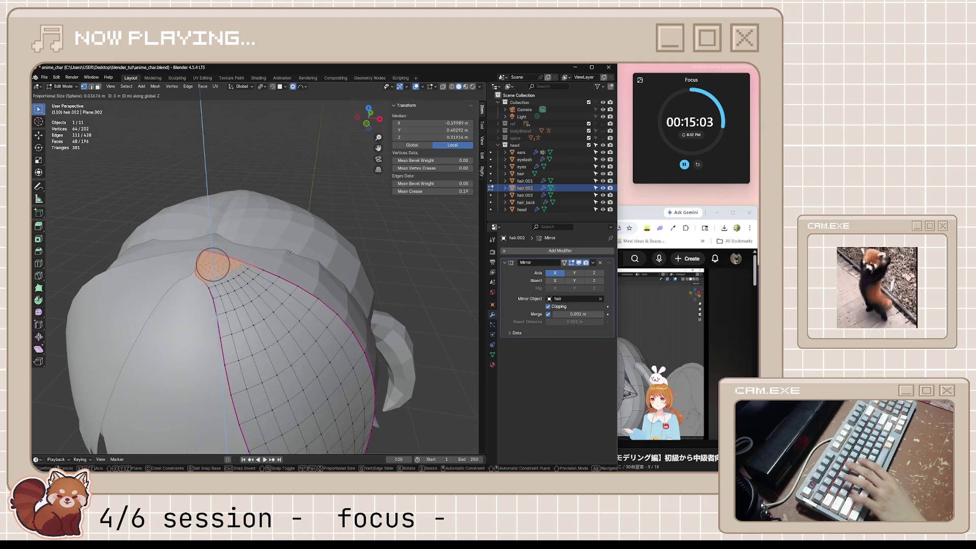
scroll(291, 261, down, 19)
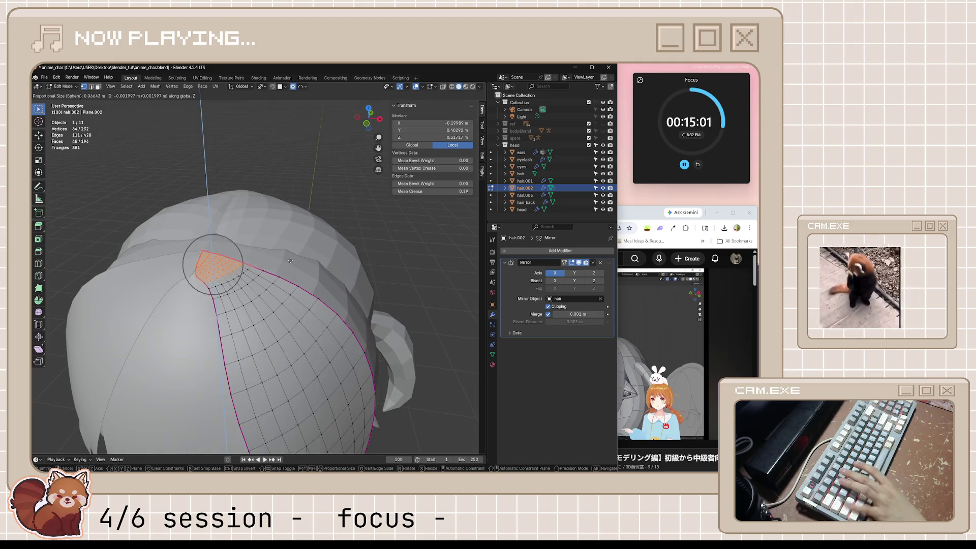
click(291, 261)
mouse_move(290, 261)
middle_down()
mouse_move(309, 244)
mouse_move(290, 252)
middle_up()
key(g)
key(z)
click(310, 242)
- Raise the whole hair.002 strand slightly along Z in Object Mode
key(Tab)
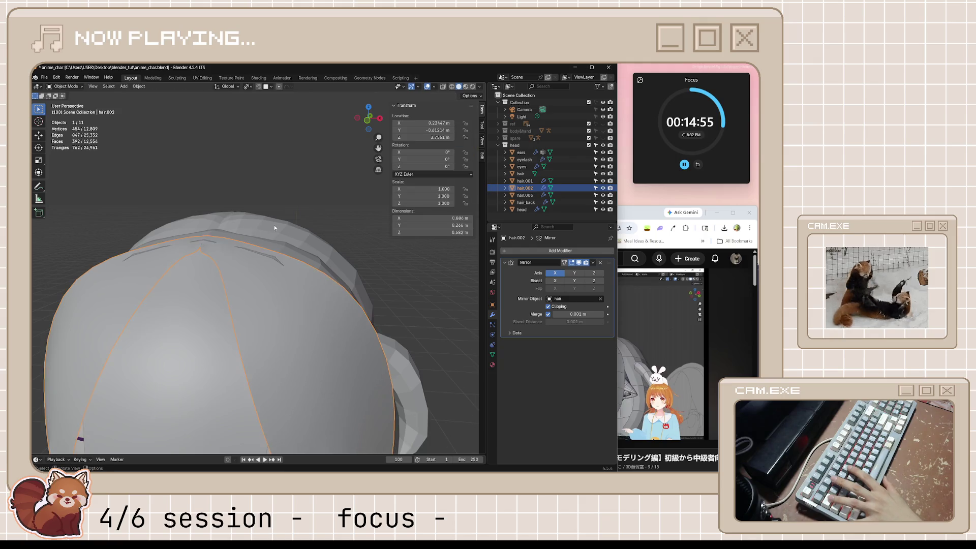
middle_drag(246, 224, 227, 250)
key(g)
key(z)
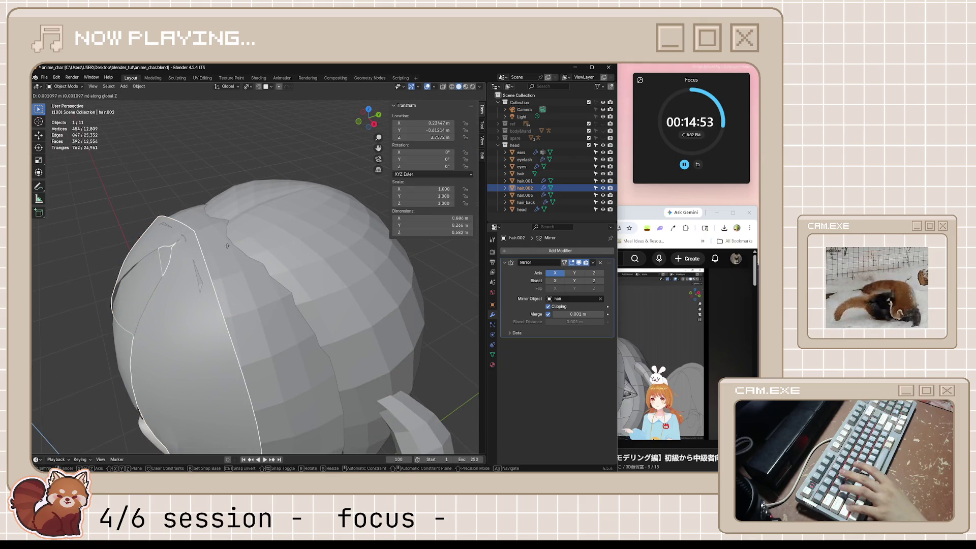
click(227, 247)
- Reshape the crown tip by moving hair.002's topmost vertices along Z with falloff
key(Tab)
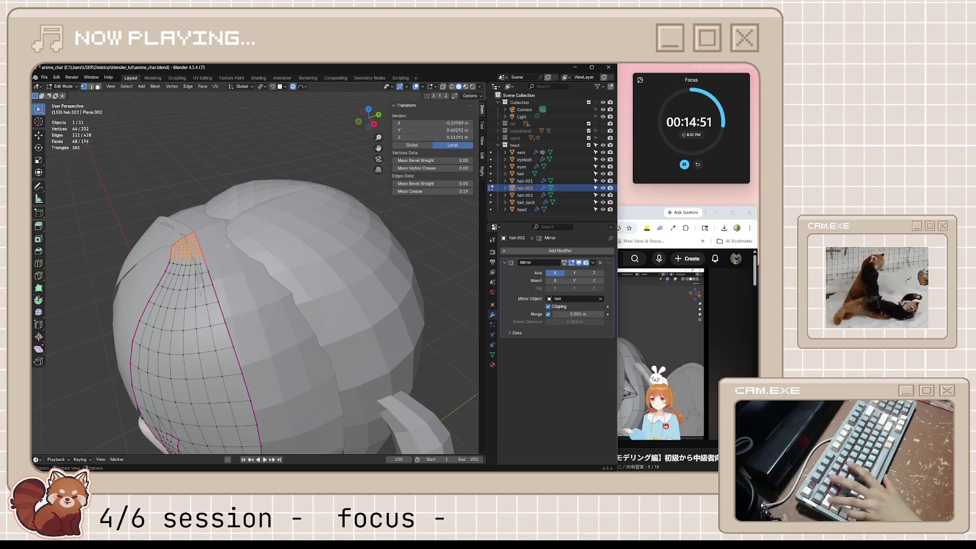
key(g)
key(z)
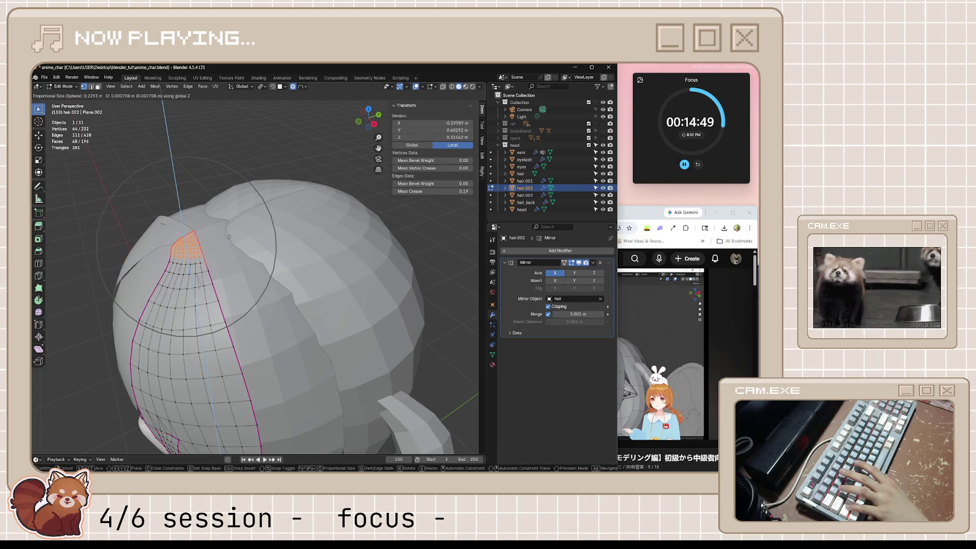
click(228, 233)
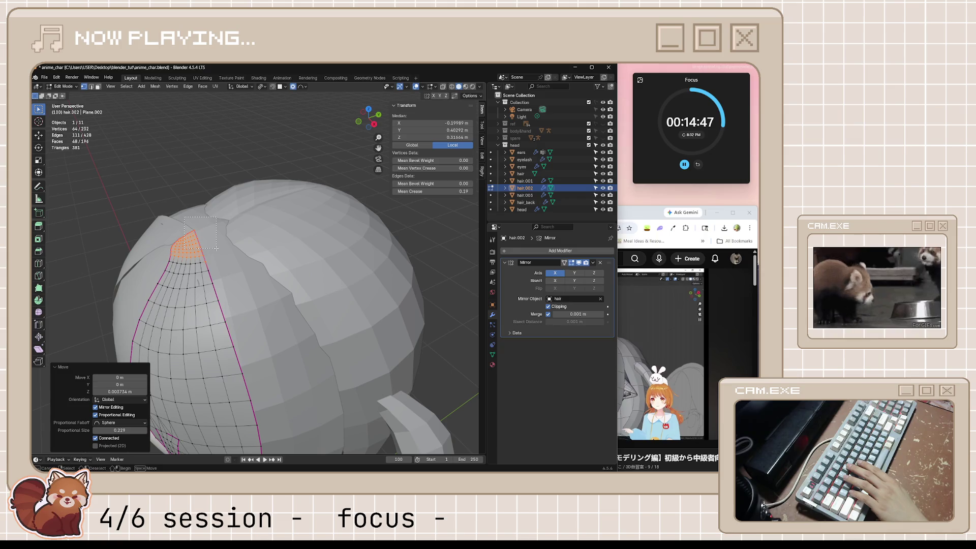
drag(216, 249, 216, 248)
key(g)
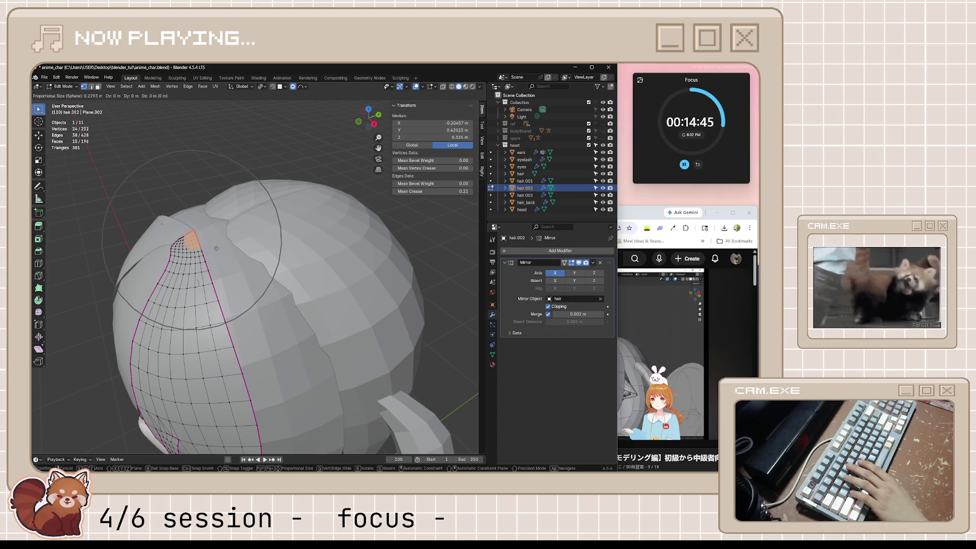
scroll(216, 248, up, 12)
key(z)
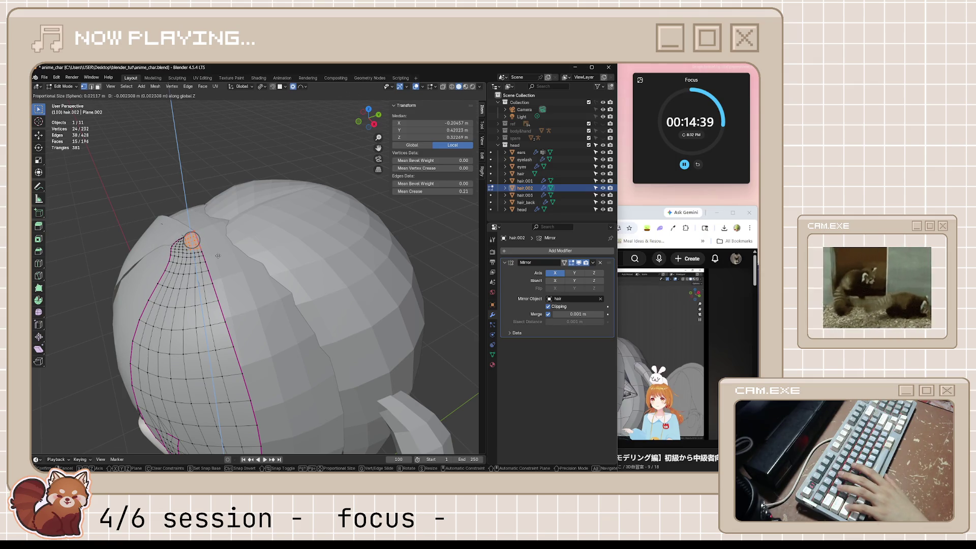
click(218, 256)
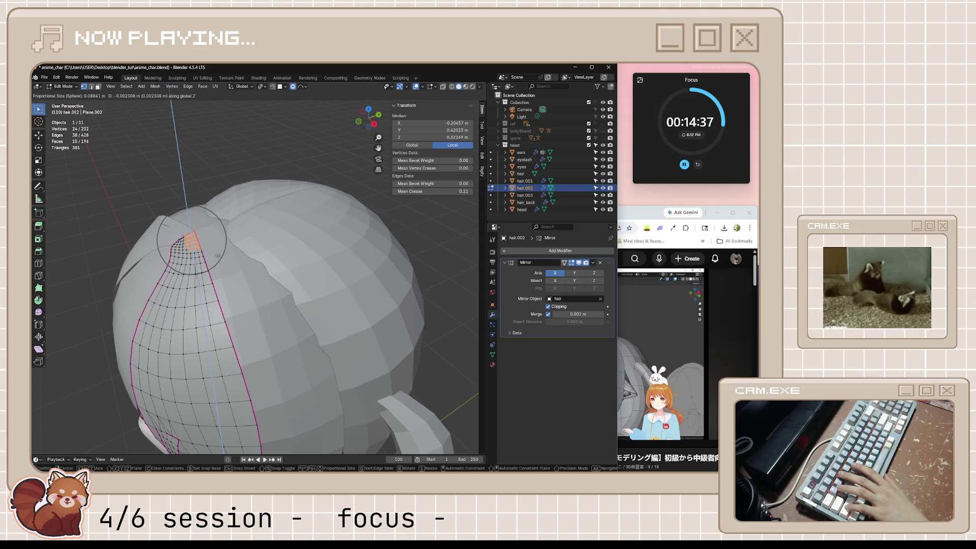
- Clear the selection, save anime_char.blend, and bring the YouTube tutorial forward
key(Tab)
mouse_move(218, 255)
middle_down()
mouse_move(322, 236)
mouse_move(352, 255)
mouse_move(325, 242)
mouse_move(321, 270)
mouse_move(371, 286)
middle_up()
key(alt+a)
key(ctrl+s)
scroll(319, 255, down, 4)
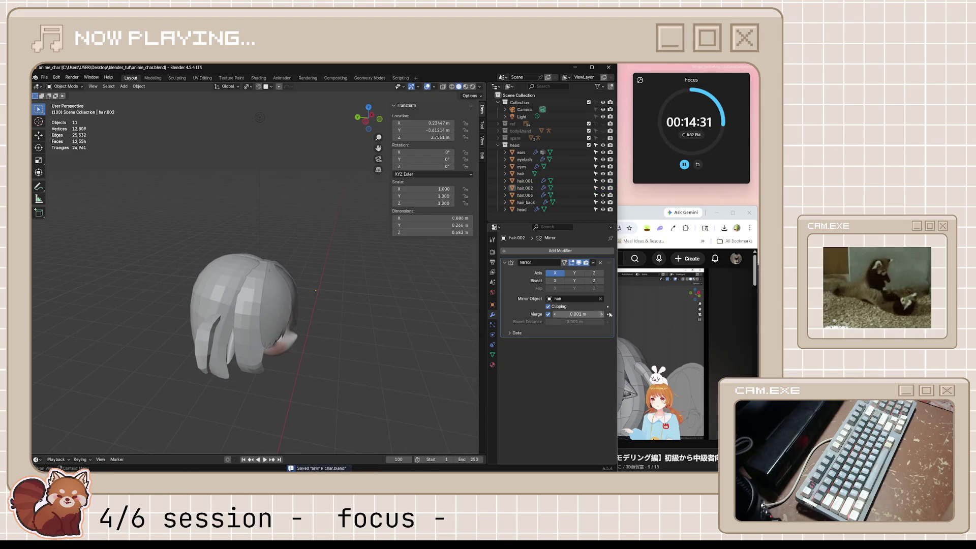
click(631, 337)
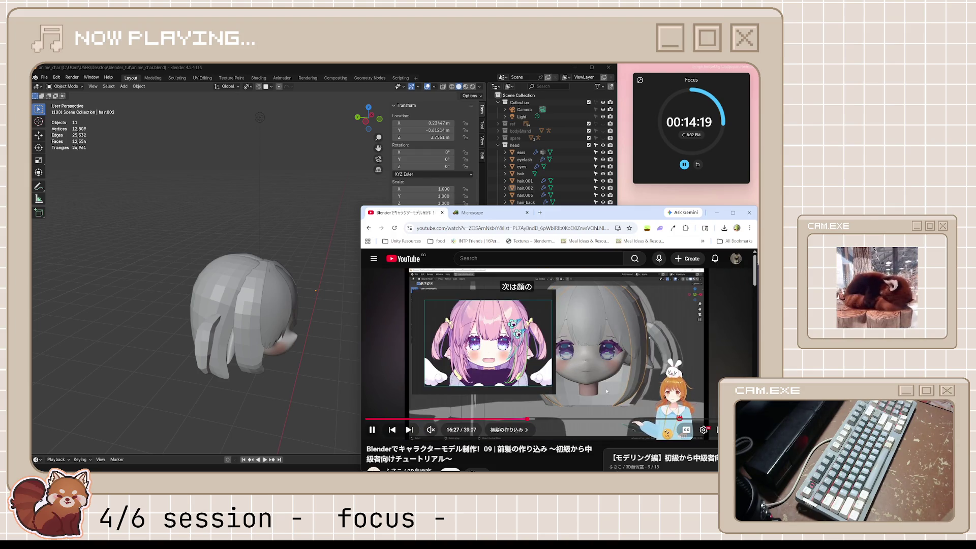
- Bring Blender forward and frame the head in front view (numpad 1)
click(248, 356)
key(KP_1)
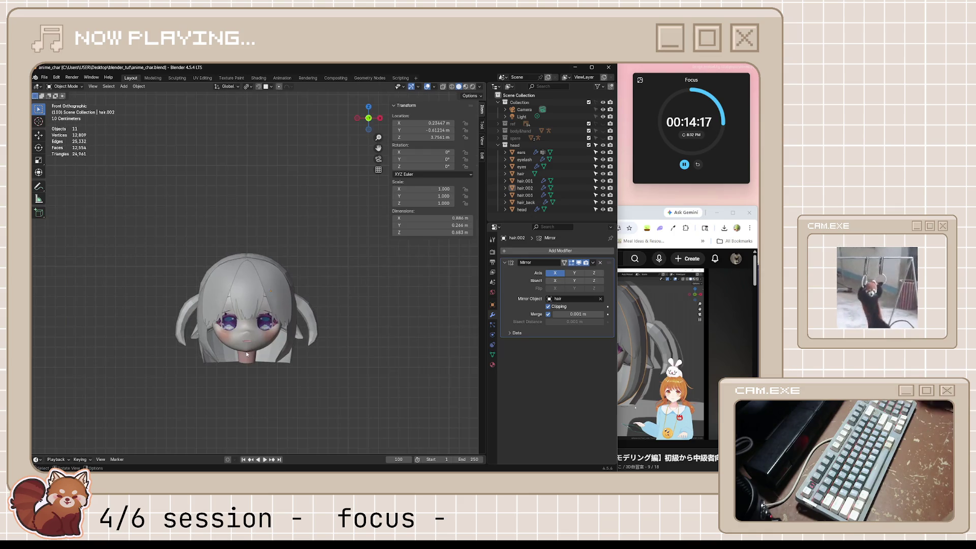
scroll(250, 356, up, 3)
scroll(250, 357, down, 1)
shift+middle_drag(250, 357, 309, 317)
- Rewatch the bangs tutorial around 16:49–16:59, then return to Blender
click(642, 344)
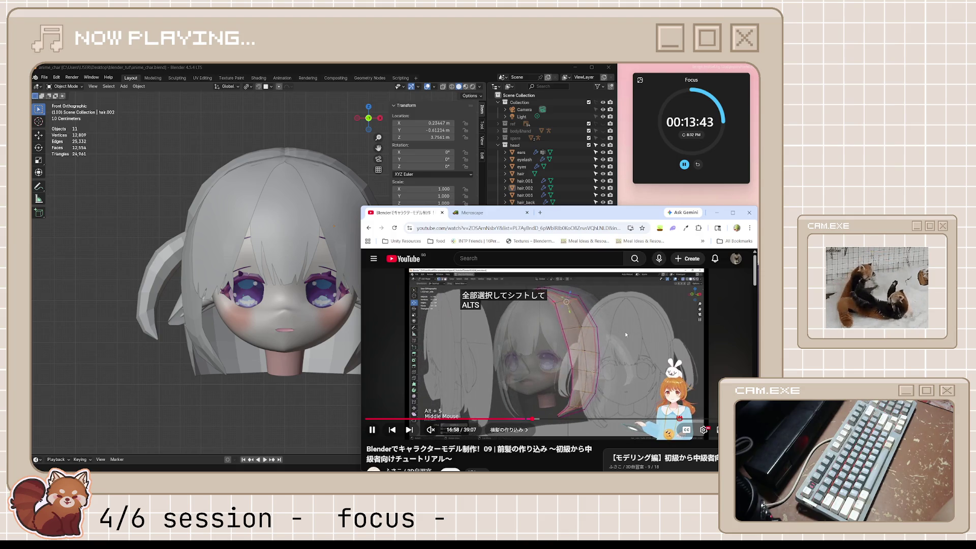
click(599, 340)
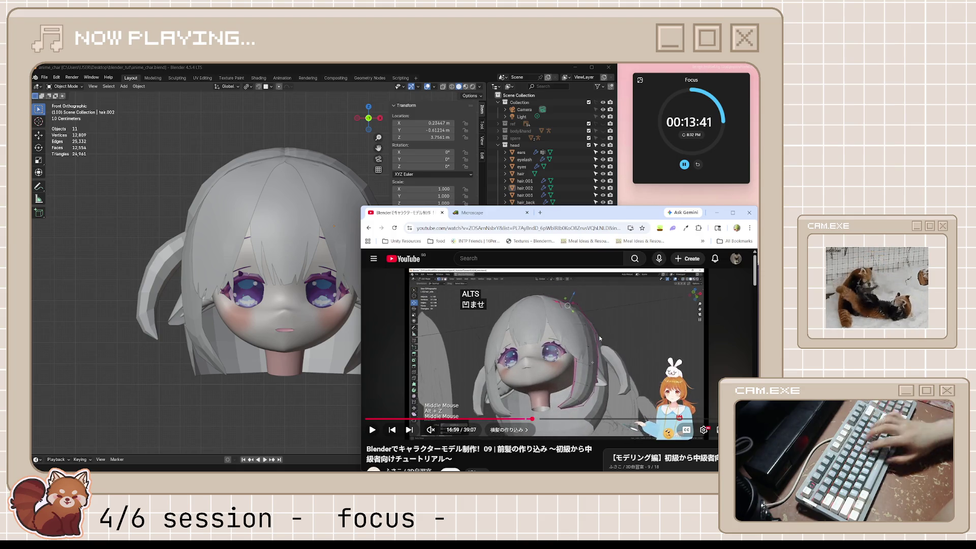
key(j)
key(k)
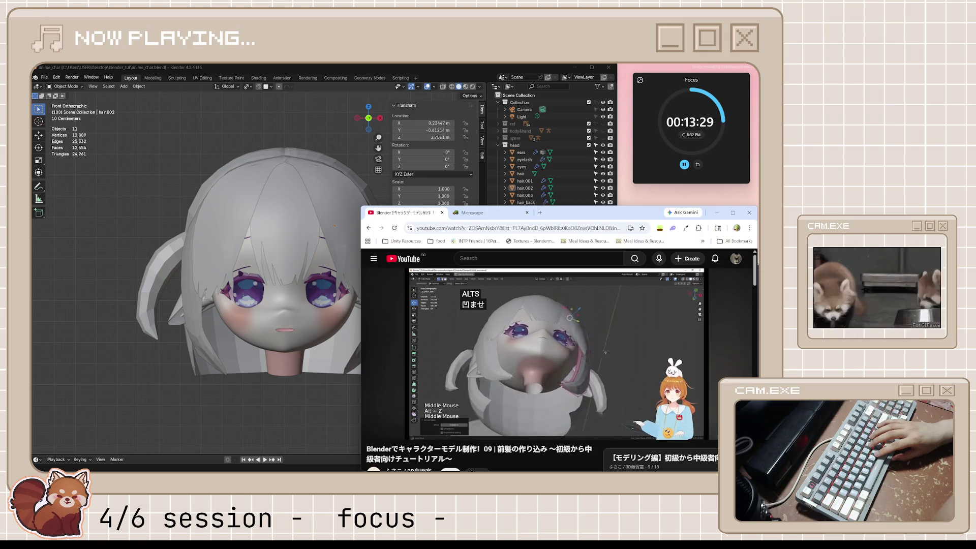
key(space)
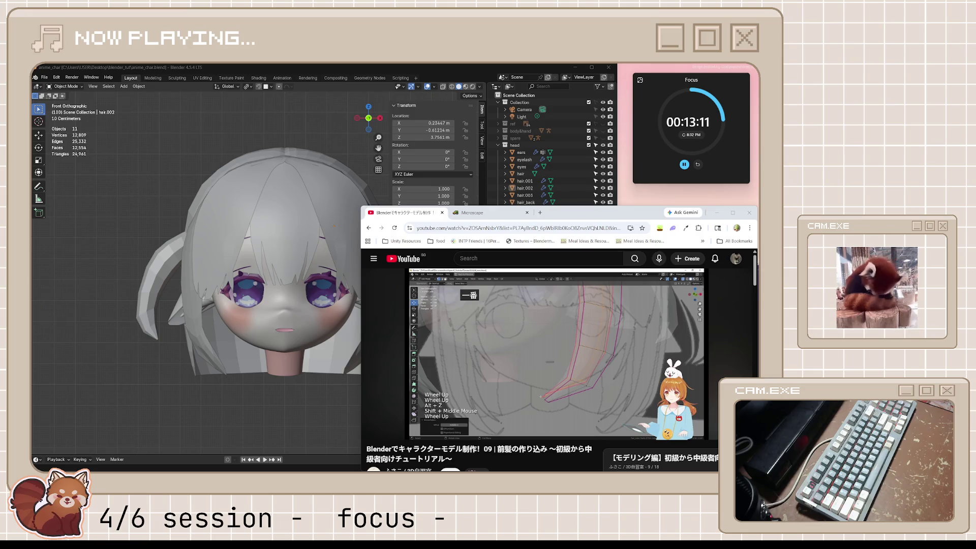
click(441, 68)
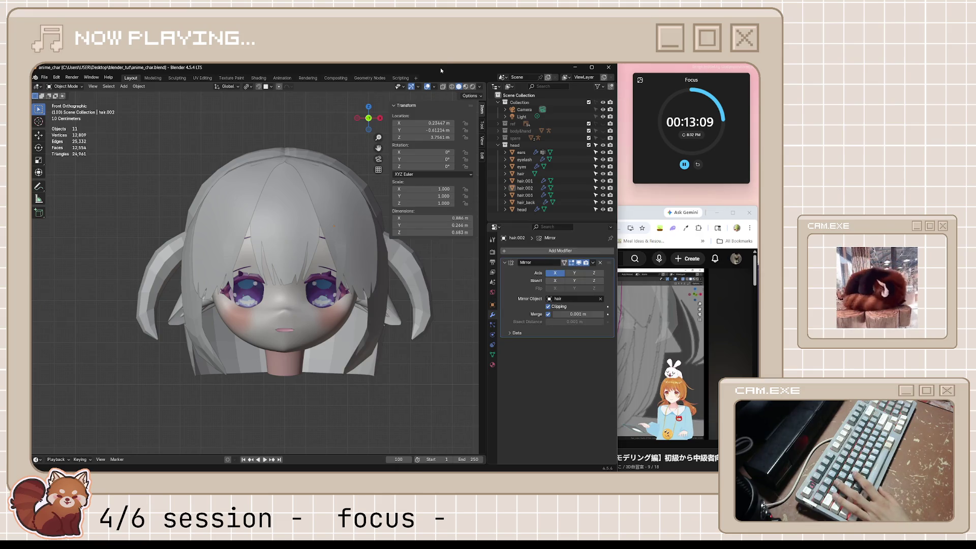
- Turn on X-ray and duplicate hair.003 in place as a new side lock
mouse_move(369, 237)
middle_down()
mouse_move(342, 243)
mouse_move(364, 251)
mouse_move(388, 242)
mouse_move(317, 264)
mouse_move(278, 257)
mouse_move(331, 251)
mouse_move(345, 278)
mouse_move(325, 285)
middle_up()
key(KP_1)
scroll(325, 285, up, 3)
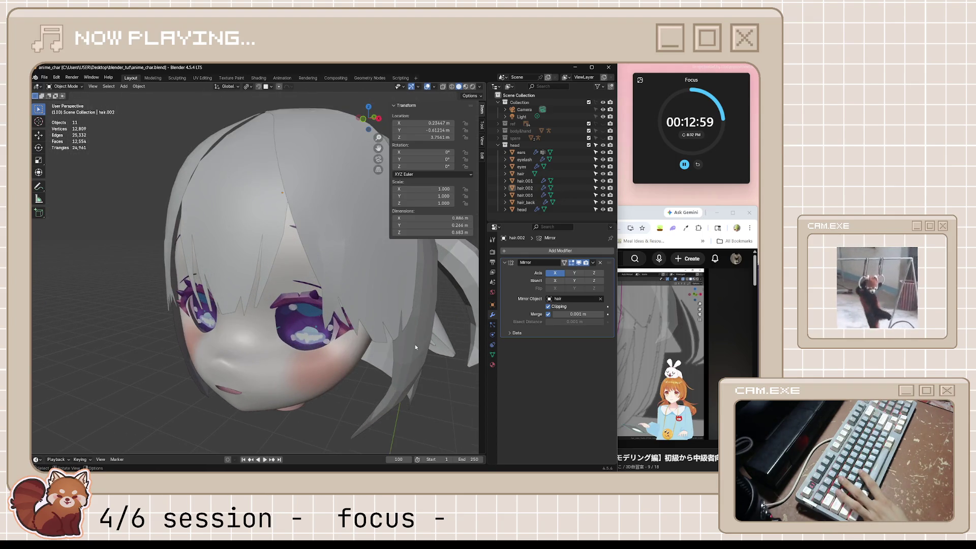
click(415, 344)
scroll(412, 341, down, 2)
middle_drag(409, 338, 398, 339)
scroll(399, 335, down, 1)
key(alt+z)
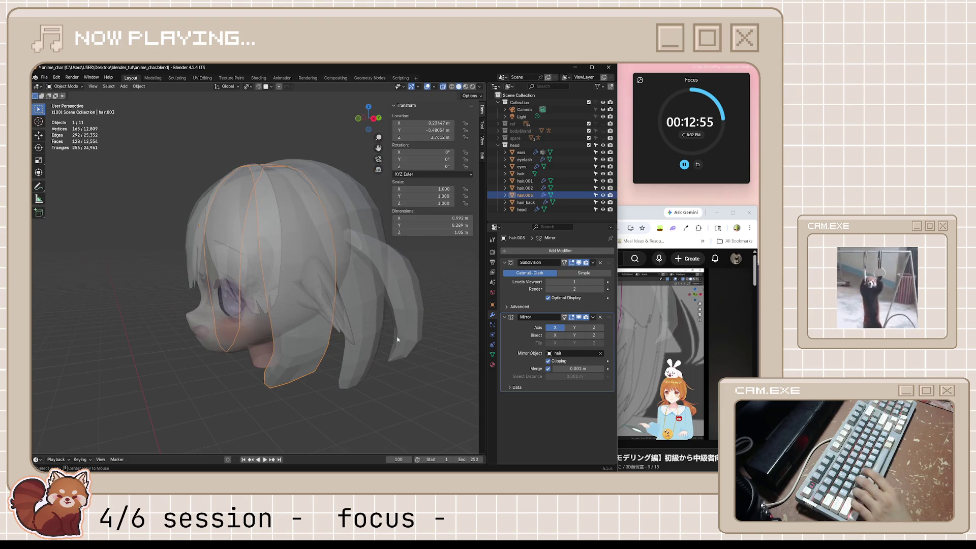
key(shift+d)
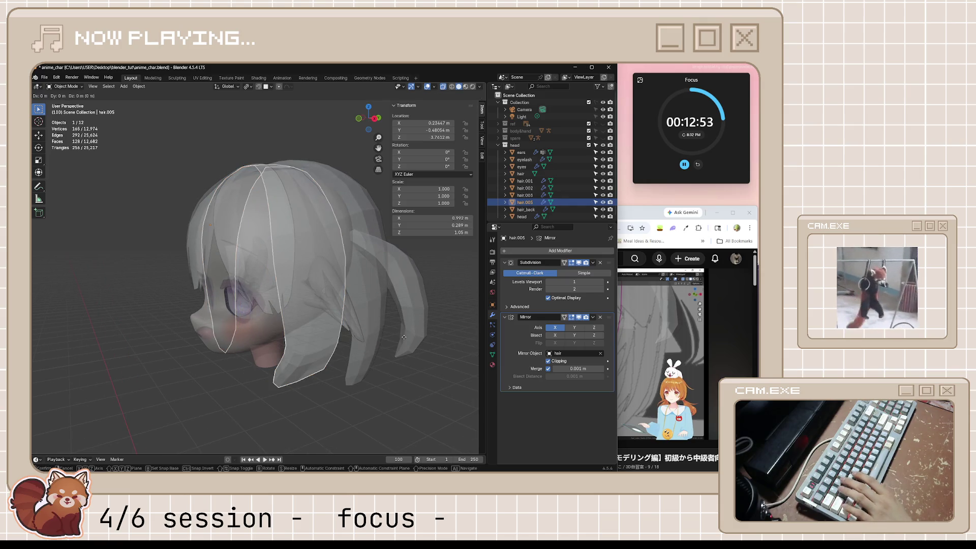
right_click(404, 337)
- Shrink hair.005's vertices along their normals, turn X-ray off and save anime_char.blend
key(alt+s)
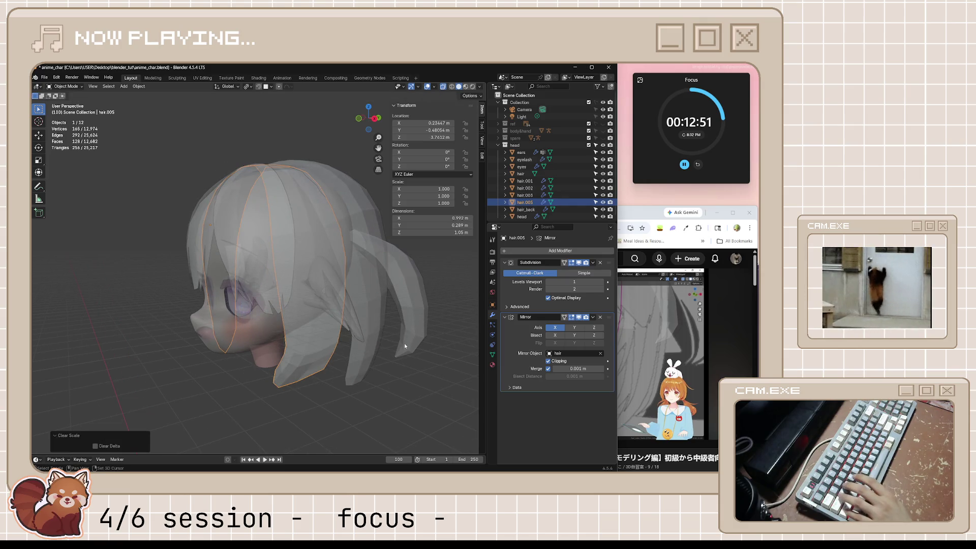
key(Tab)
key(a)
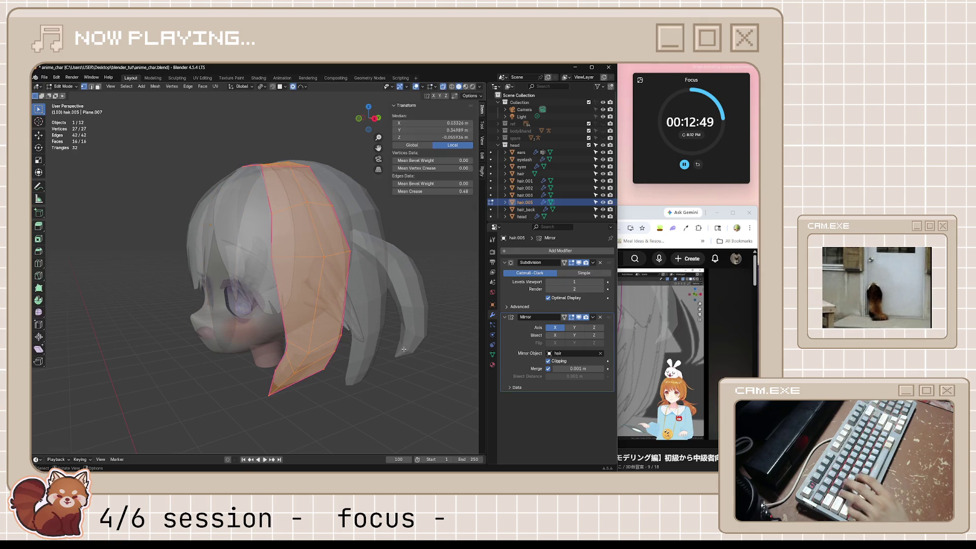
key(alt+s)
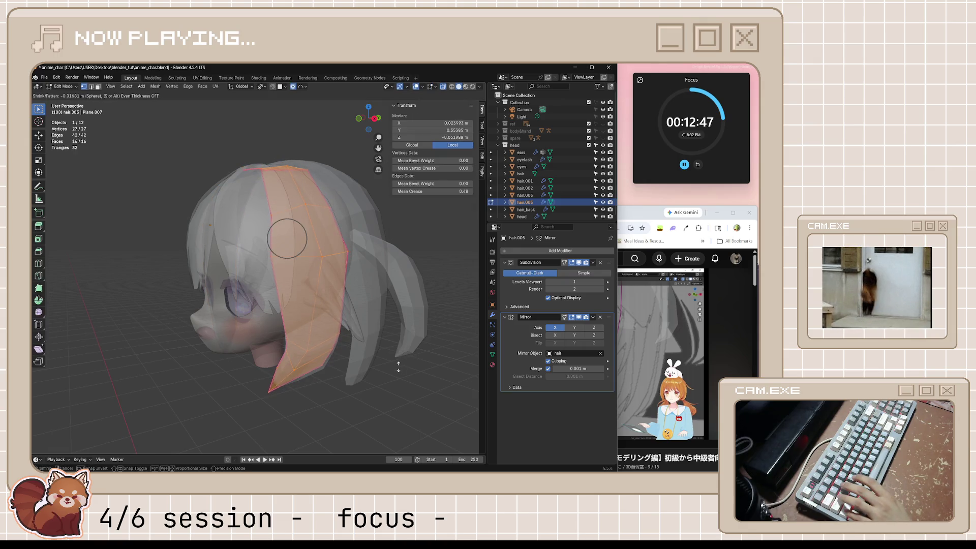
click(392, 372)
middle_drag(392, 371, 321, 375)
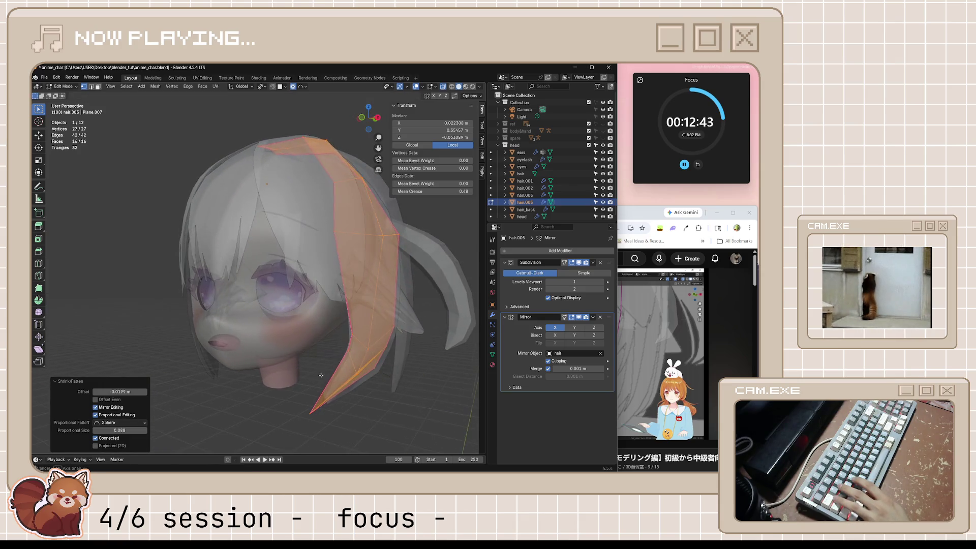
key(ctrl+z)
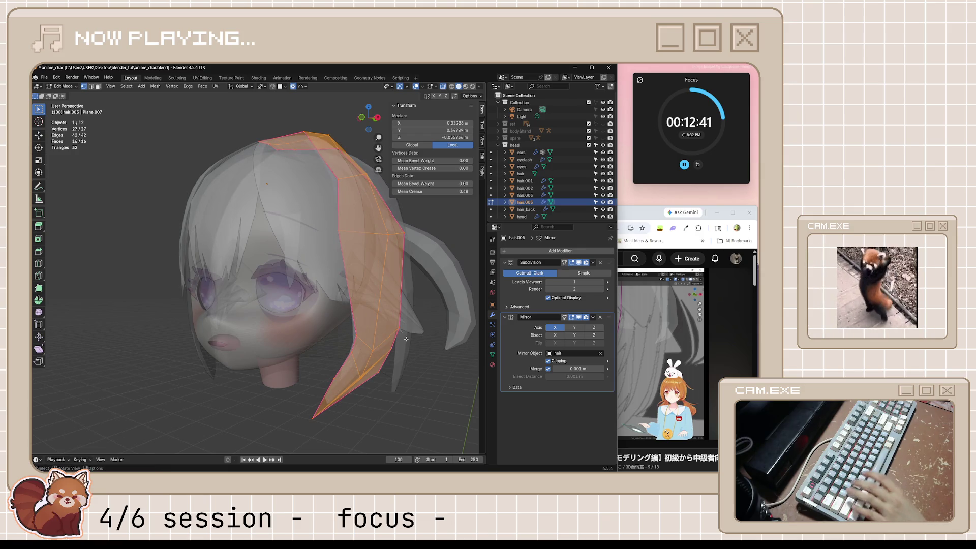
key(ctrl+shift+z)
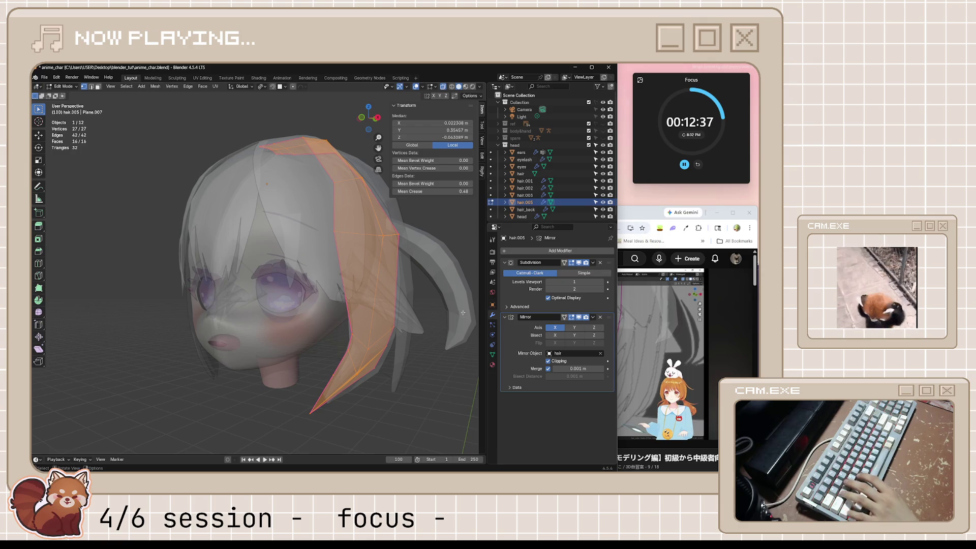
key(alt+z)
key(Tab)
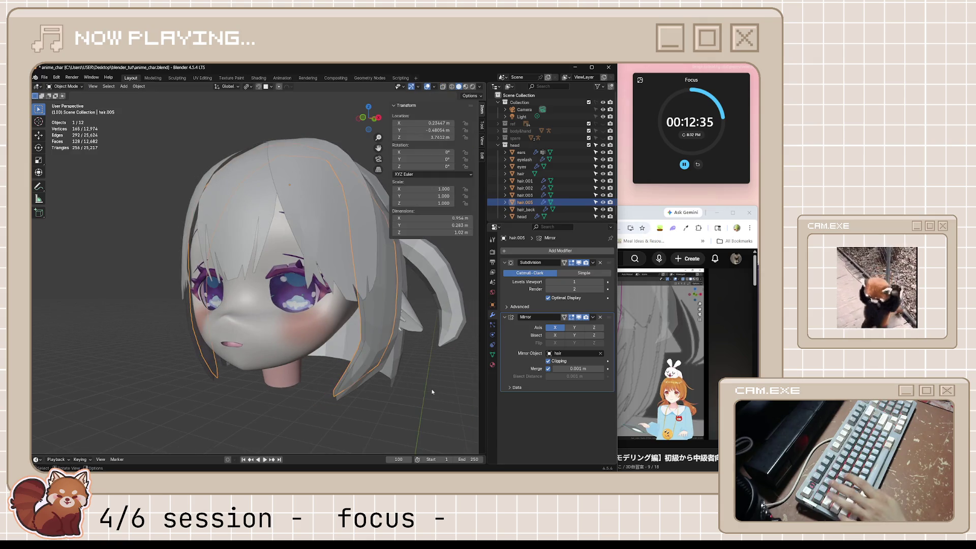
mouse_move(437, 397)
middle_down()
mouse_move(409, 399)
mouse_move(377, 383)
mouse_move(465, 381)
middle_up()
click(409, 399)
key(ctrl+s)
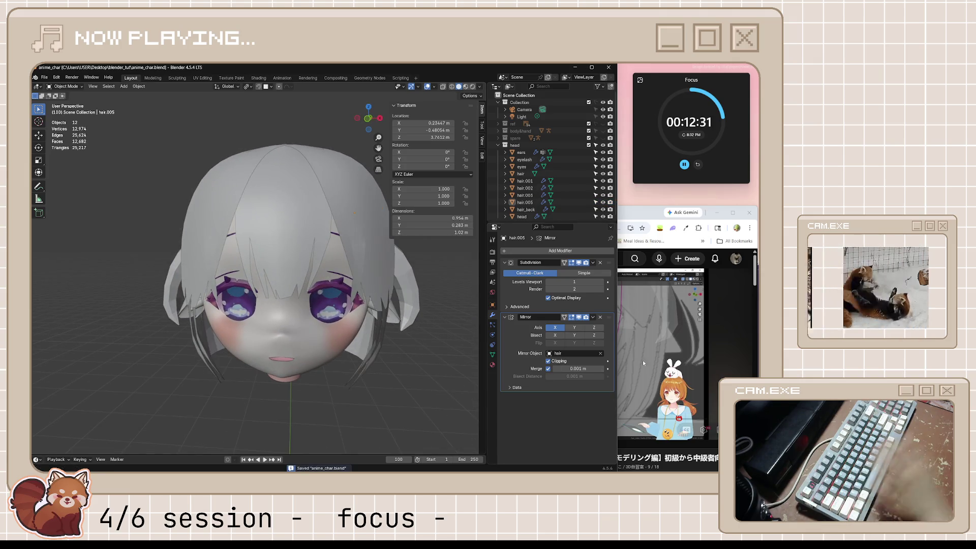
- Raise the YouTube tutorial over Blender and let it play to about 17:14
click(643, 360)
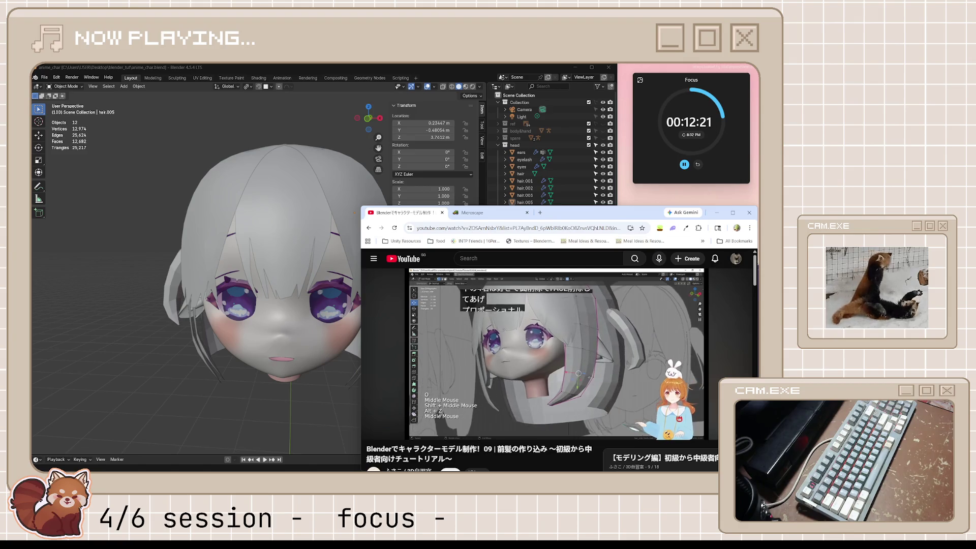
- Delete the side lock's face near the neck in see-through edit mode
click(636, 386)
mouse_move(346, 320)
middle_down()
mouse_move(304, 319)
mouse_move(375, 367)
mouse_move(317, 349)
middle_up()
key(Tab)
key(alt+z)
key(3)
click(325, 328)
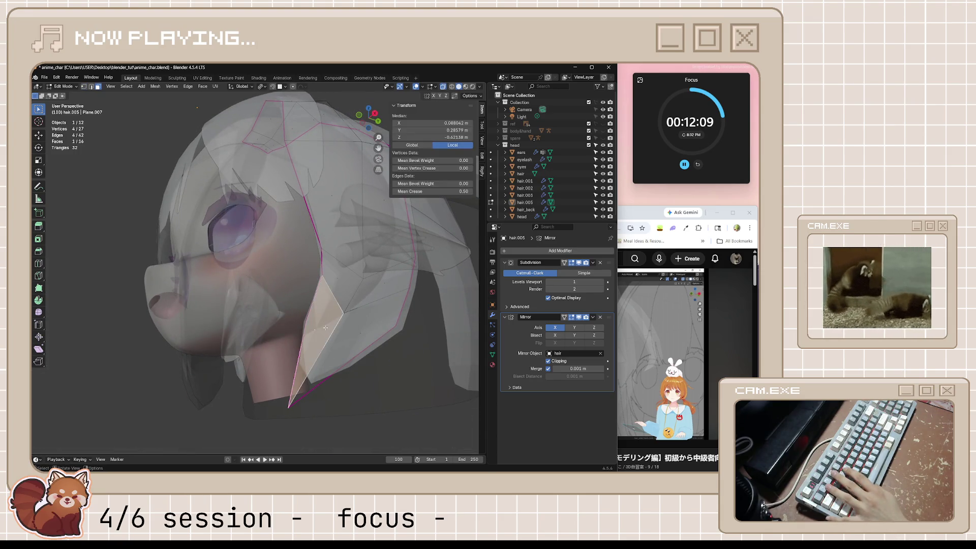
key(x)
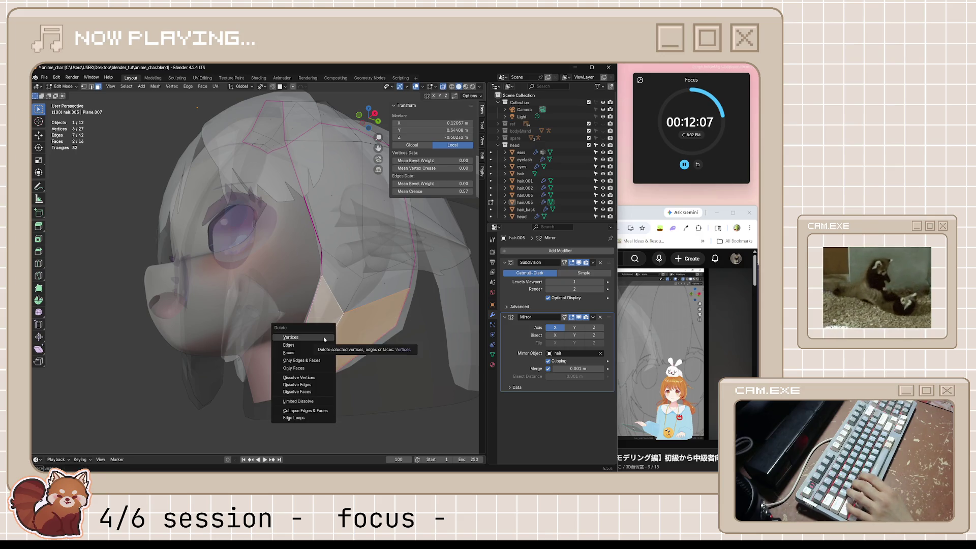
click(336, 349)
- Select the lock's three bottom vertices and scale them together to narrow the tip
middle_drag(365, 298, 335, 321)
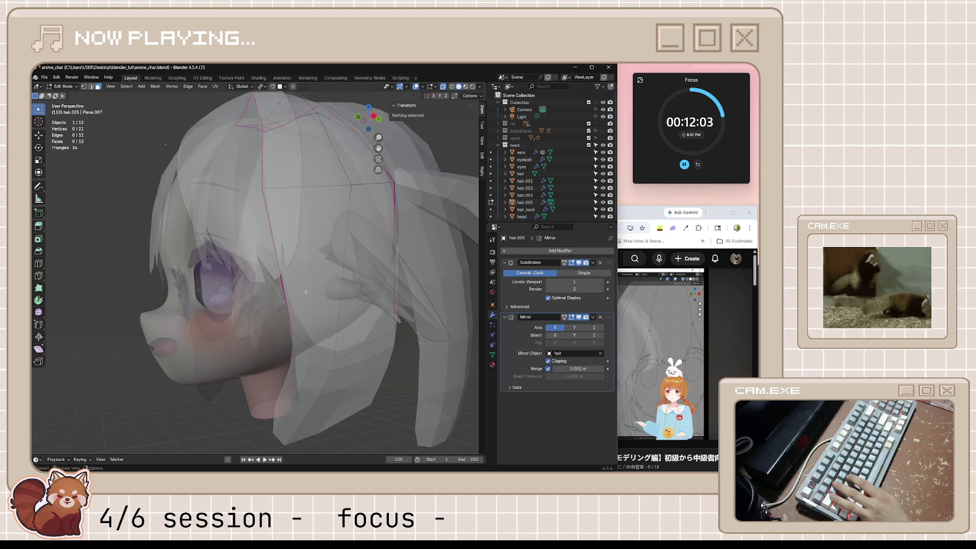
click(308, 260)
click(370, 267)
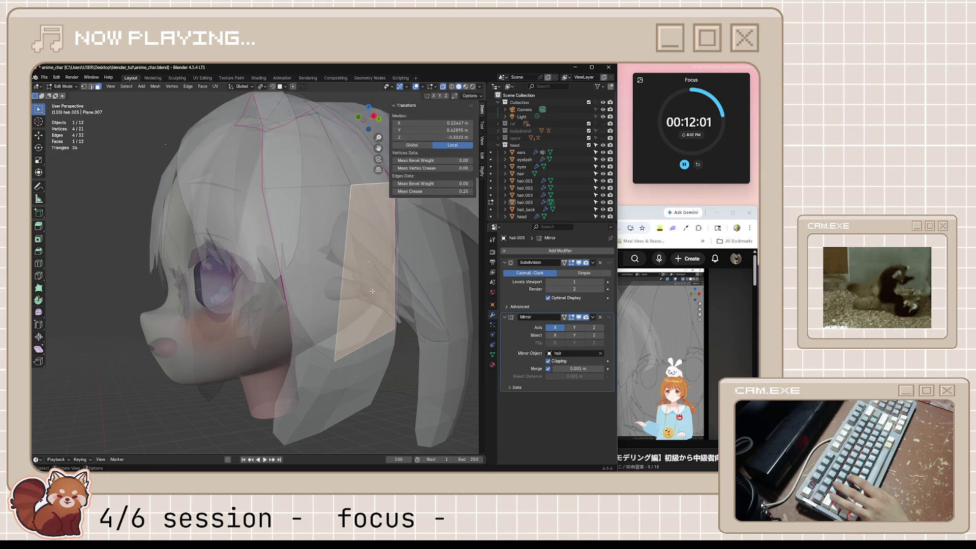
key(1)
mouse_move(260, 328)
mouse_down()
mouse_move(303, 356)
mouse_move(421, 383)
mouse_up()
key(s)
click(340, 376)
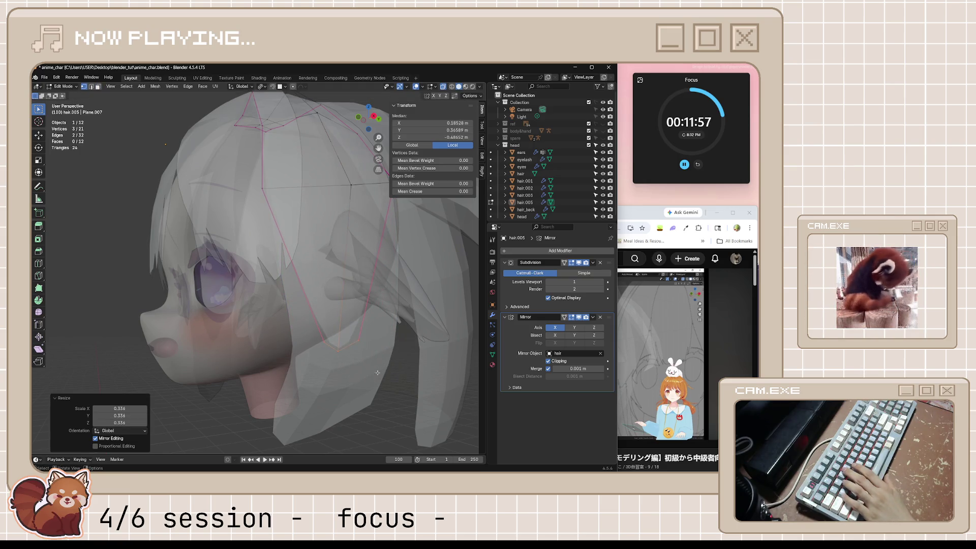
- Move the tip down and forward, rotate it 33.9°, and shrink it to 0.579
middle_drag(340, 376, 373, 382)
key(g)
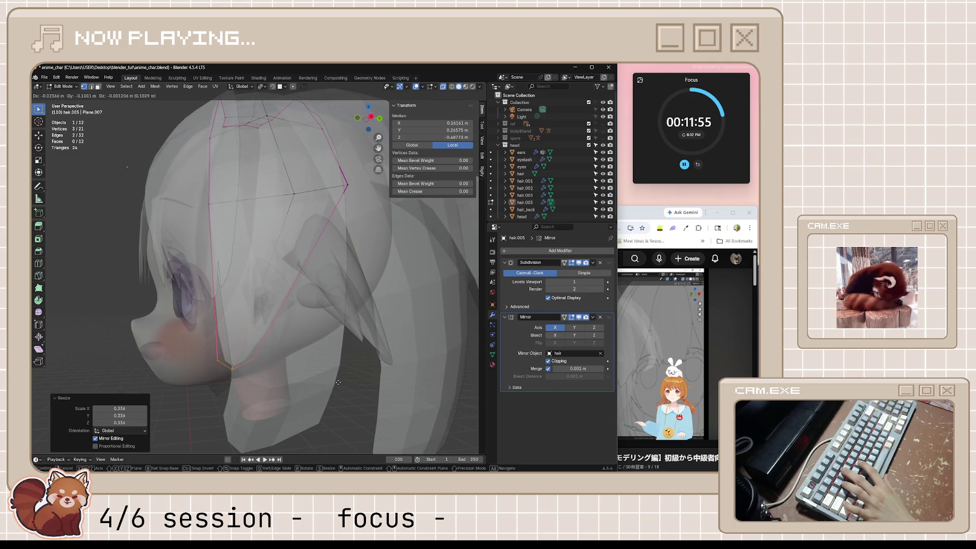
click(338, 383)
key(r)
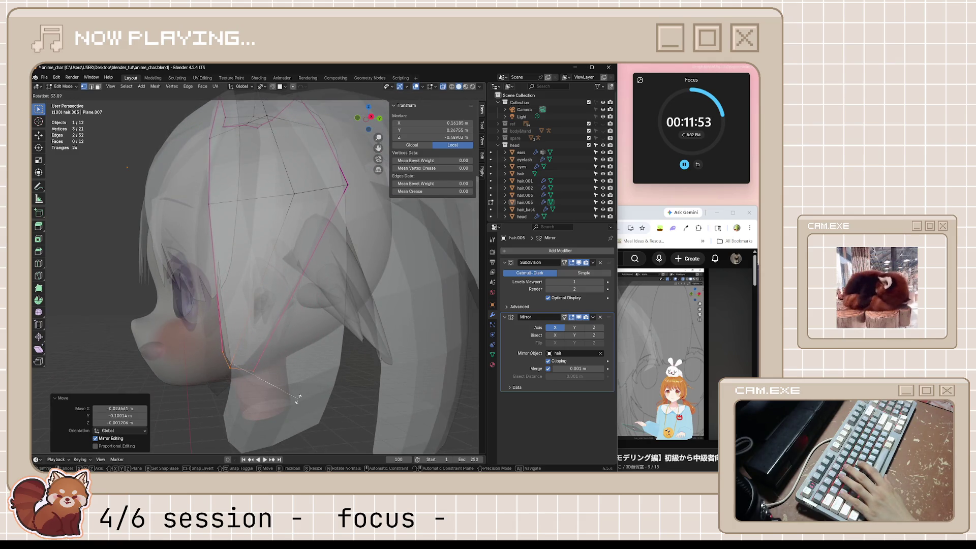
click(298, 399)
key(s)
click(272, 383)
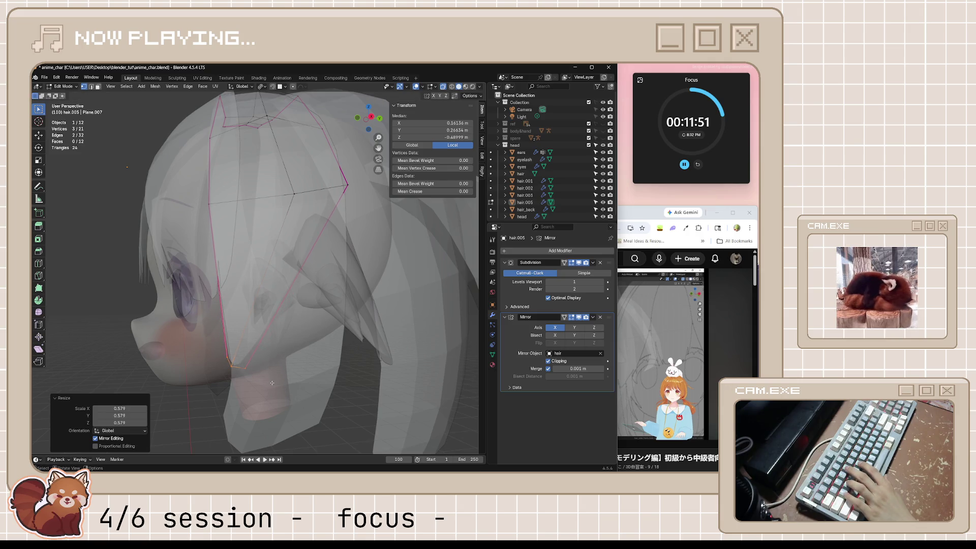
- Cut a new edge loop across the lock and slide one of its vertices to 0.440
middle_drag(244, 288, 255, 291)
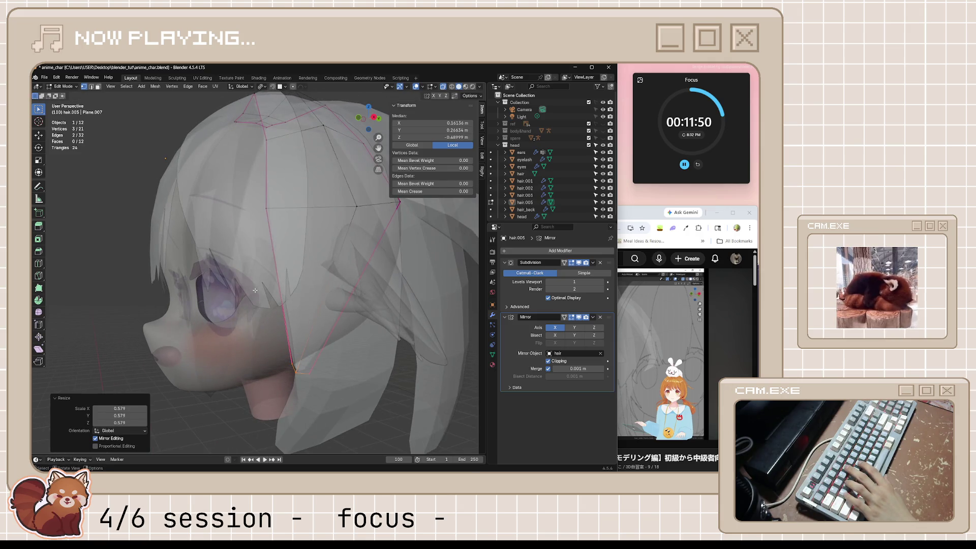
key(ctrl+r)
click(312, 292)
right_click(313, 291)
click(300, 286)
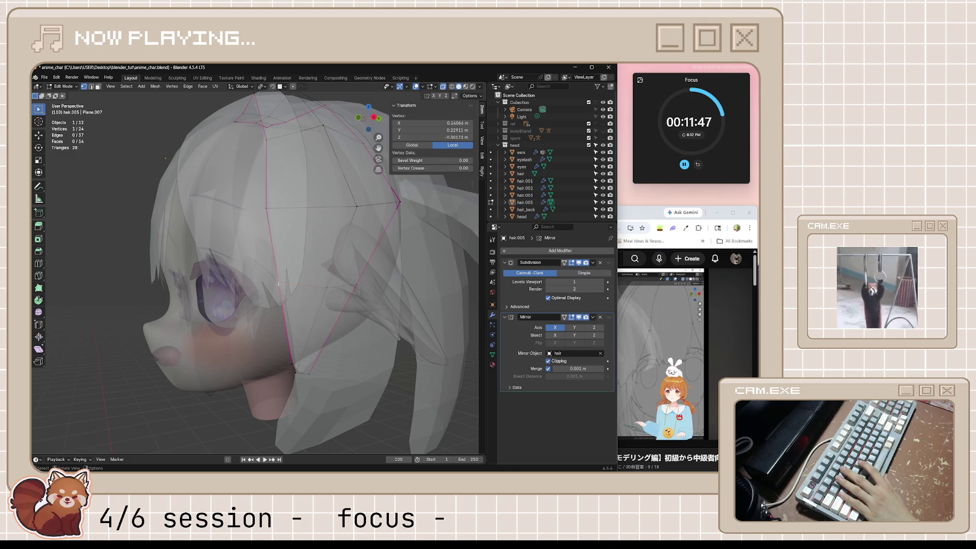
key(g)
key(g)
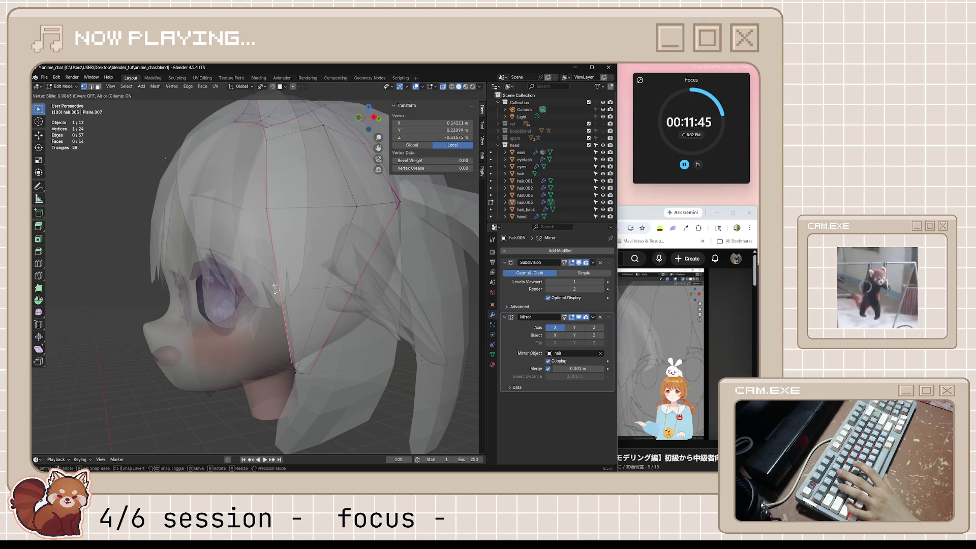
click(282, 296)
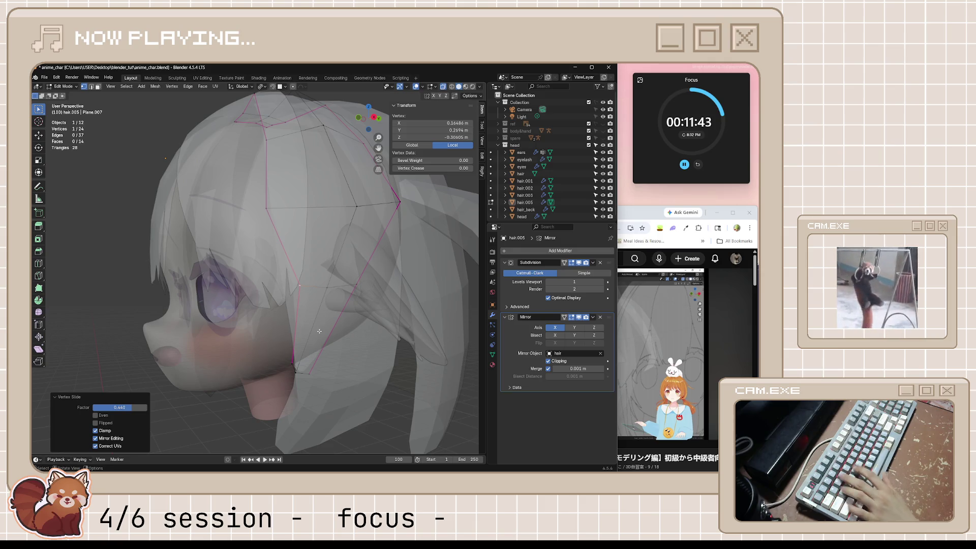
- Move the two tip faces, shift the strand-tip vertices along Y, and exit to object mode
mouse_move(319, 331)
middle_down()
mouse_move(356, 316)
mouse_move(334, 310)
middle_up()
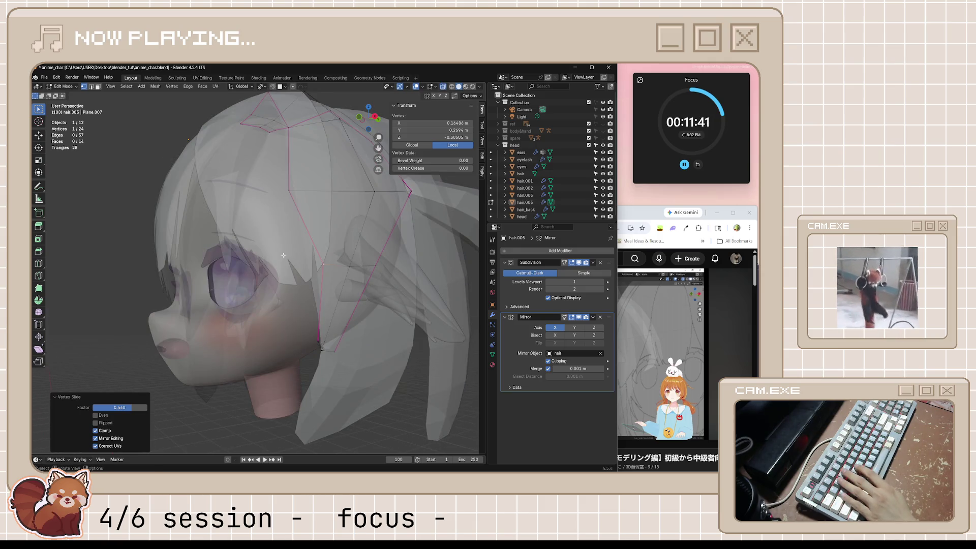
drag(284, 255, 373, 336)
mouse_move(373, 336)
middle_down()
mouse_move(377, 364)
mouse_move(413, 373)
mouse_move(415, 359)
mouse_move(415, 376)
middle_up()
key(g)
click(374, 362)
click(415, 349)
key(g)
key(x)
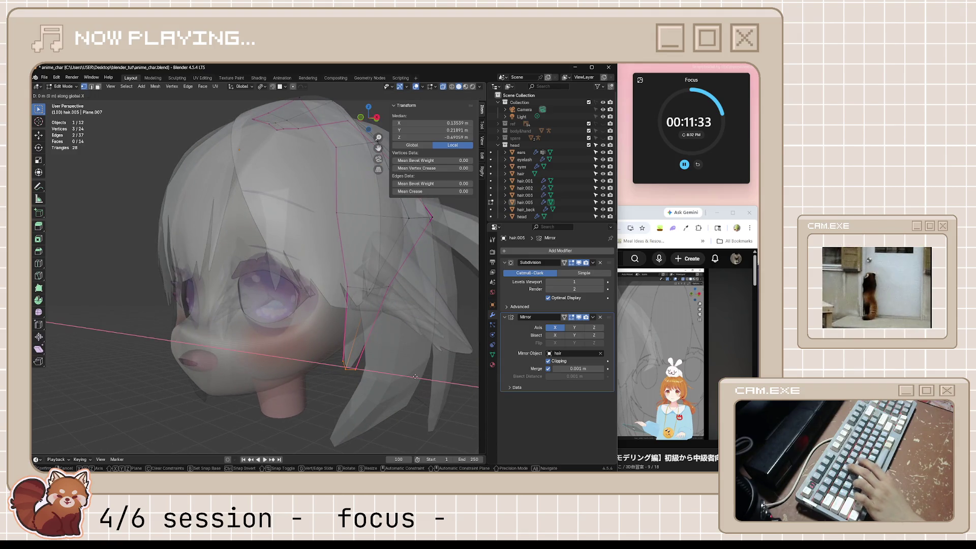
key(y)
click(306, 375)
key(Tab)
key(alt+z)
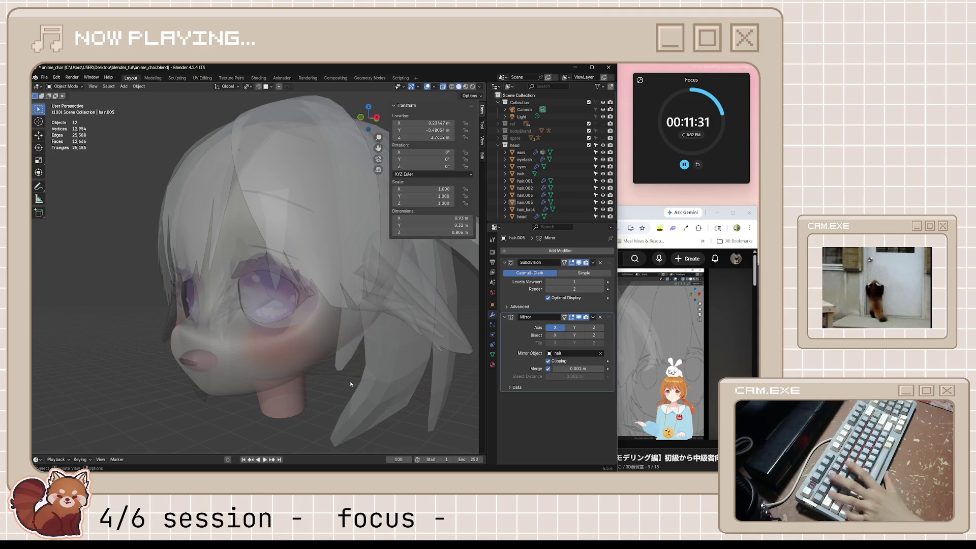
middle_drag(350, 380, 365, 387)
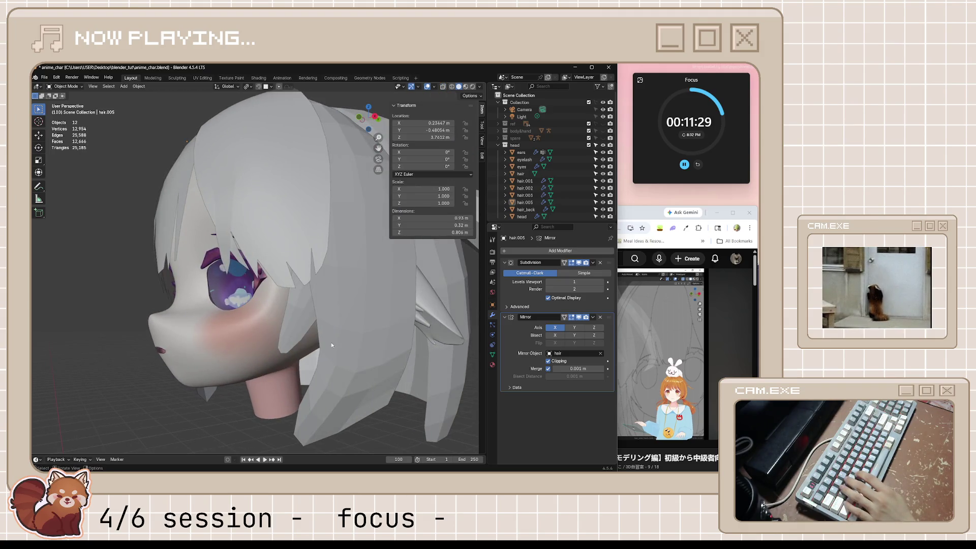
scroll(331, 345, down, 5)
middle_drag(334, 344, 416, 349)
click(676, 341)
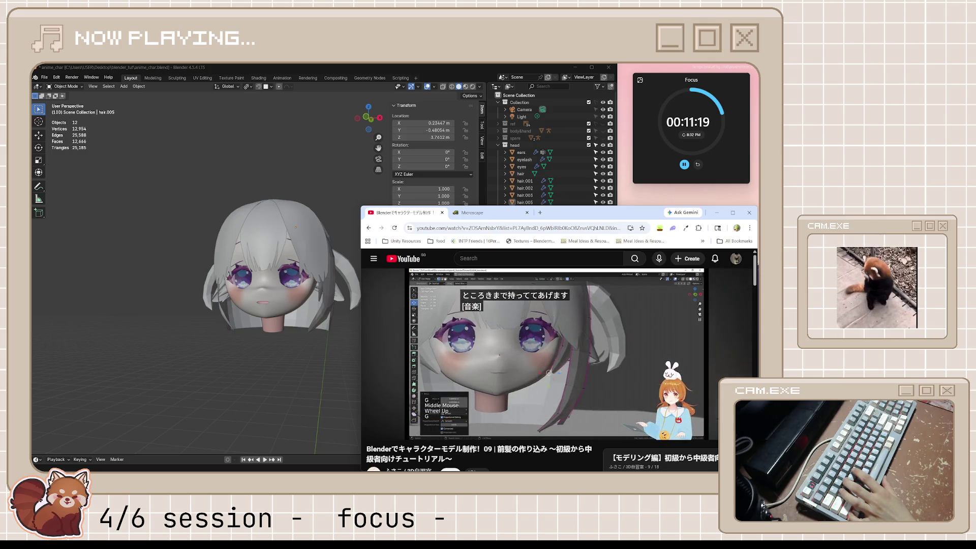
click(555, 353)
key(alt+Tab)
scroll(409, 299, up, 5)
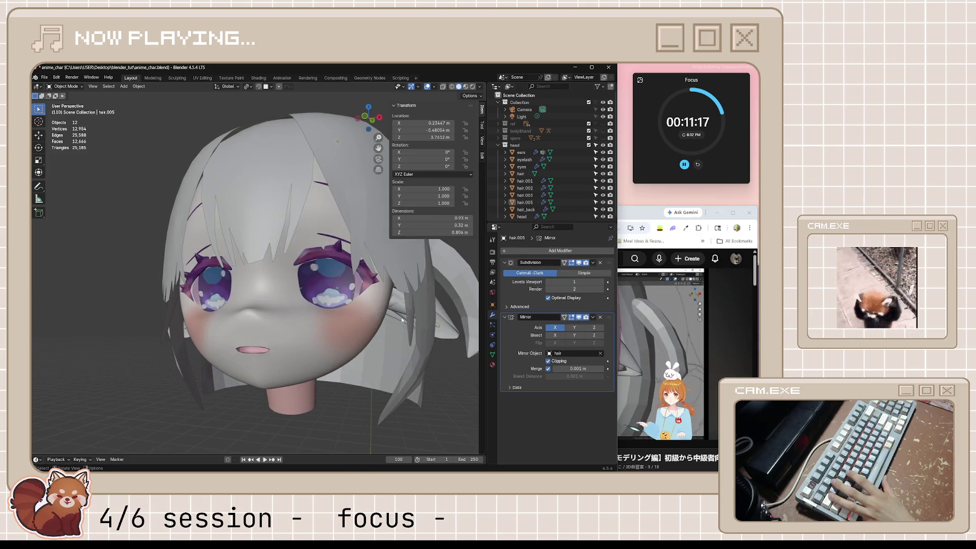
click(402, 320)
mouse_move(401, 320)
middle_down()
mouse_move(444, 347)
mouse_move(423, 381)
middle_up()
key(alt+s)
- Thin the side lock's lower vertices by 0.0201 m along the surface with Alt+S
key(Tab)
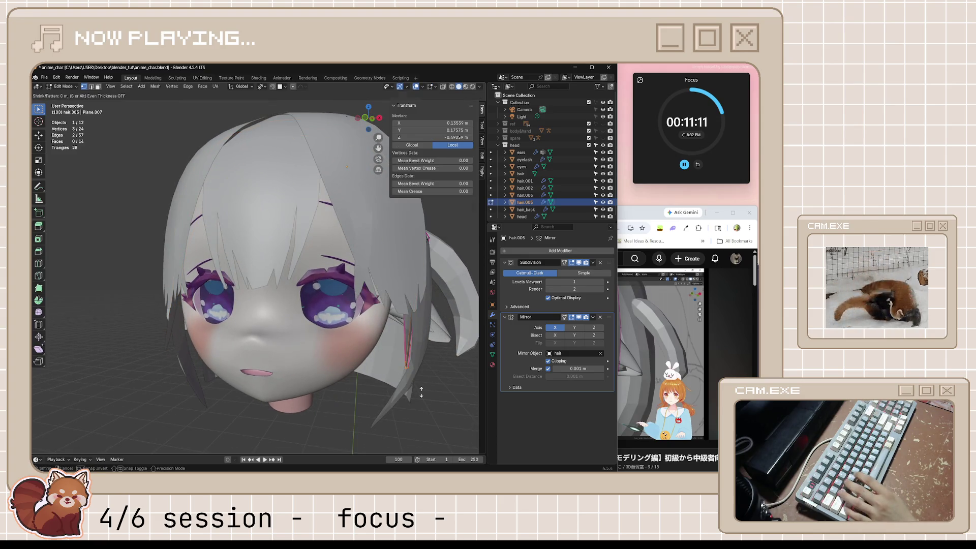
key(a)
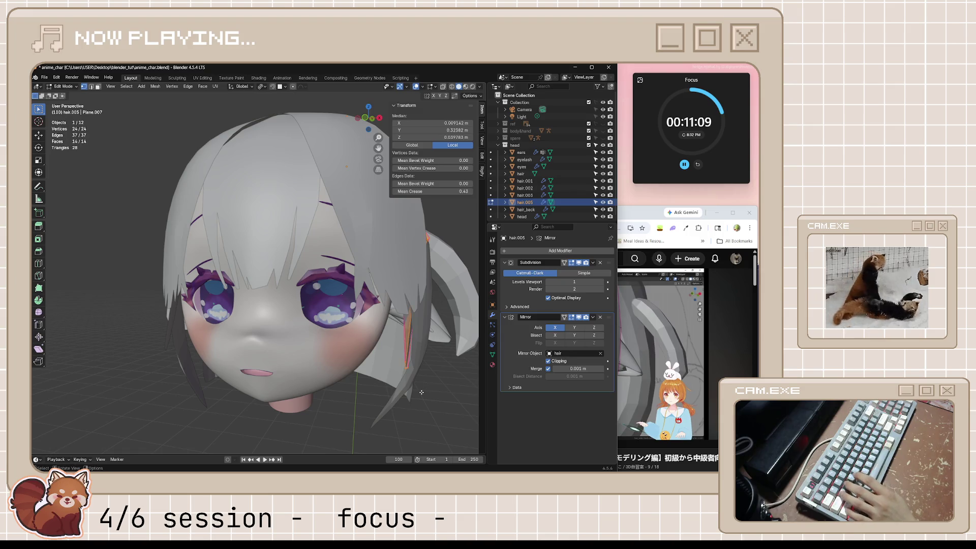
key(alt+z)
drag(393, 221, 458, 399)
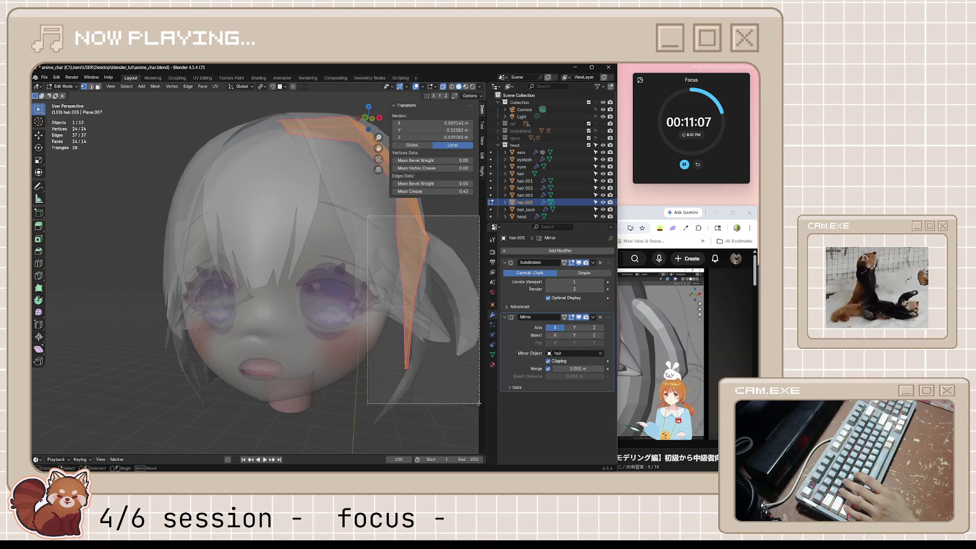
key(alt+z)
key(alt+s)
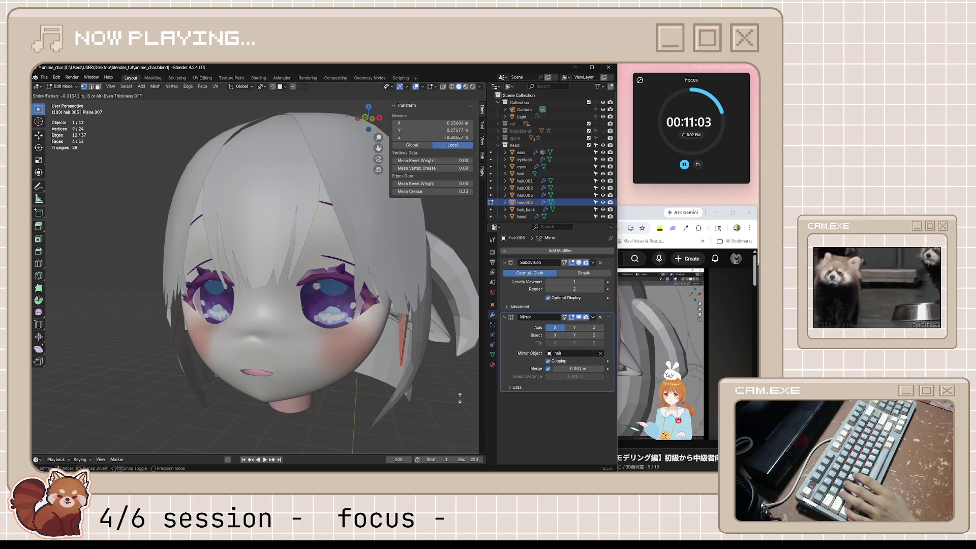
click(459, 399)
- Tuck the three tip vertices closer to the face, rotating them 11.3°
mouse_move(459, 399)
middle_down()
mouse_move(450, 381)
mouse_move(458, 360)
mouse_move(435, 372)
mouse_move(419, 362)
mouse_move(428, 333)
middle_up()
key(alt+z)
click(451, 382)
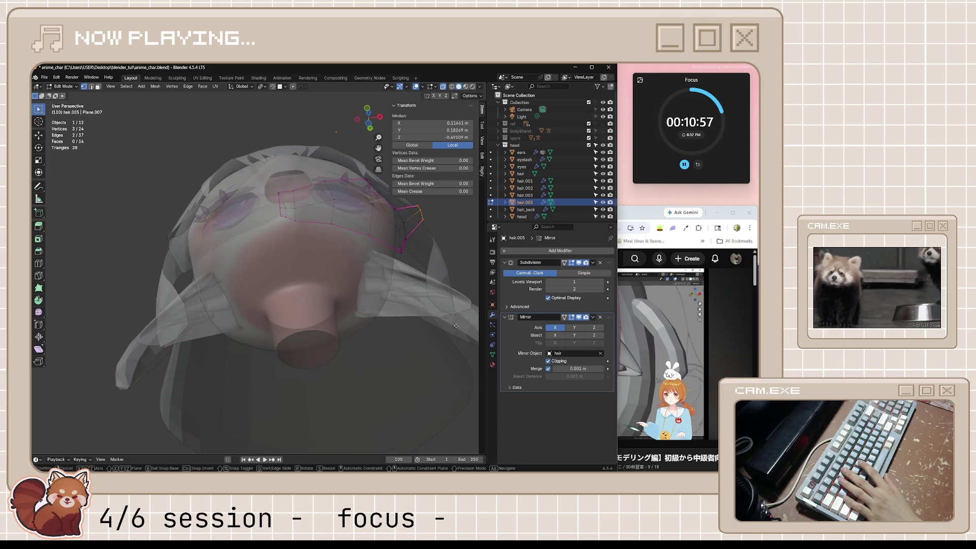
key(g)
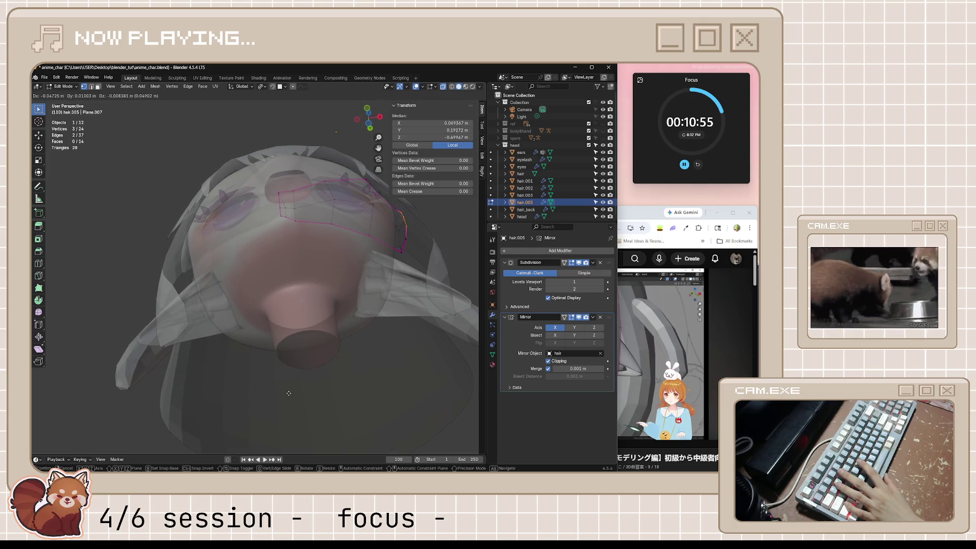
click(289, 393)
mouse_move(289, 393)
middle_down()
mouse_move(381, 350)
mouse_move(366, 346)
mouse_move(455, 269)
middle_up()
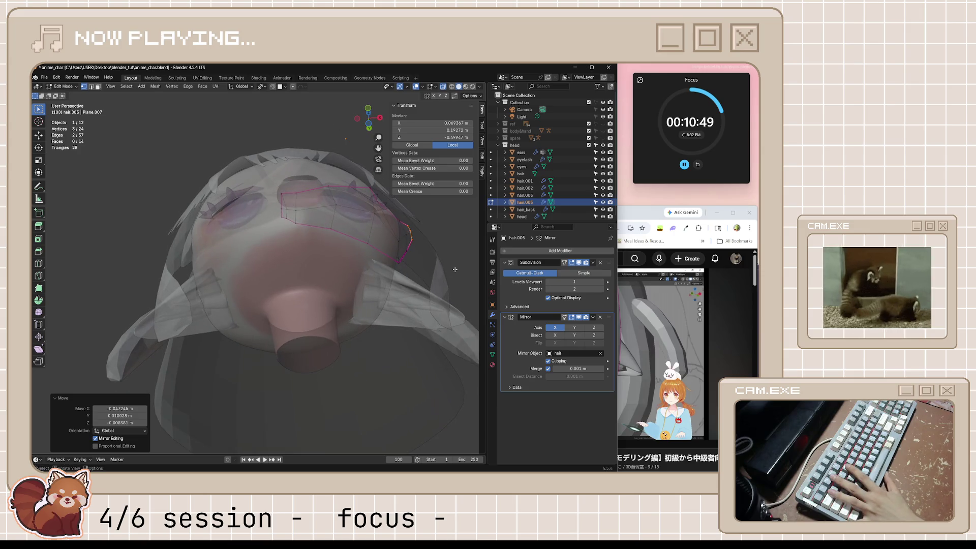
key(r)
click(447, 276)
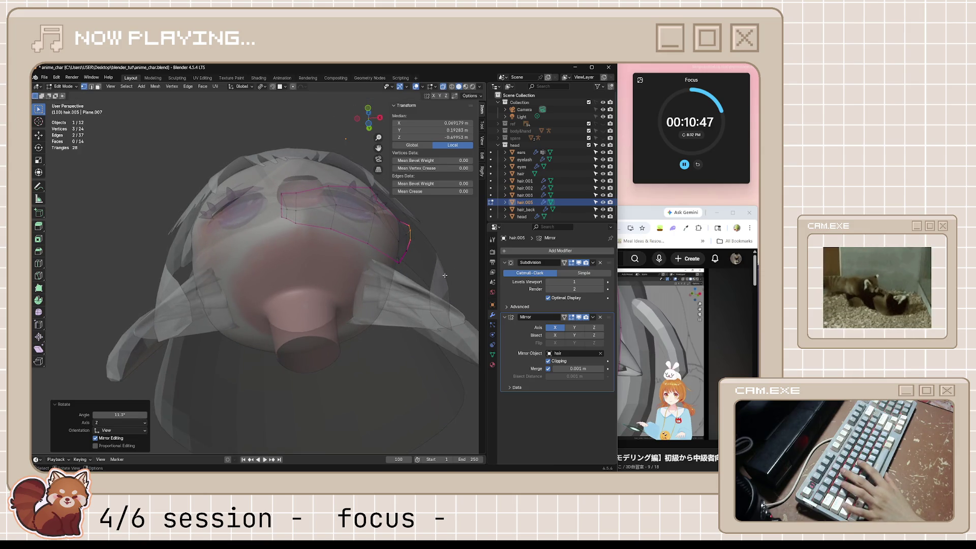
key(g)
mouse_move(403, 281)
middle_down()
mouse_move(355, 323)
mouse_move(372, 322)
middle_up()
key(g)
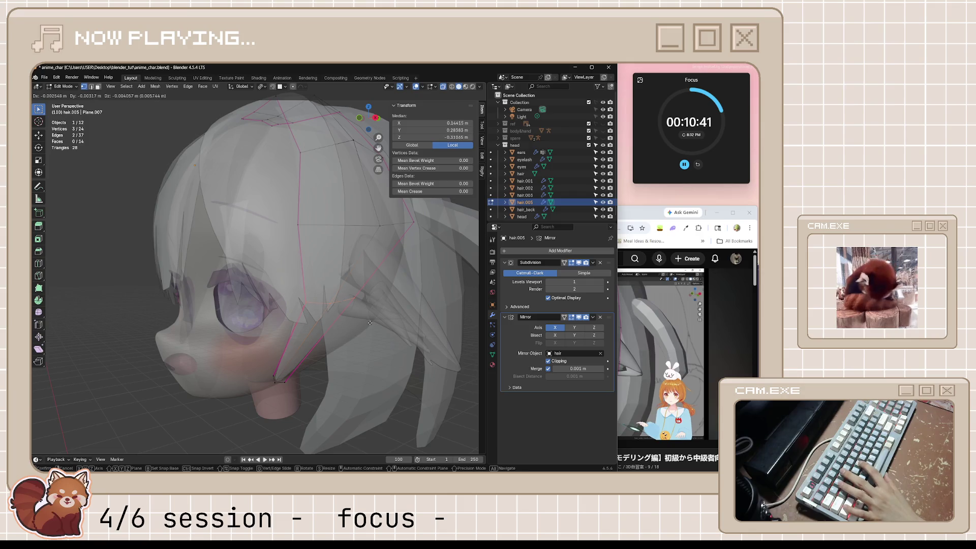
click(369, 335)
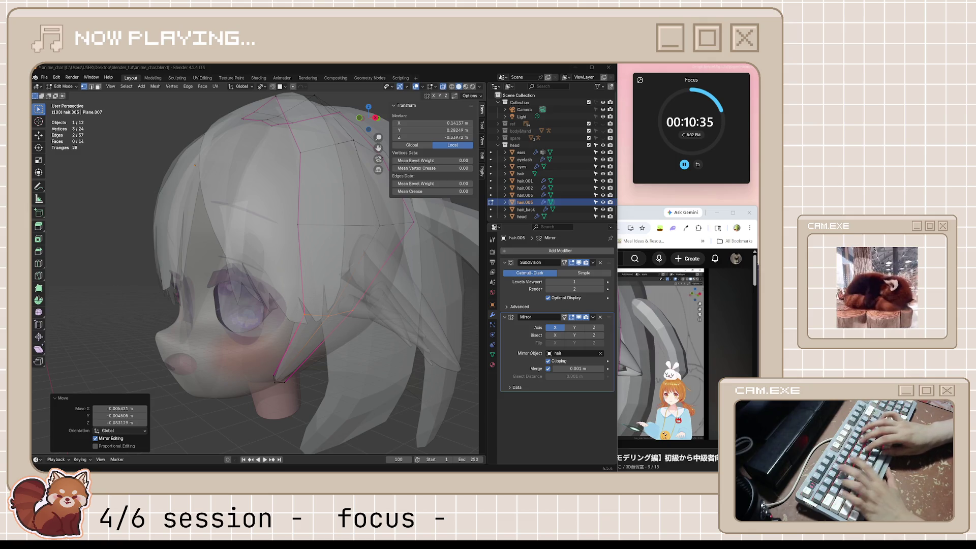
- Save anime_char.blend, return to object mode, and bring the tutorial video forward
mouse_move(325, 299)
middle_down()
mouse_move(391, 300)
mouse_move(419, 396)
mouse_move(396, 384)
middle_up()
key(ctrl+s)
key(alt+z)
key(Tab)
click(636, 304)
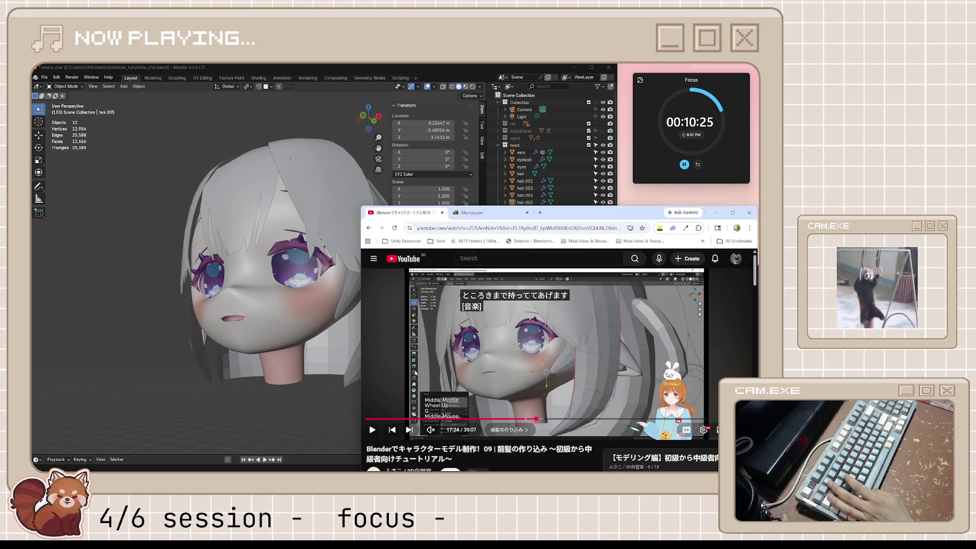
- Try an edge slide on the side lock, cancel it, and return to object mode
middle_drag(396, 366, 310, 362)
key(Tab)
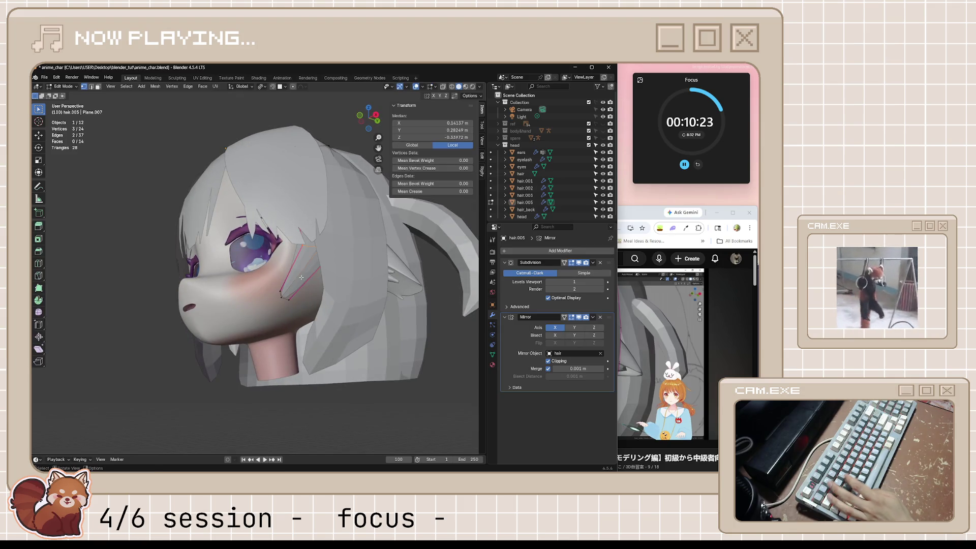
middle_drag(240, 280, 305, 295)
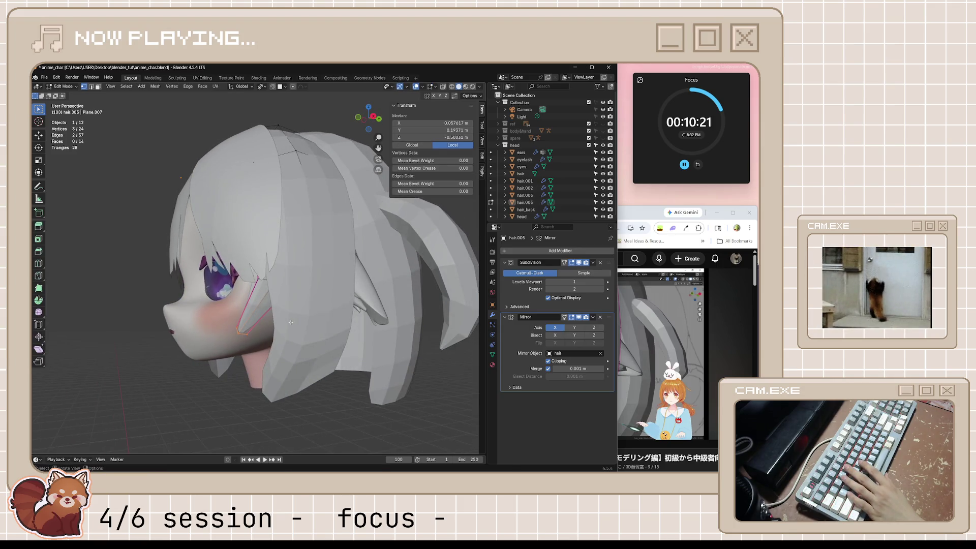
key(g)
key(g)
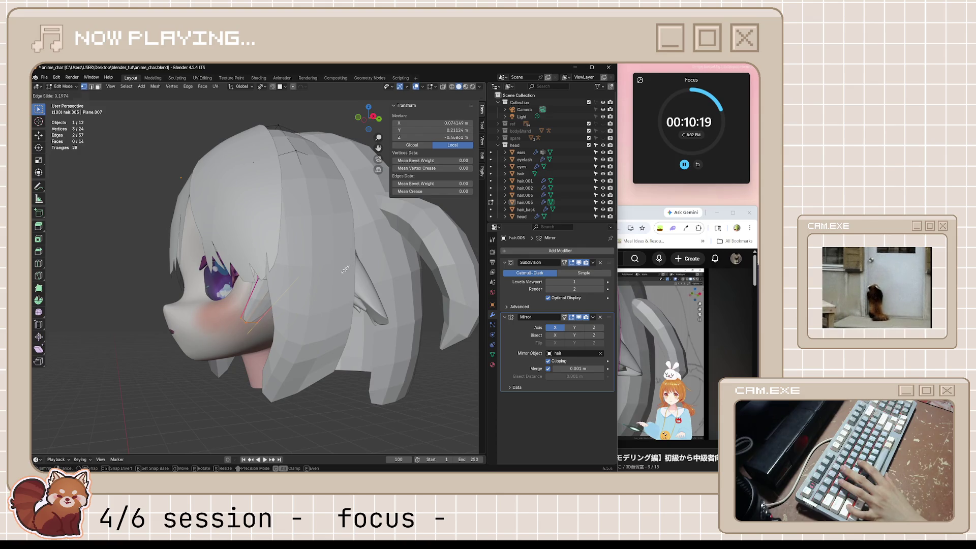
key(Escape)
mouse_move(325, 311)
middle_down()
mouse_move(380, 328)
mouse_move(368, 377)
mouse_move(397, 389)
middle_up()
key(Tab)
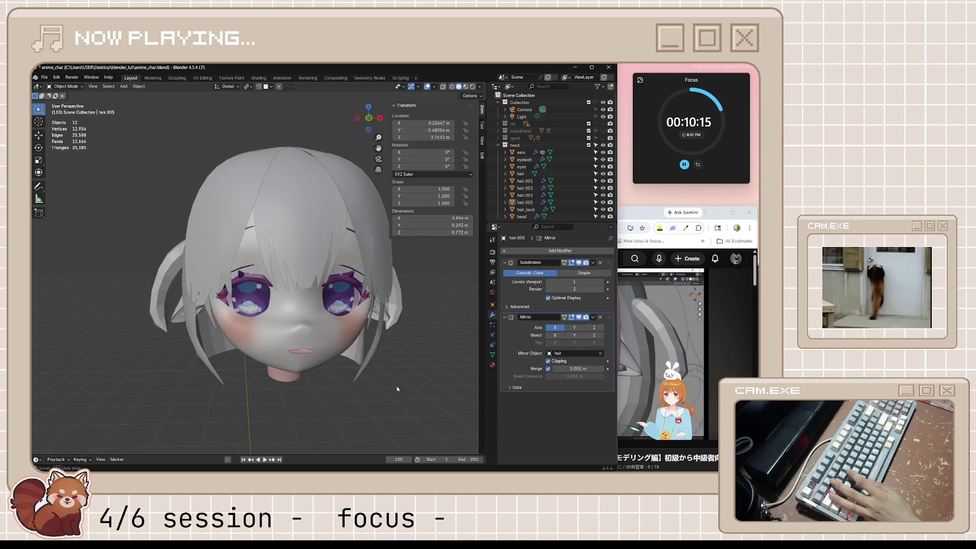
- Select the head mesh and bring the tutorial browser window forward
click(367, 310)
middle_drag(367, 310, 448, 305)
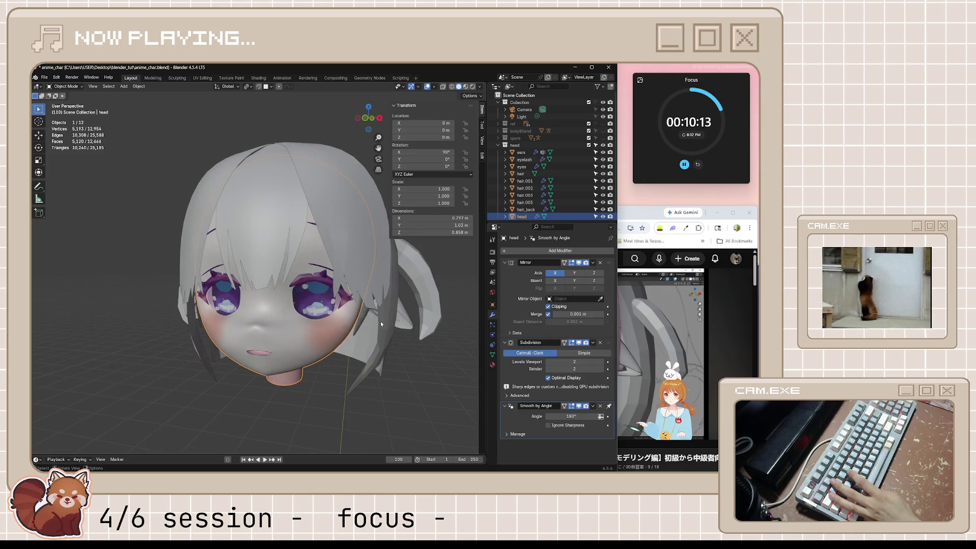
click(639, 214)
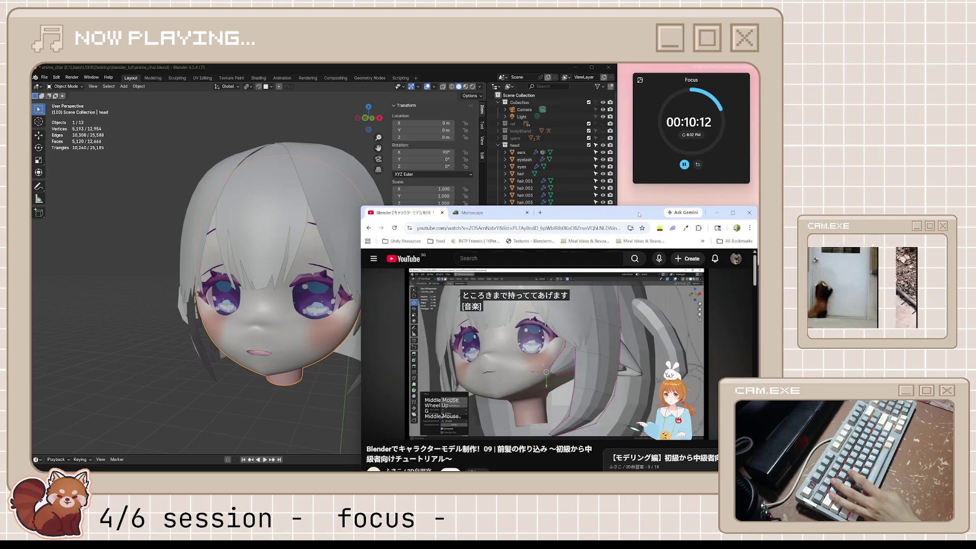
- Play the bangs tutorial in two short bursts up to 17:27, then switch back to Blender
click(629, 333)
click(619, 354)
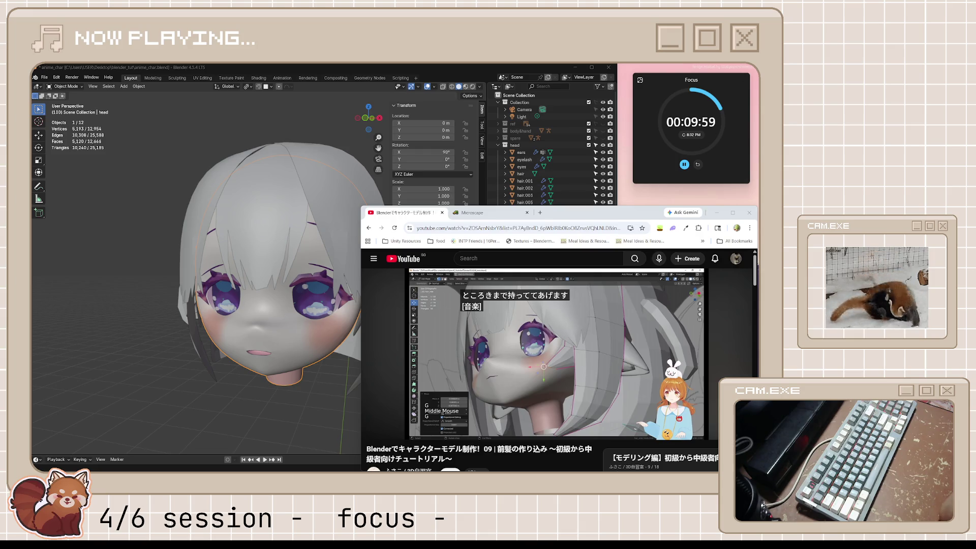
click(584, 355)
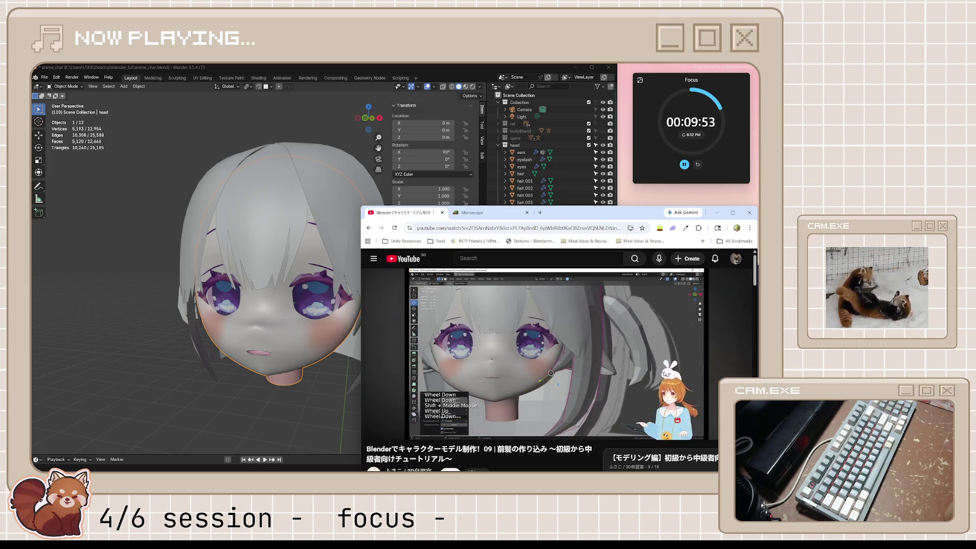
click(570, 386)
click(344, 343)
scroll(351, 342, up, 1)
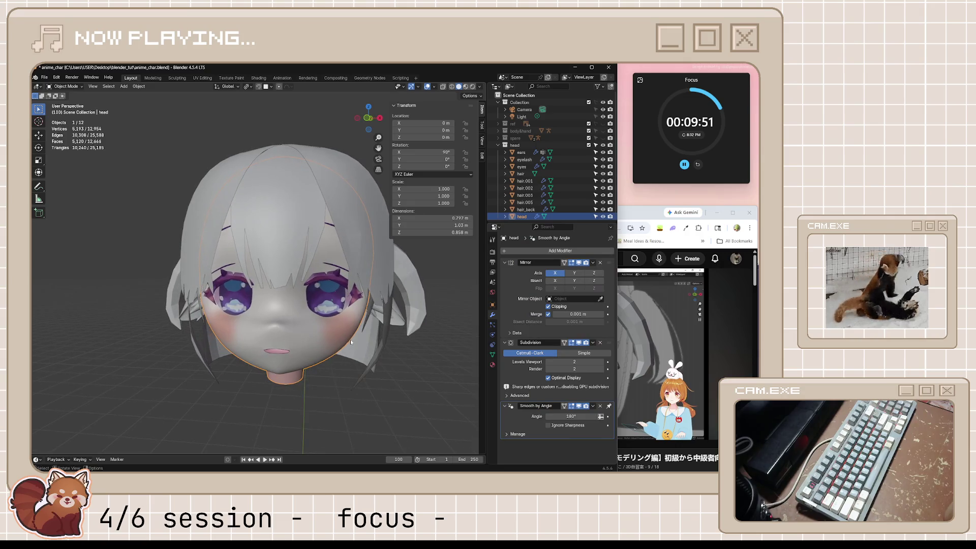
- Select hair.005 in front view and move one side-lock vertex toward the cheek
mouse_move(370, 322)
middle_down()
mouse_move(336, 317)
mouse_move(393, 309)
middle_up()
click(336, 318)
key(KP_1)
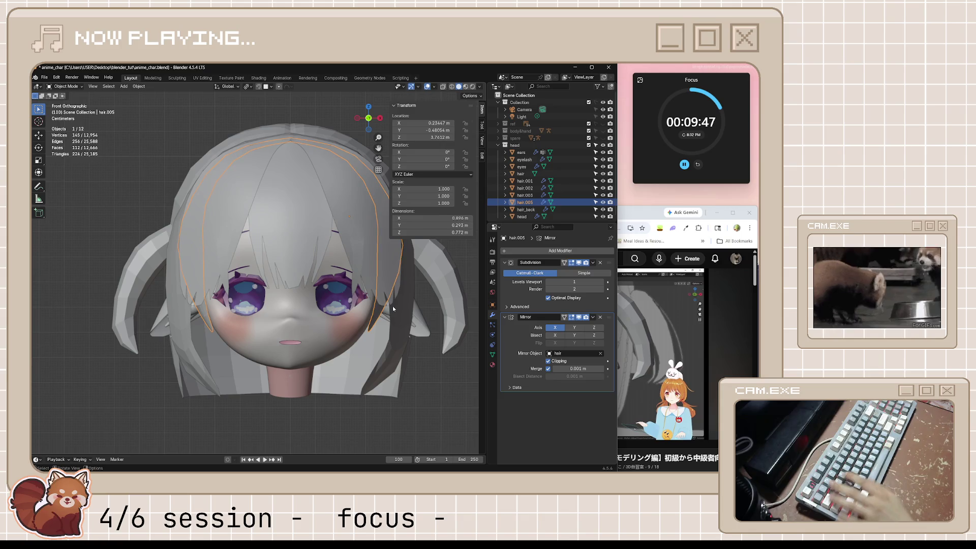
key(Tab)
scroll(393, 307, up, 3)
key(alt+z)
click(432, 319)
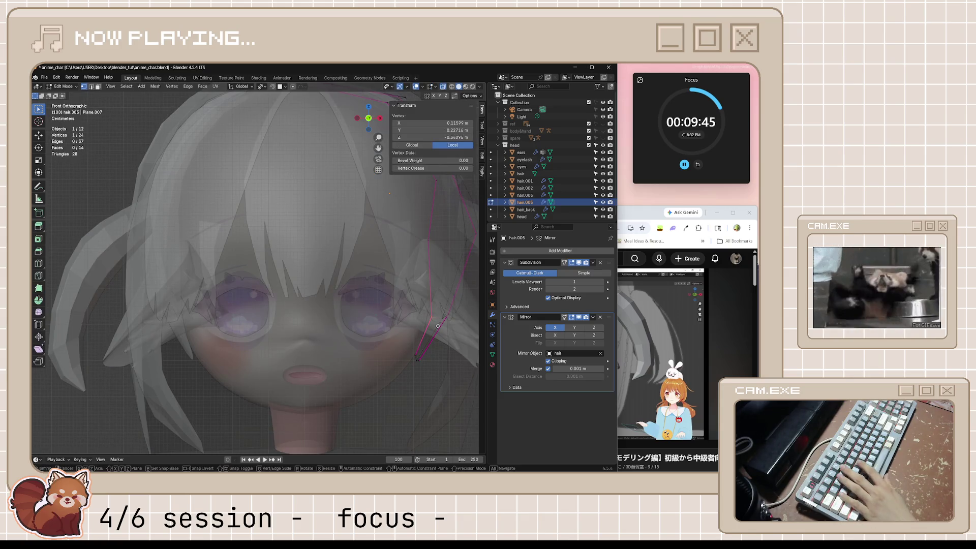
key(g)
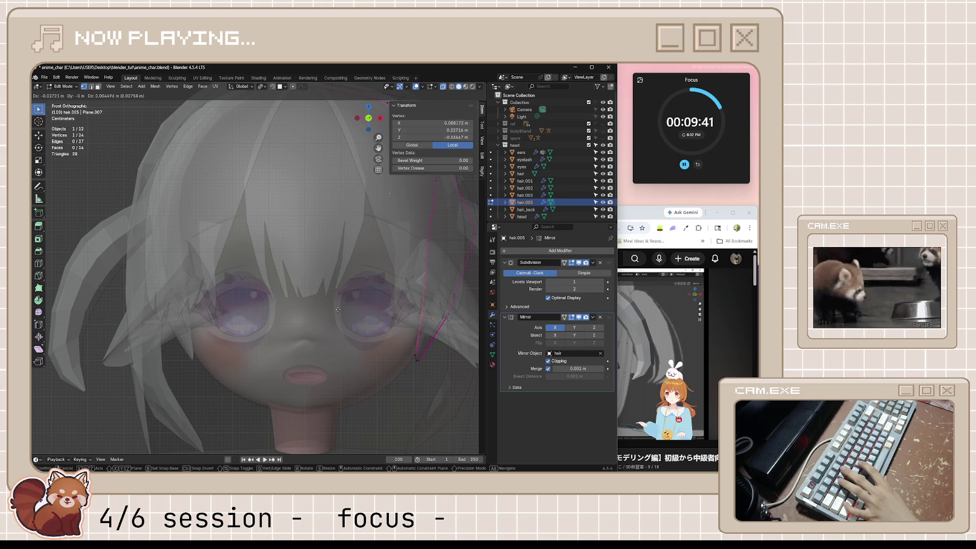
click(463, 336)
- Adjust that vertex again from the side, then return to front view and object mode
middle_drag(462, 337, 359, 331)
key(g)
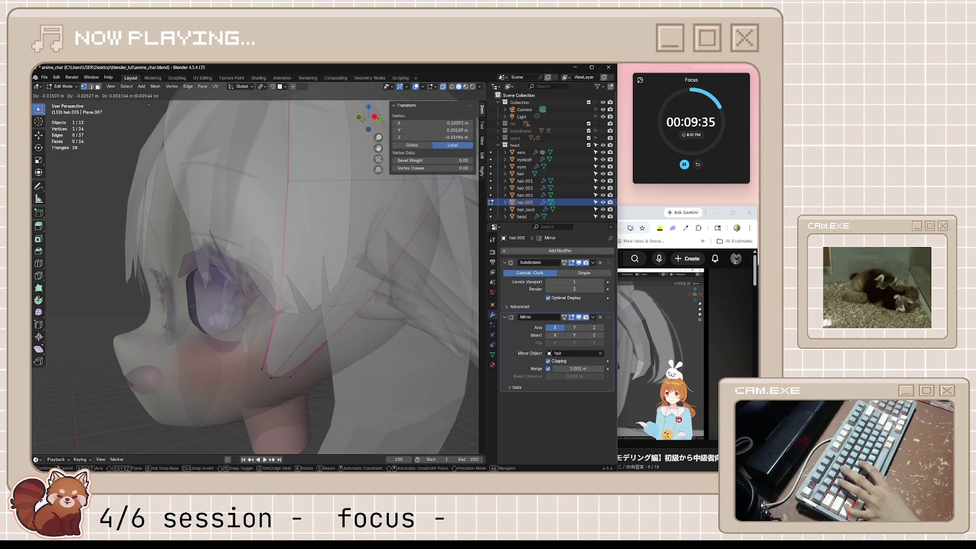
click(195, 328)
middle_drag(196, 328, 311, 333)
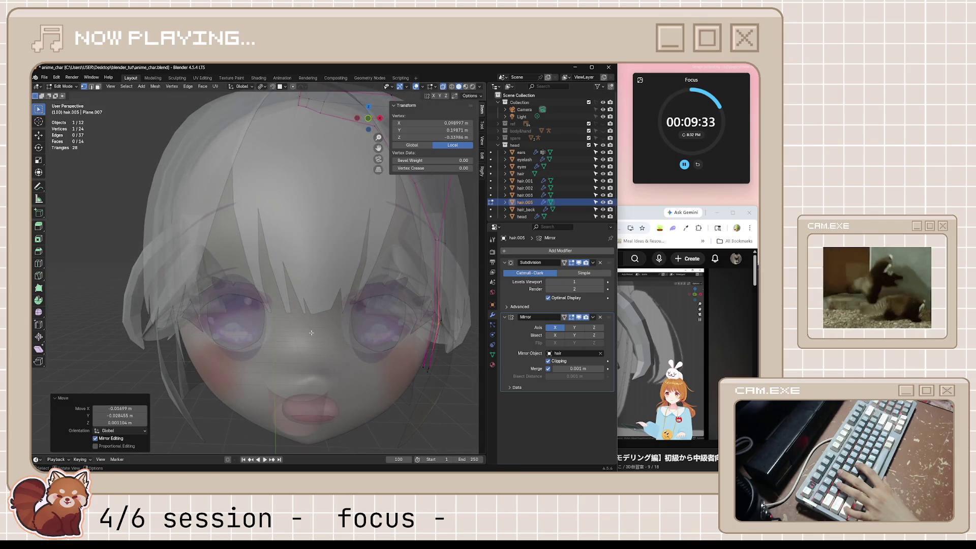
key(KP_1)
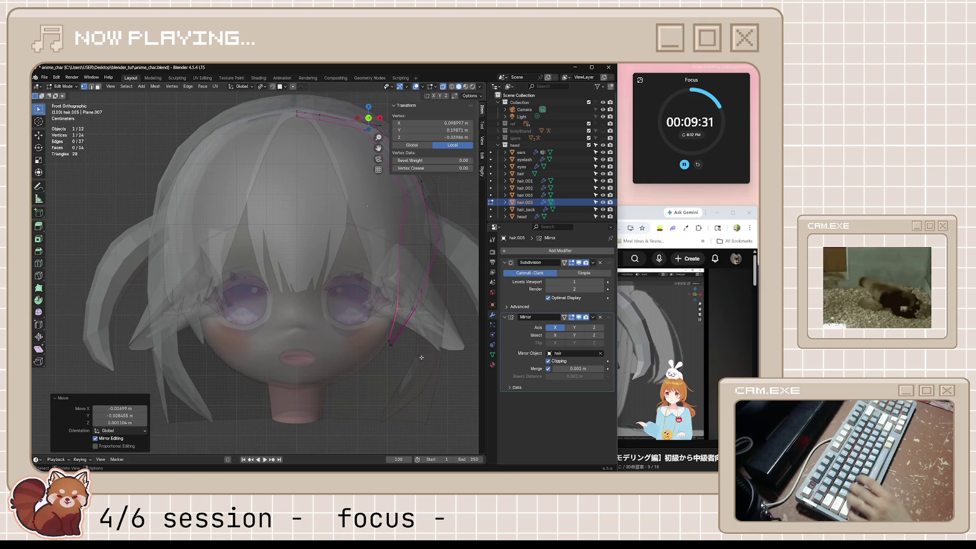
key(alt+z)
key(Tab)
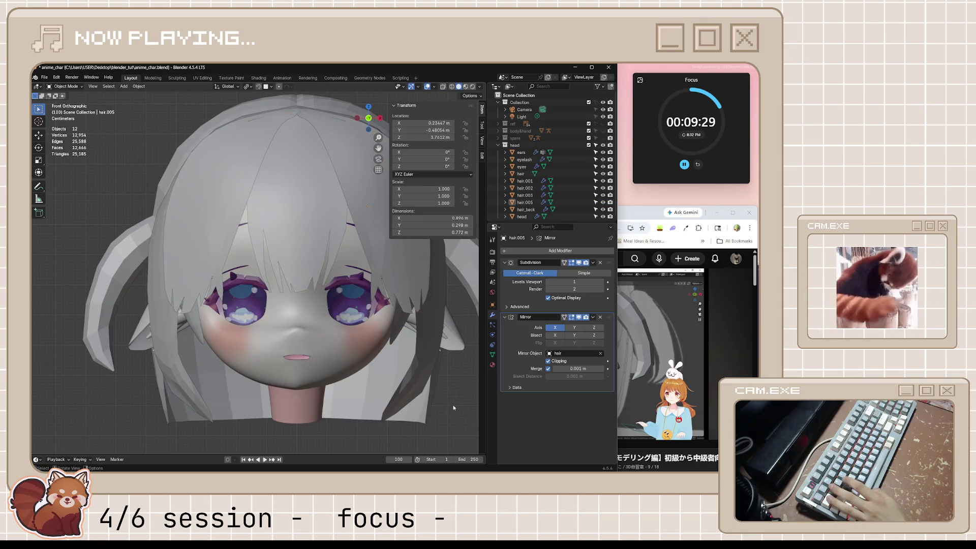
- Move the selected edges of the side lock into closer positions around the face
click(399, 333)
key(Tab)
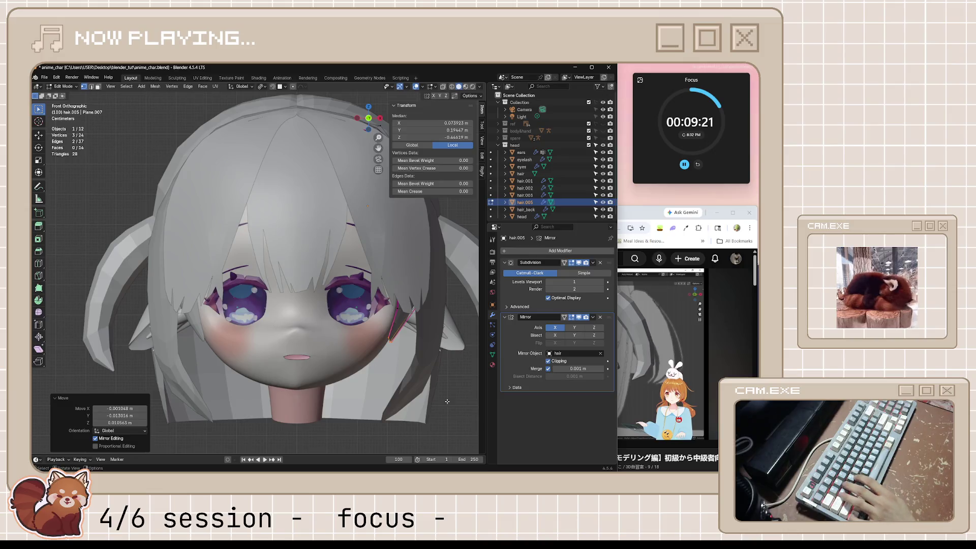
key(g)
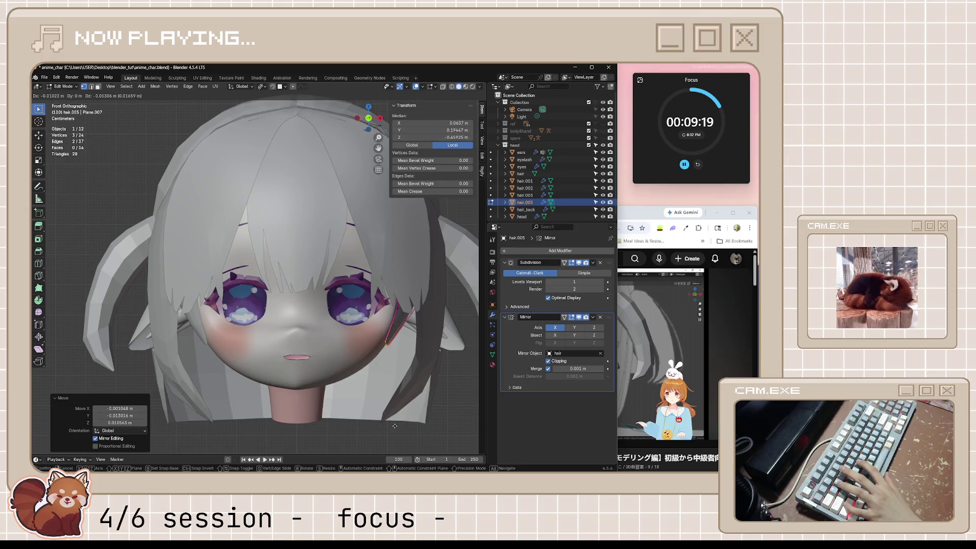
click(395, 426)
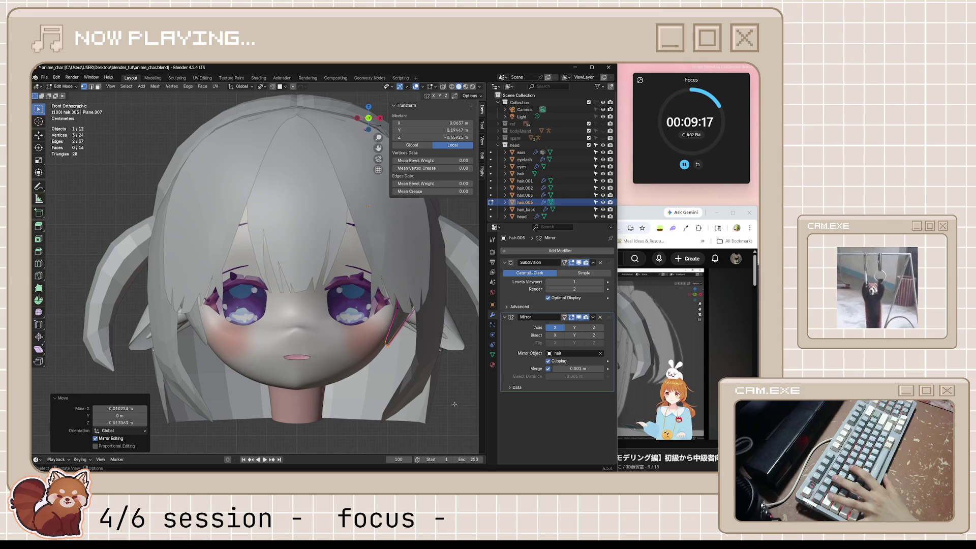
key(Tab)
key(Tab)
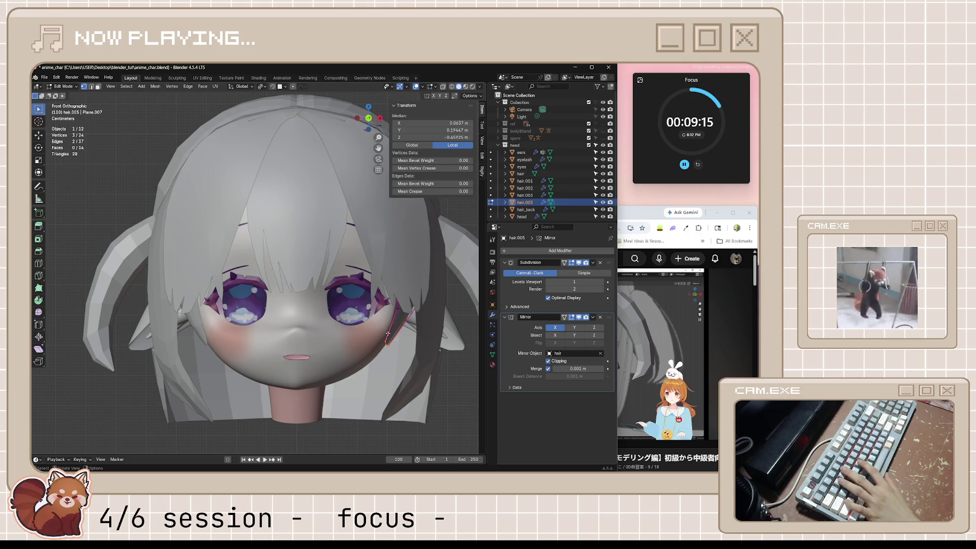
key(g)
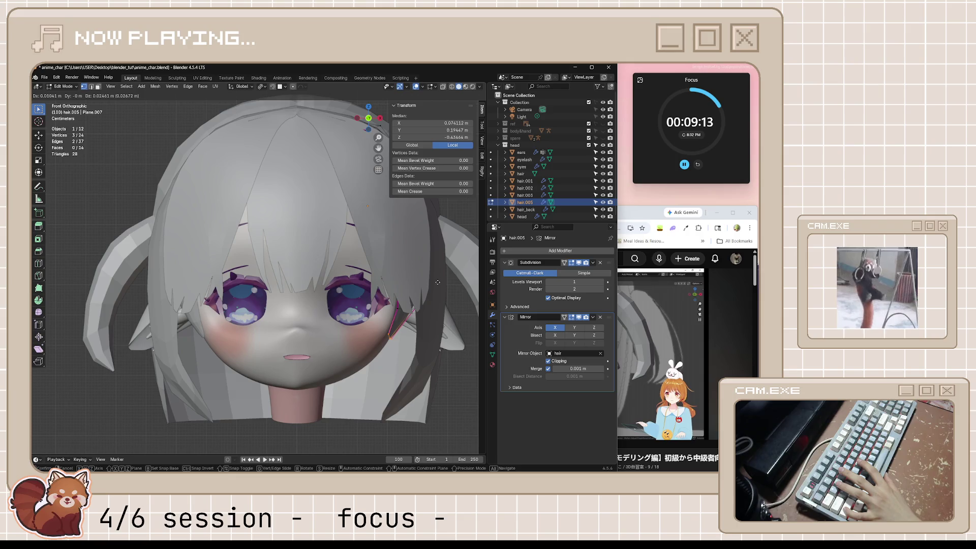
click(438, 283)
mouse_move(436, 375)
middle_down()
mouse_move(361, 257)
mouse_move(414, 284)
mouse_move(452, 327)
mouse_move(438, 319)
mouse_move(444, 288)
middle_up()
- Move a single lock vertex, then a pair of vertices near the cheek, closer to the face
click(357, 259)
key(g)
click(428, 289)
click(441, 297)
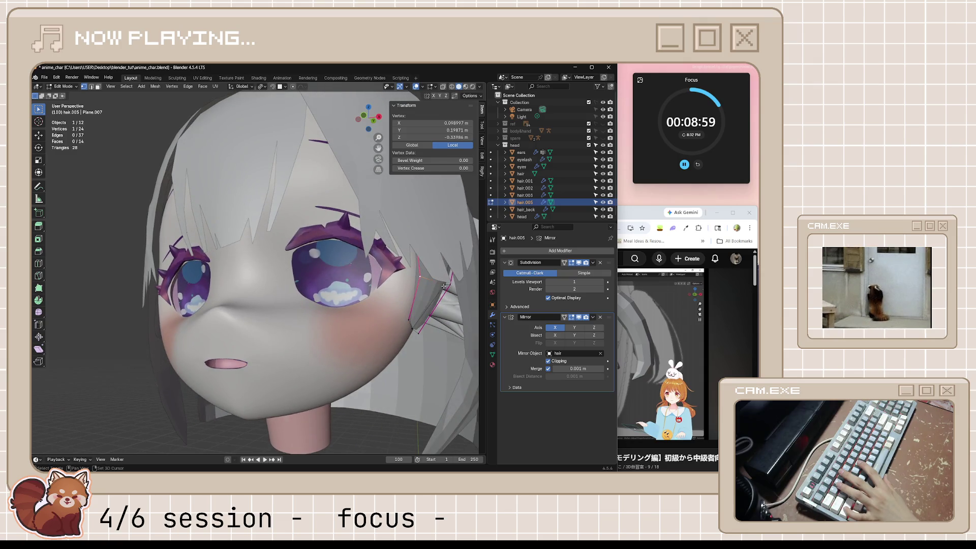
shift+click(416, 270)
shift+click(416, 271)
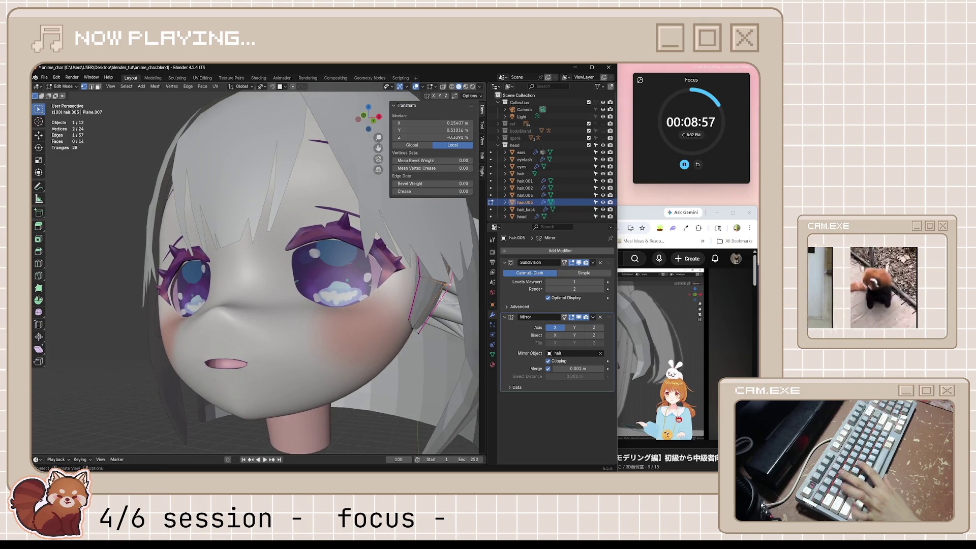
middle_drag(416, 271, 460, 305)
key(g)
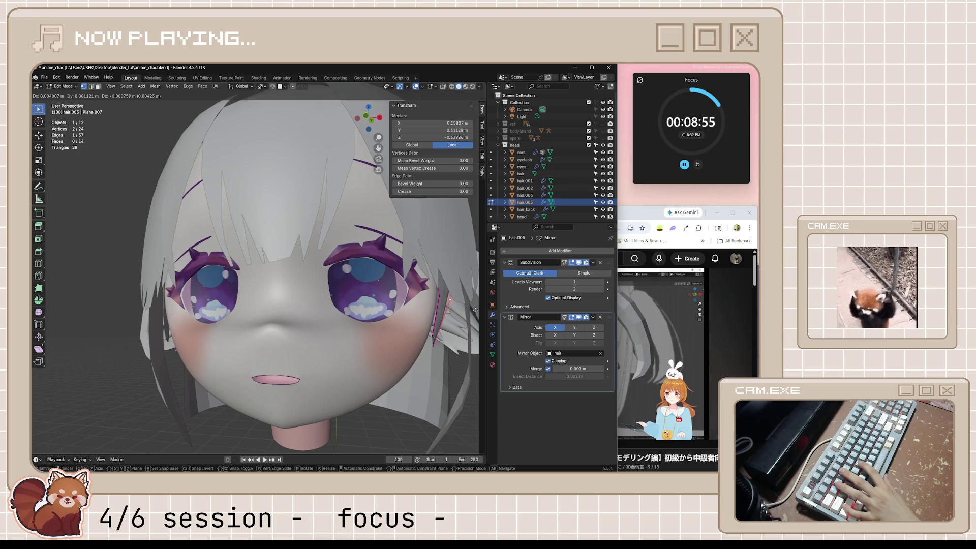
click(473, 308)
- Return to front view and object mode, deselect, and save anime_char.blend
scroll(437, 370, down, 3)
key(KP_1)
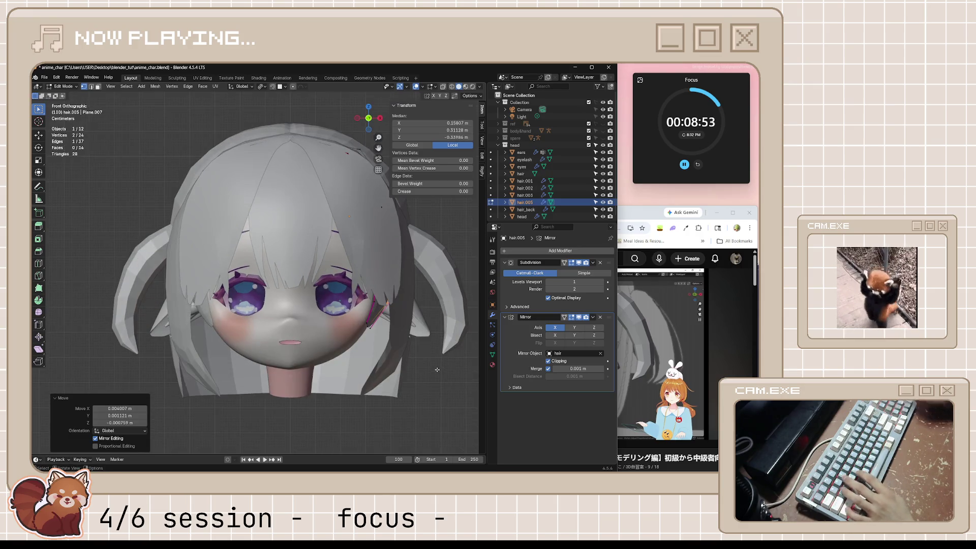
key(Tab)
key(alt+a)
key(ctrl+s)
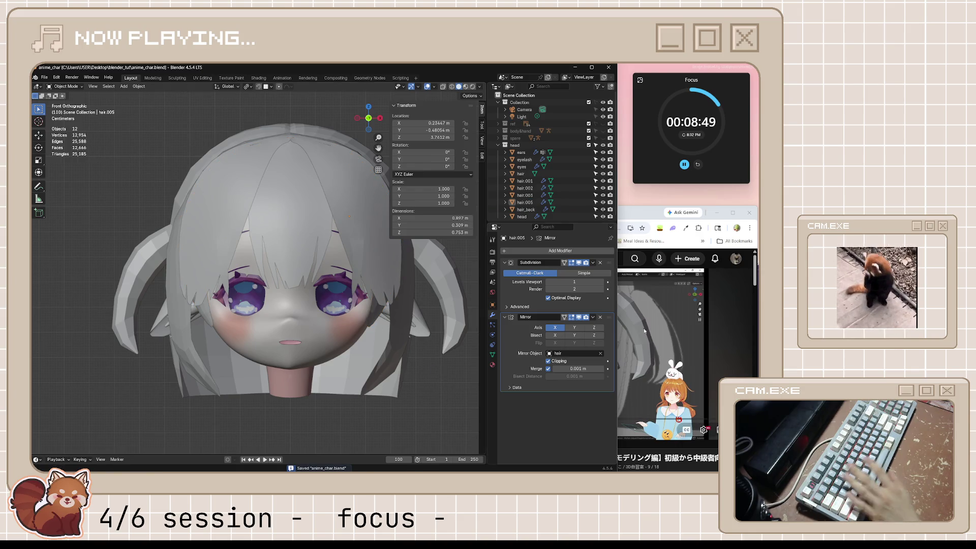
- Play the bangs tutorial past a short ad to 17:33, then pause it
click(661, 351)
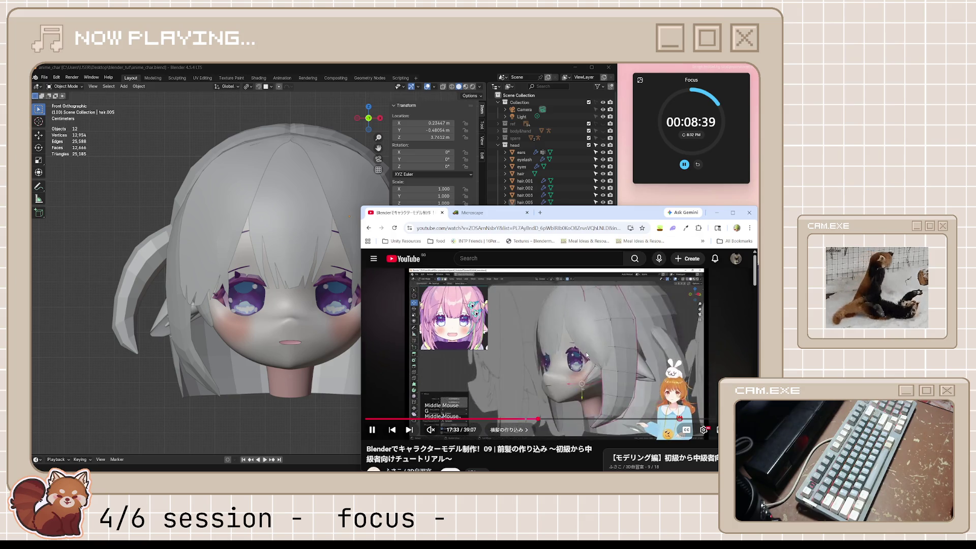
click(587, 354)
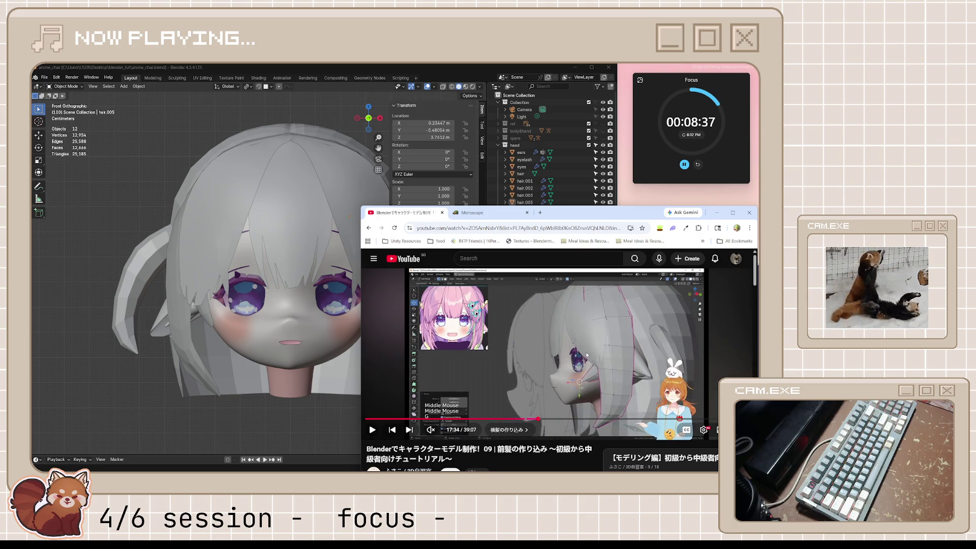
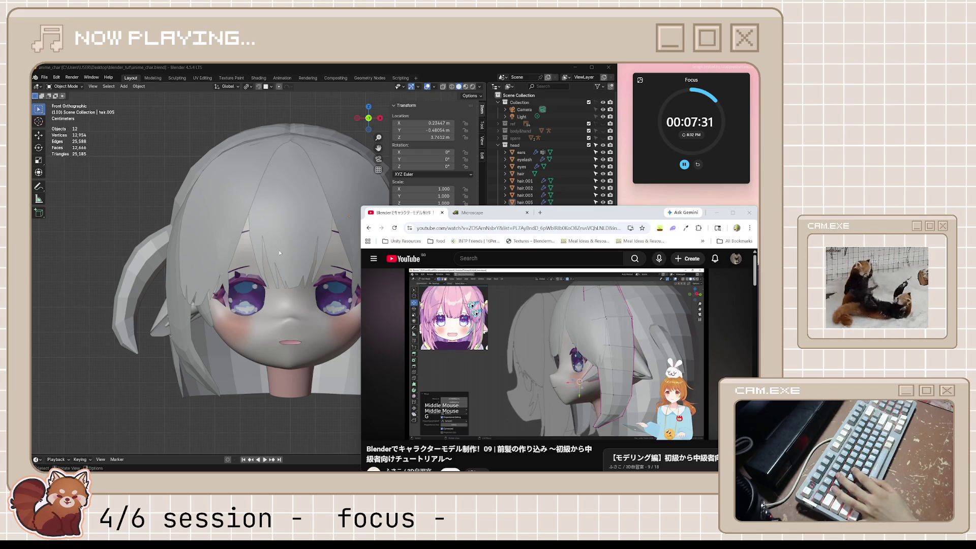
- In the right side view, select the hair.005 strand and enter Edit Mode with X-ray on
click(395, 91)
key(KP_3)
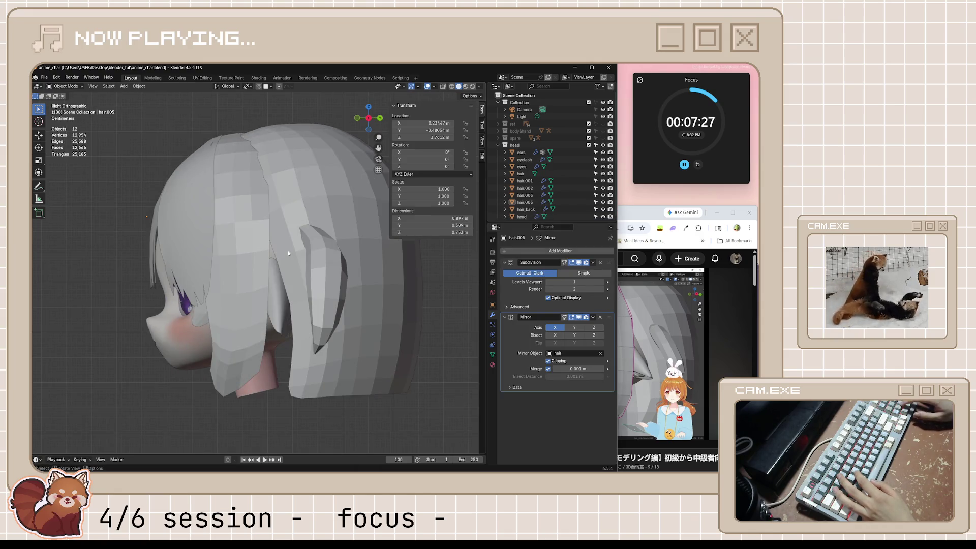
scroll(77, 335, up, 3)
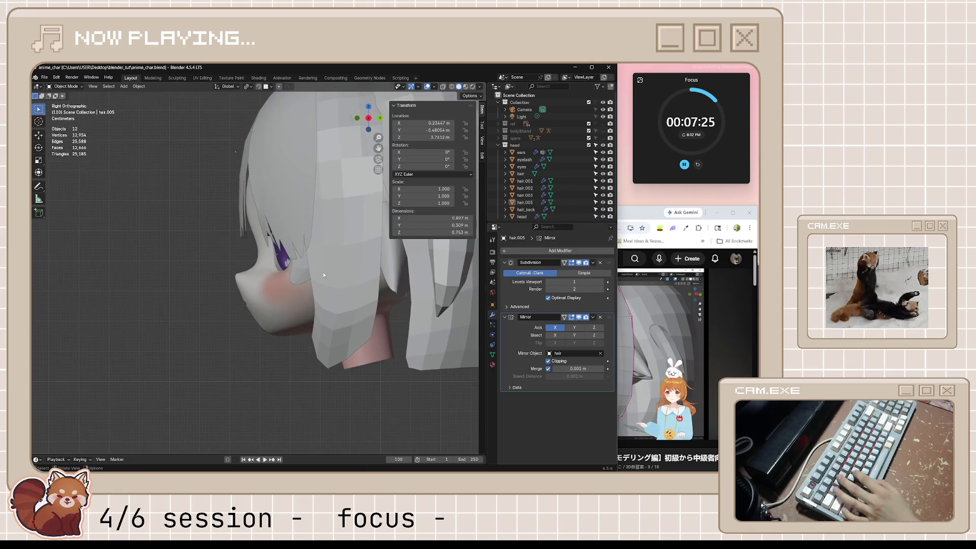
key(n)
click(305, 269)
key(Tab)
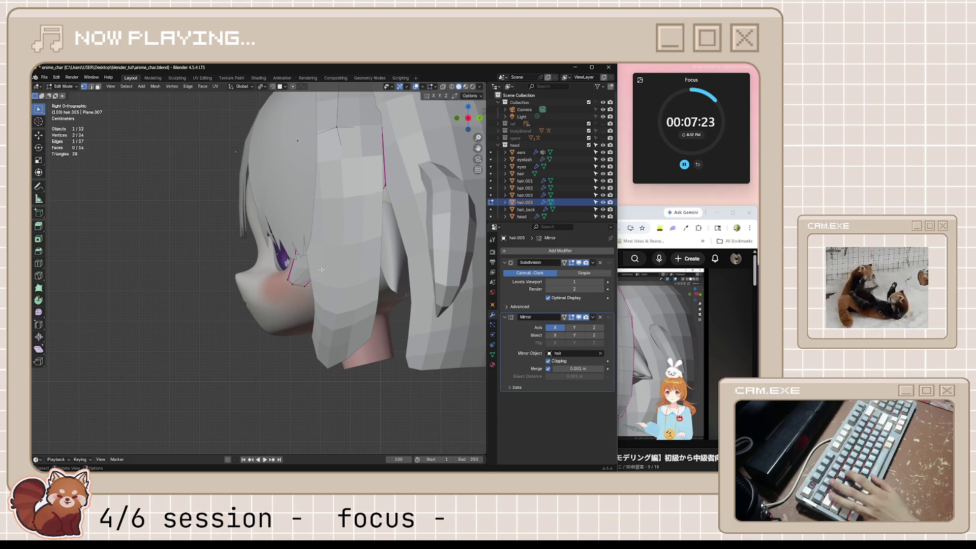
key(alt+z)
- Move the two strand faces near the eye and slide two cheek vertices along their edges
mouse_move(270, 244)
mouse_down()
mouse_move(292, 271)
mouse_move(358, 290)
mouse_up()
key(g)
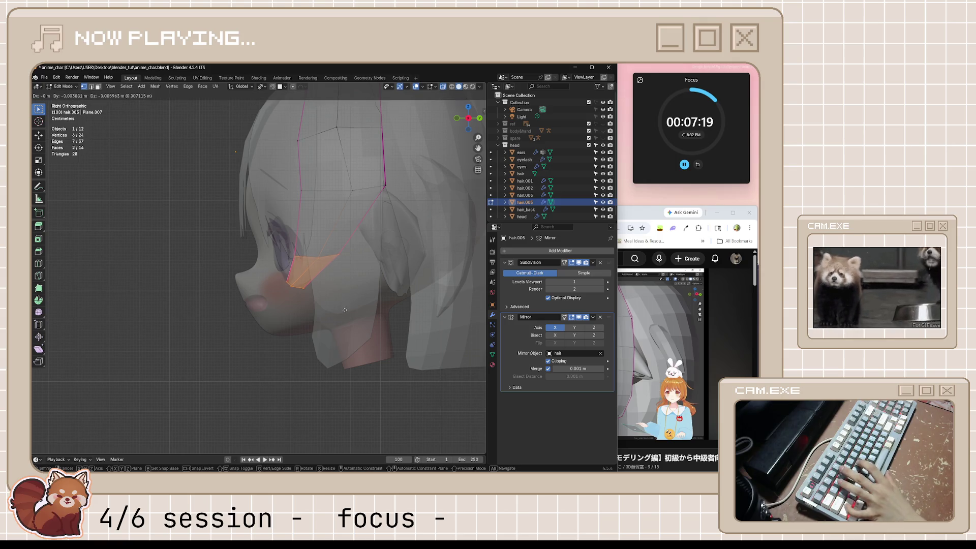
click(311, 336)
click(292, 259)
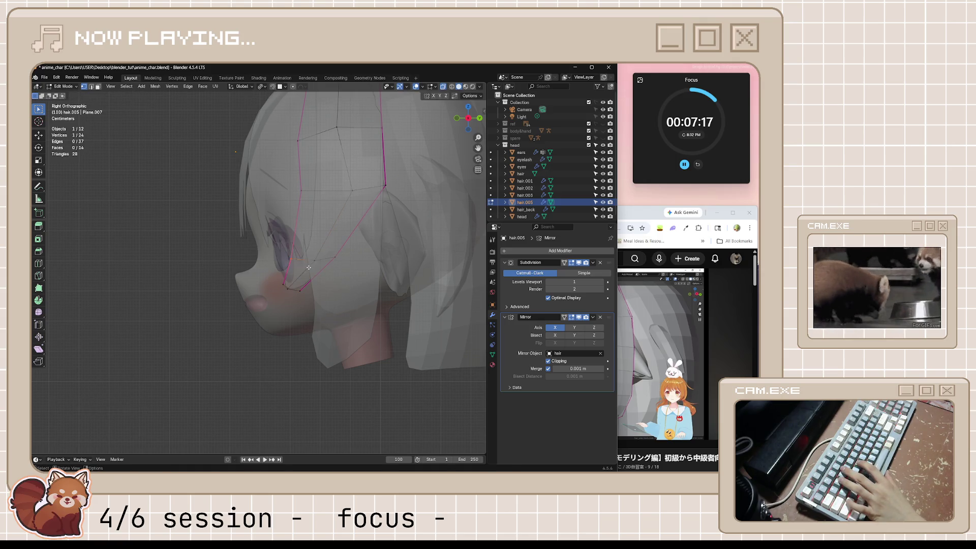
key(g)
key(g)
click(388, 292)
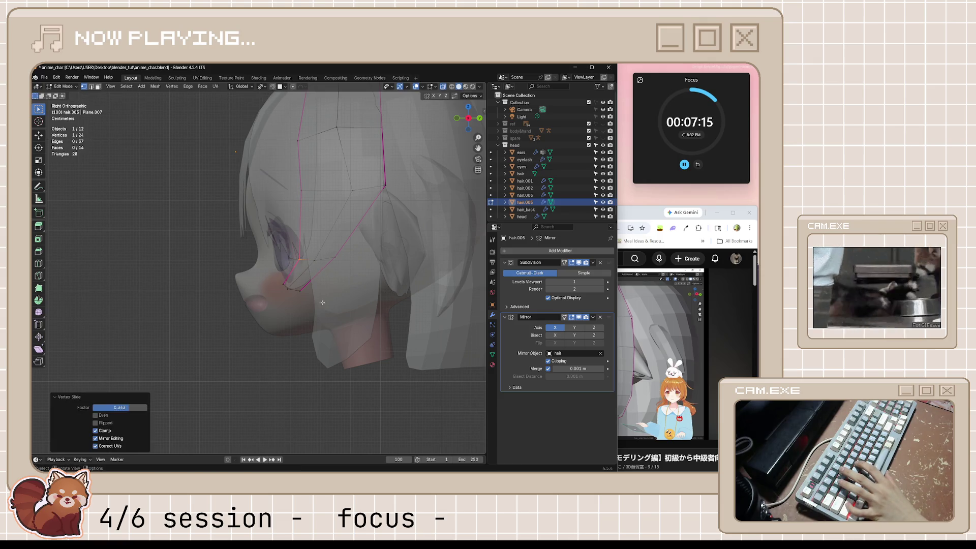
key(g)
key(g)
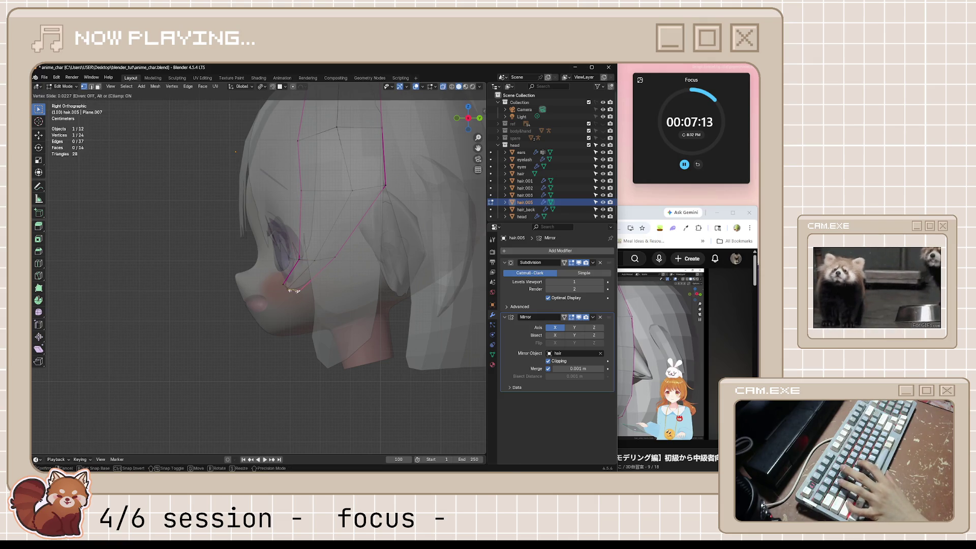
click(279, 289)
- Return to Object Mode, reselect hair.005 and check it in 3D before returning to the right view
key(Tab)
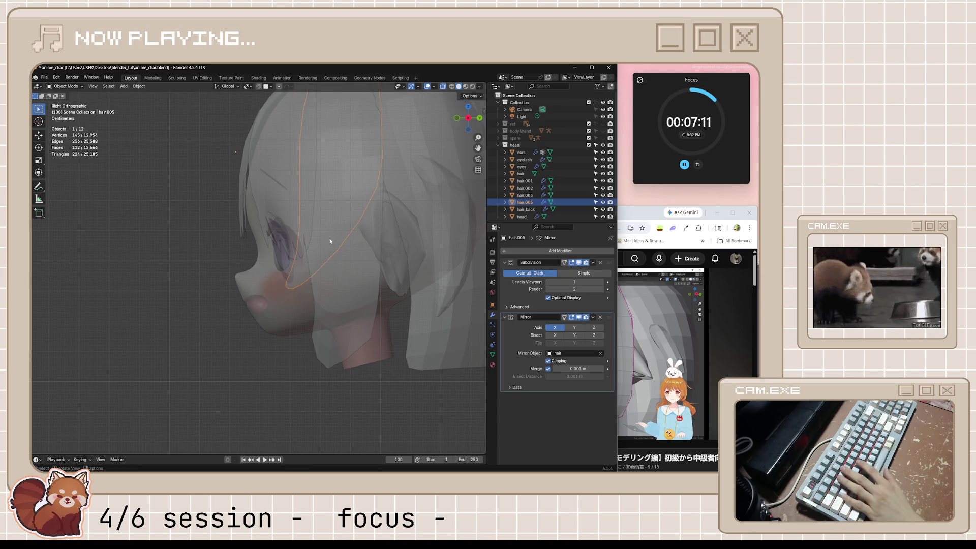
click(331, 241)
click(330, 371)
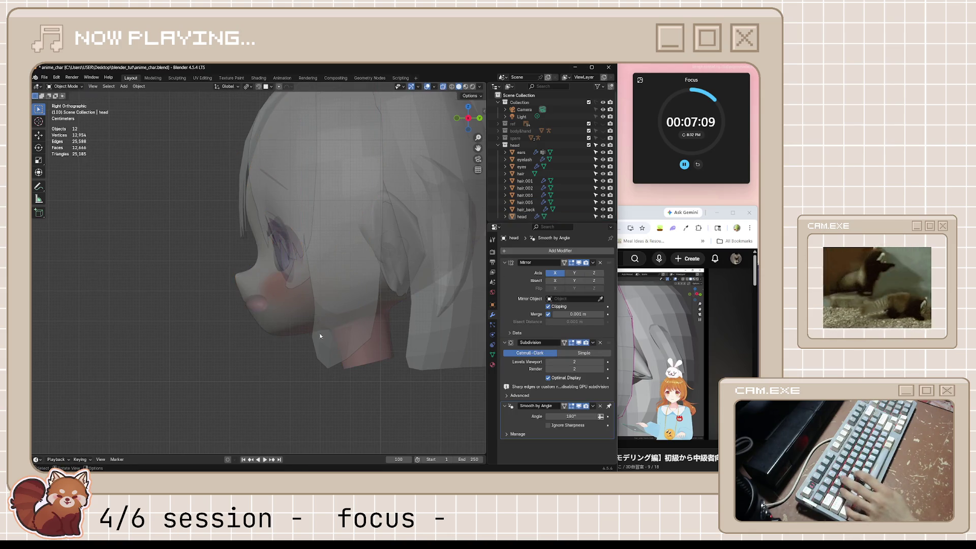
click(305, 279)
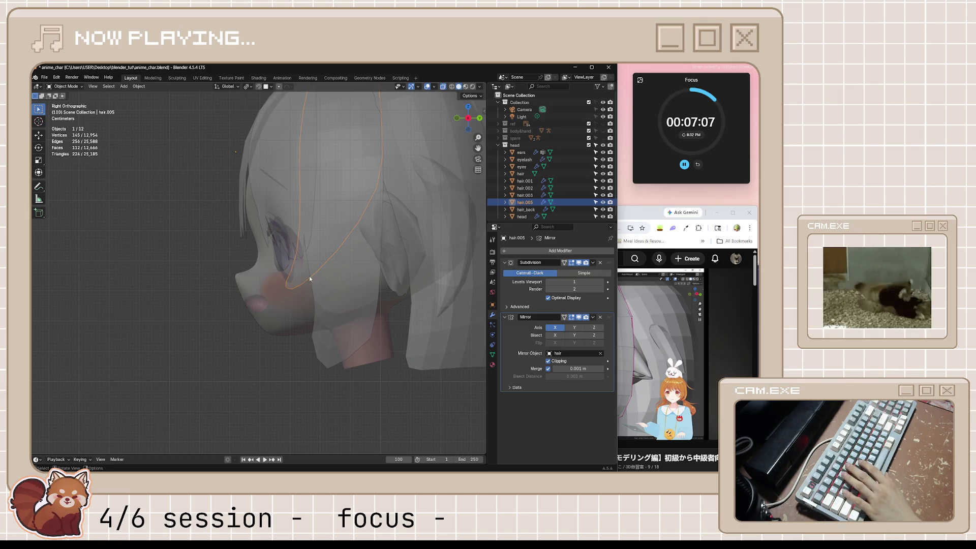
middle_drag(307, 279, 349, 284)
key(KP_3)
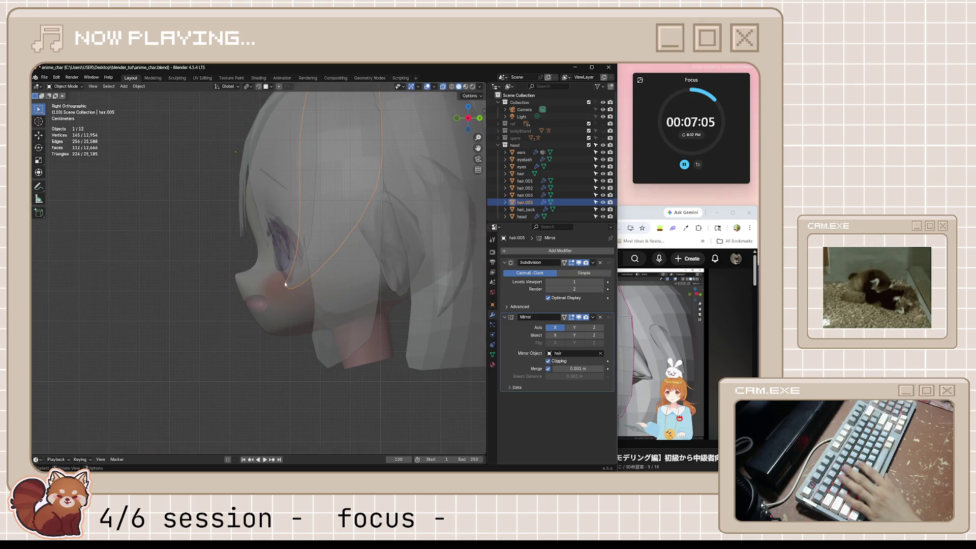
- Back in Edit Mode, reposition the strand face by the cheek, then raise it slightly
key(Tab)
click(305, 282)
key(g)
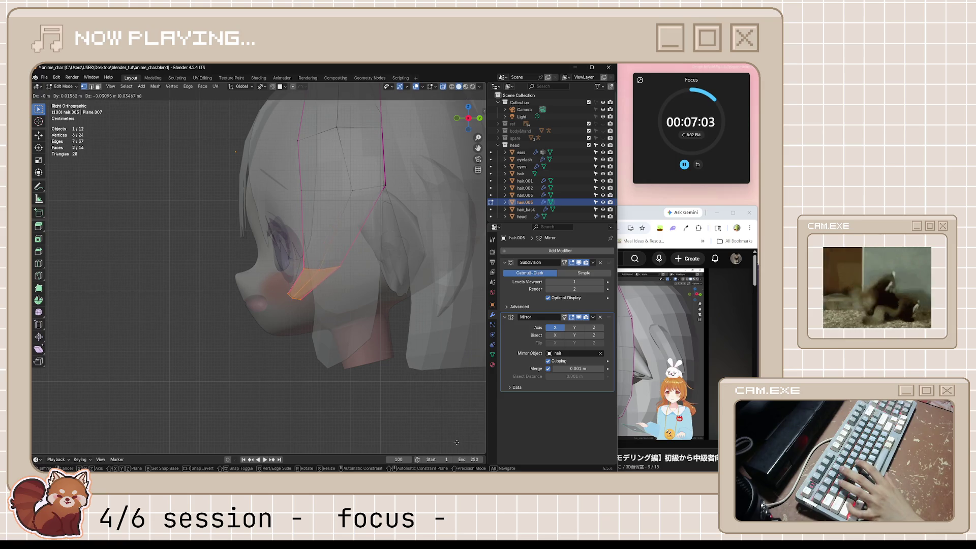
click(447, 439)
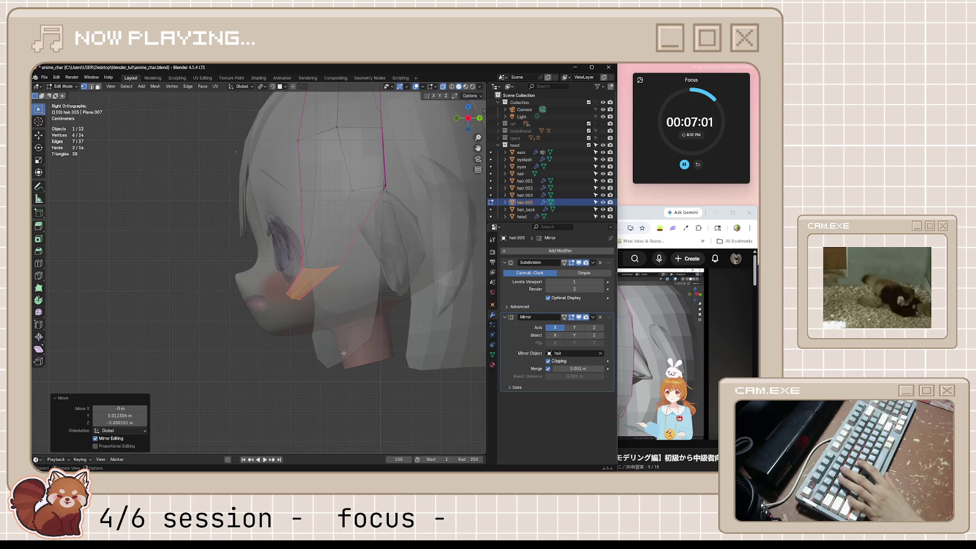
key(g)
click(269, 284)
- Box-select the three tip vertices and move them down and forward toward the cheek
key(b)
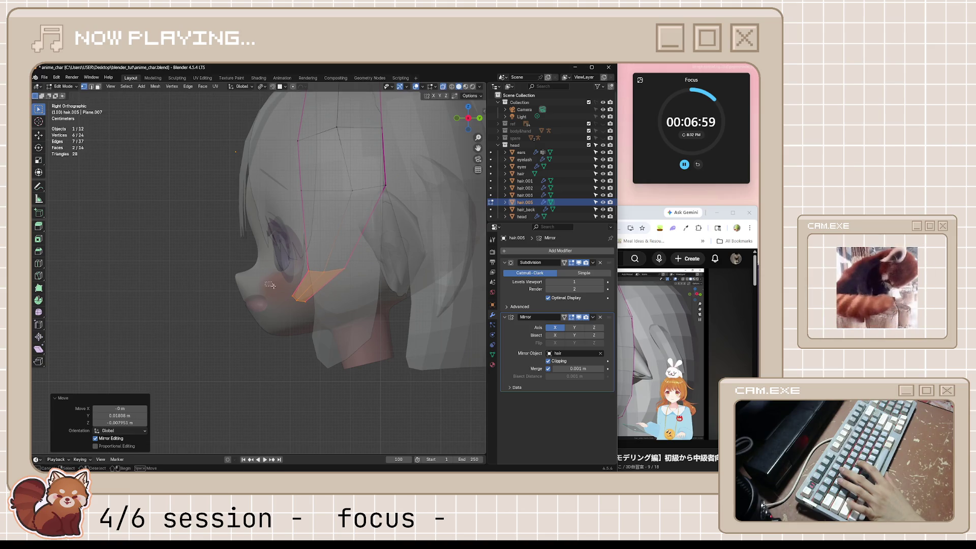
middle_drag(268, 283, 356, 250)
key(g)
click(253, 328)
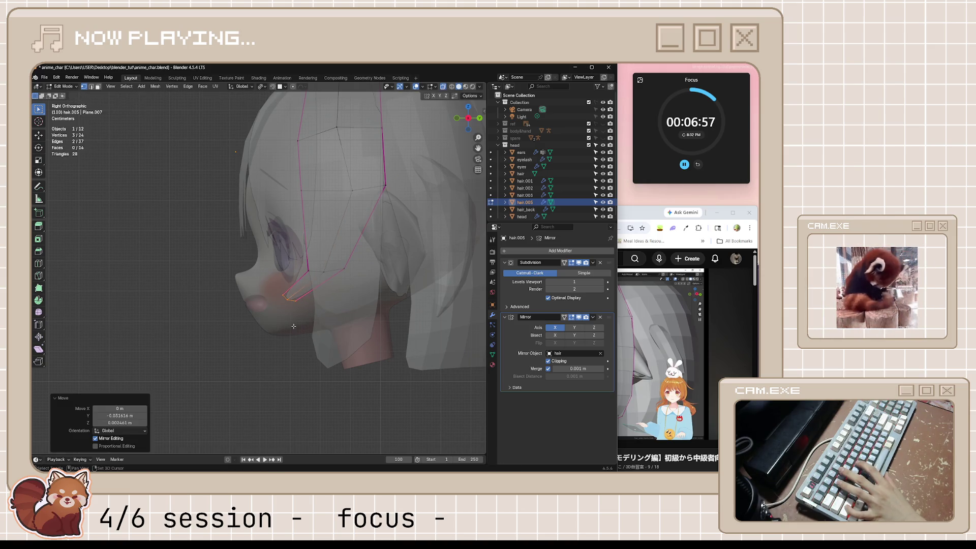
key(g)
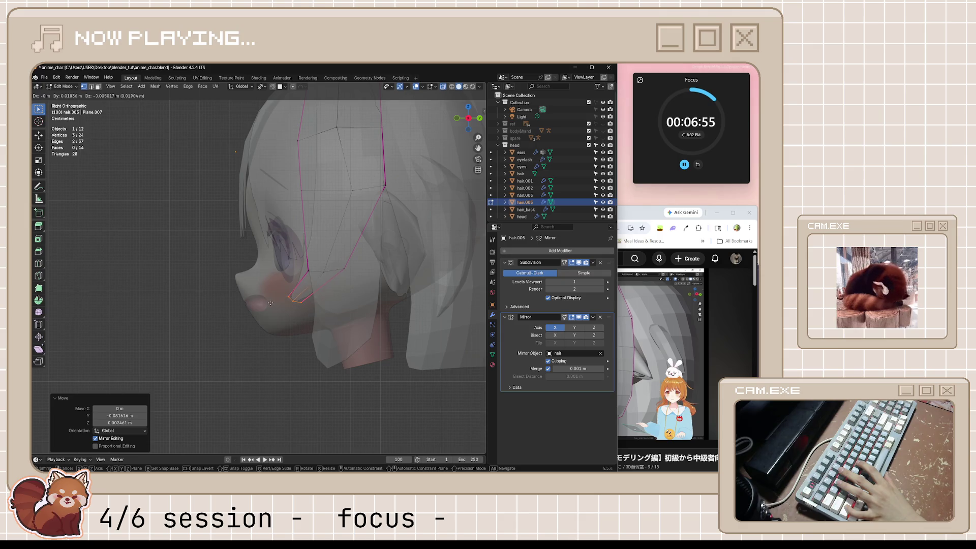
click(271, 303)
- Return to Object Mode, deselect the strand and switch to the front view
key(Tab)
click(310, 395)
middle_drag(311, 397, 386, 395)
key(KP_1)
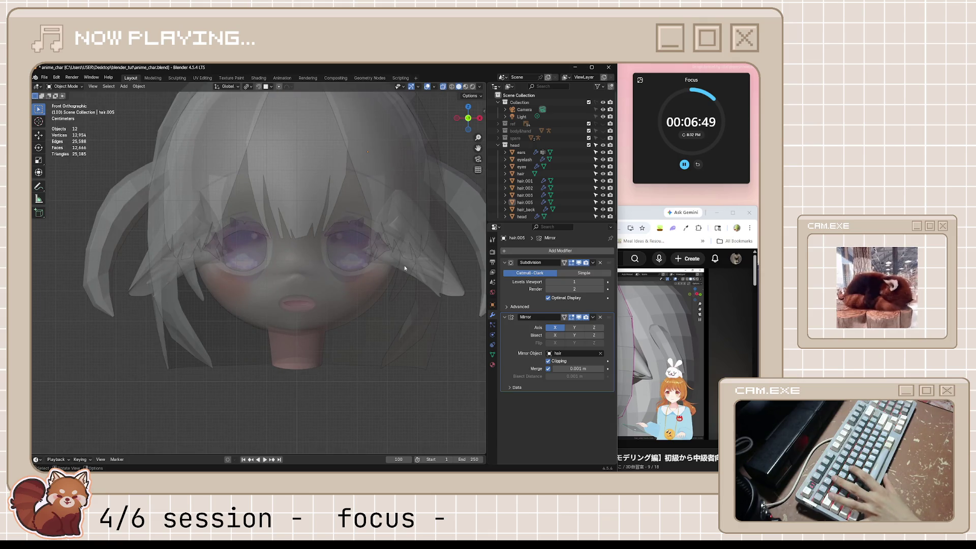
- Reselect hair.005 in Edit Mode with X-ray on and try an X-axis move of the tip vertices
click(409, 279)
key(alt+z)
key(Tab)
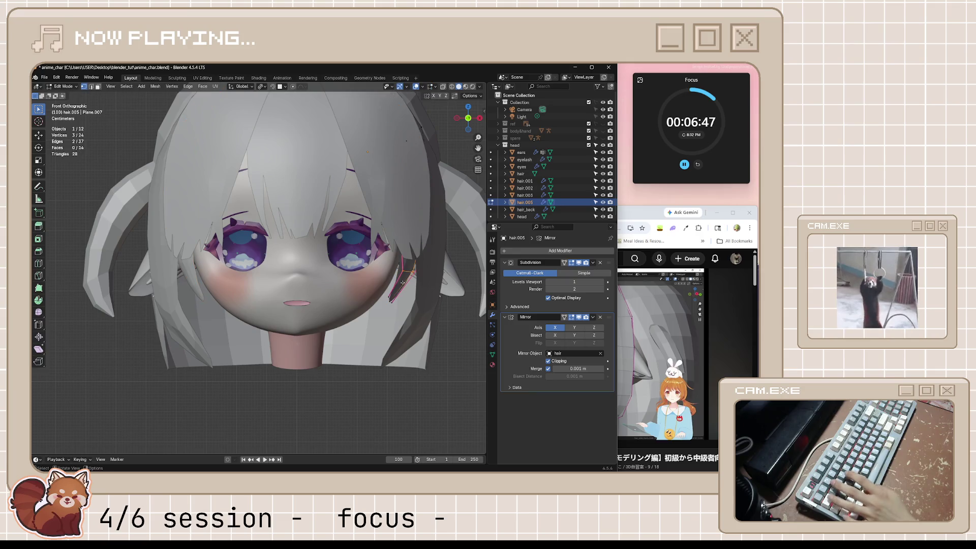
key(alt+z)
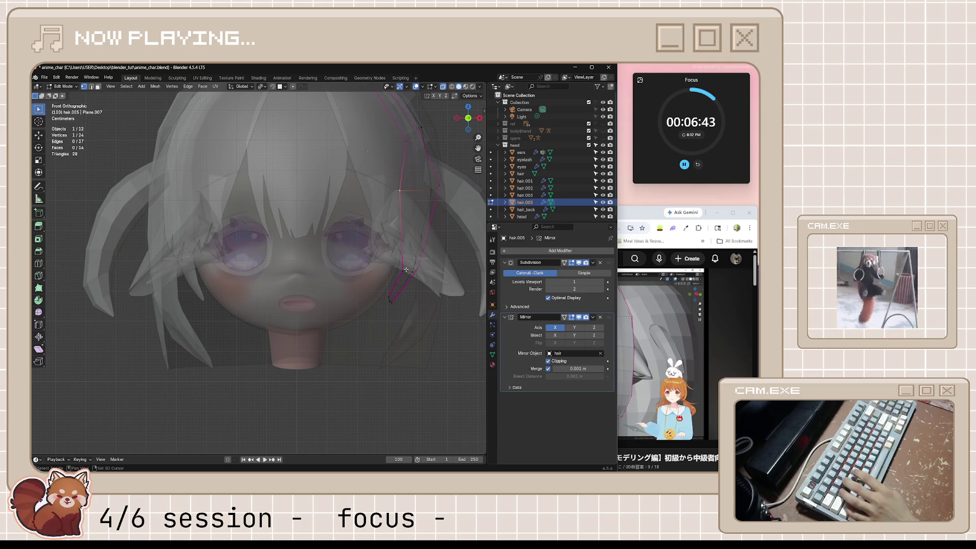
key(g)
key(x)
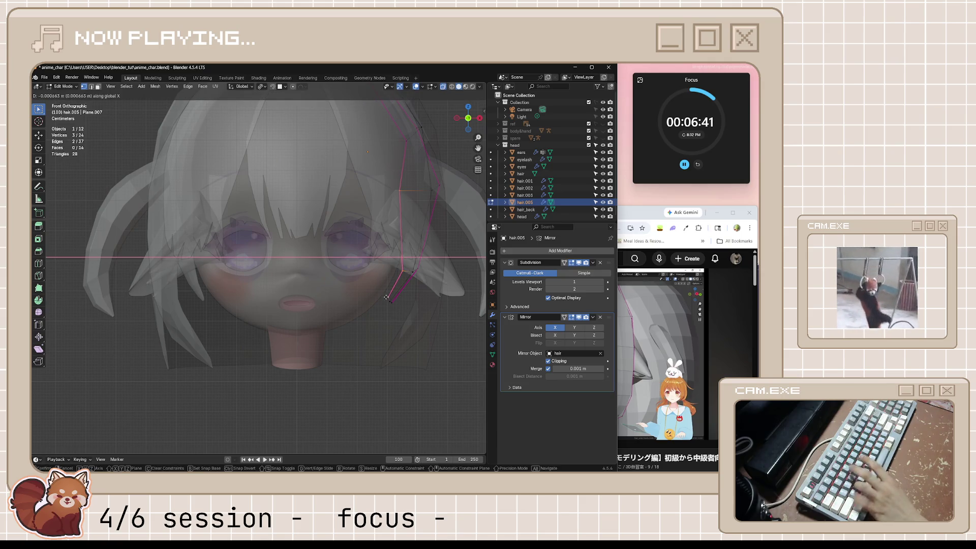
click(383, 303)
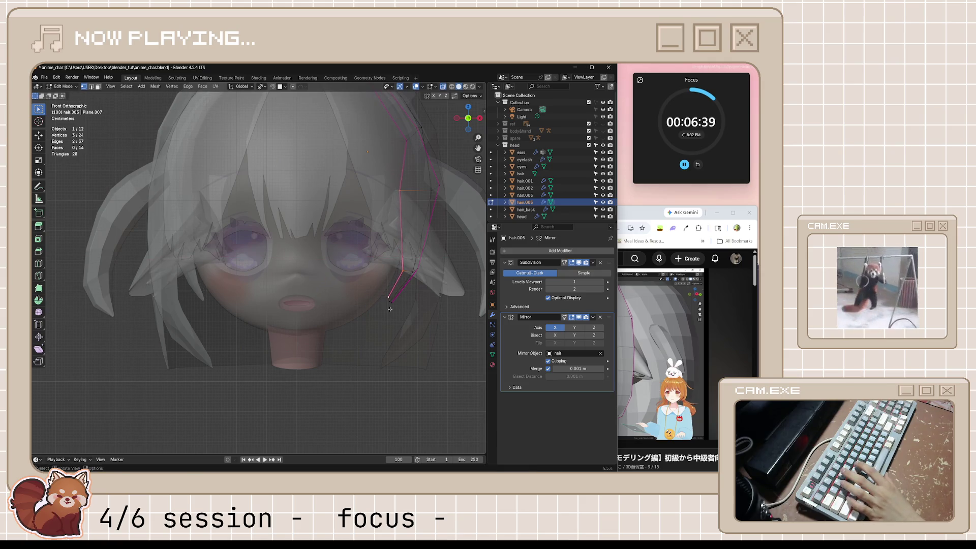
- Pull the tip vertices inward along X toward the cheek, then return to Object Mode in perspective view
key(g)
key(x)
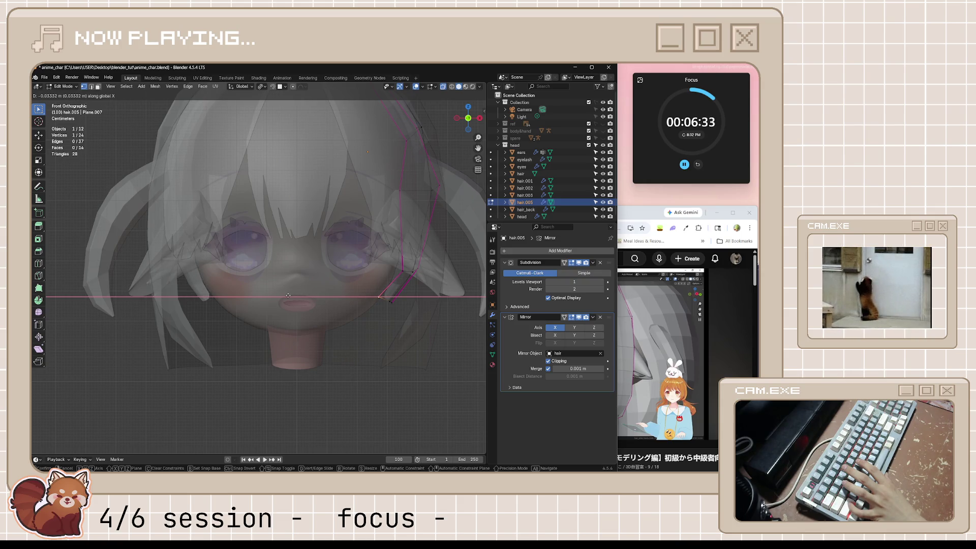
click(287, 296)
key(alt+z)
key(Tab)
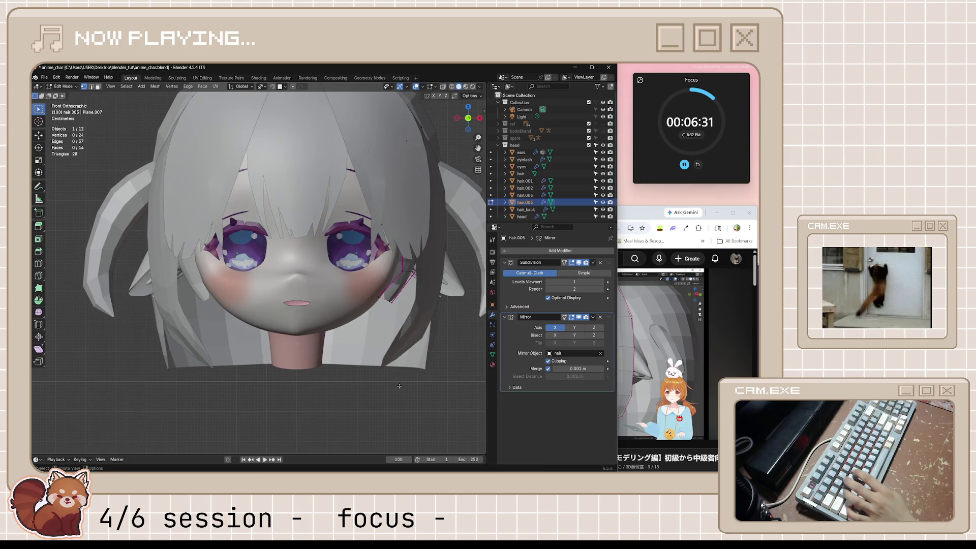
key(KP_5)
scroll(399, 386, down, 3)
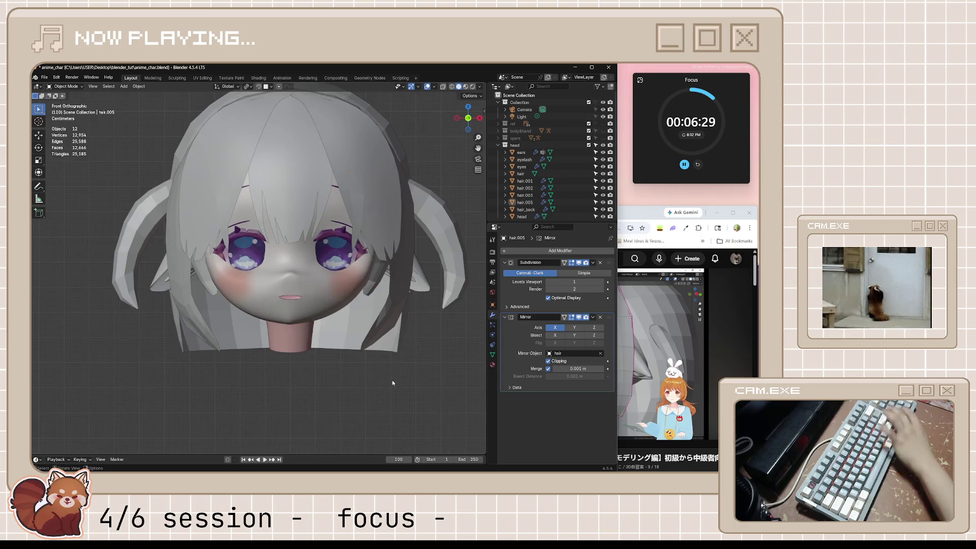
- Check the strand in the right side view and orbit round to the front of the head
scroll(392, 379, up, 3)
key(KP_3)
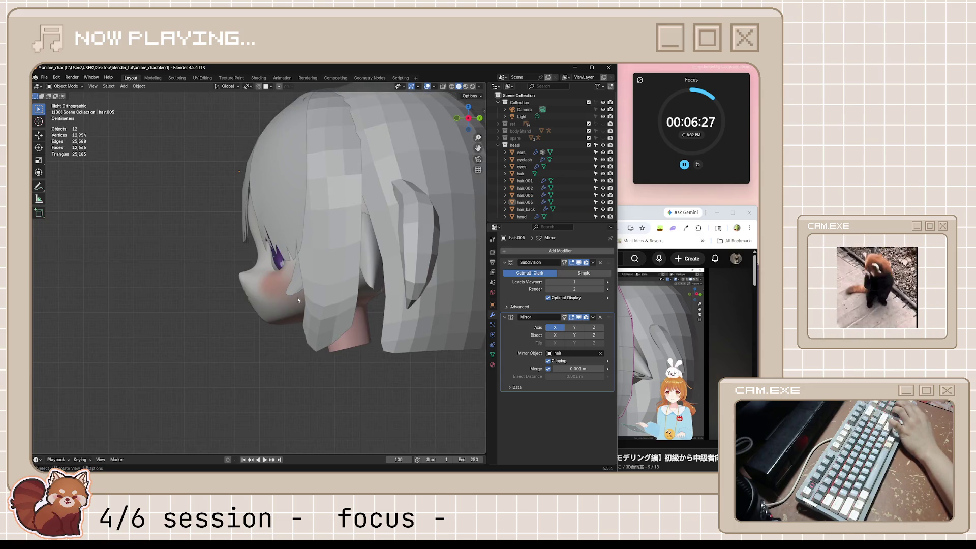
click(299, 300)
mouse_move(299, 301)
middle_down()
mouse_move(346, 292)
mouse_move(394, 327)
mouse_move(354, 313)
mouse_move(387, 285)
mouse_move(402, 287)
middle_up()
click(395, 327)
- In Edit Mode, merge the three cheek-end vertices at center, then undo the merge
scroll(386, 286, up, 5)
click(402, 252)
key(Tab)
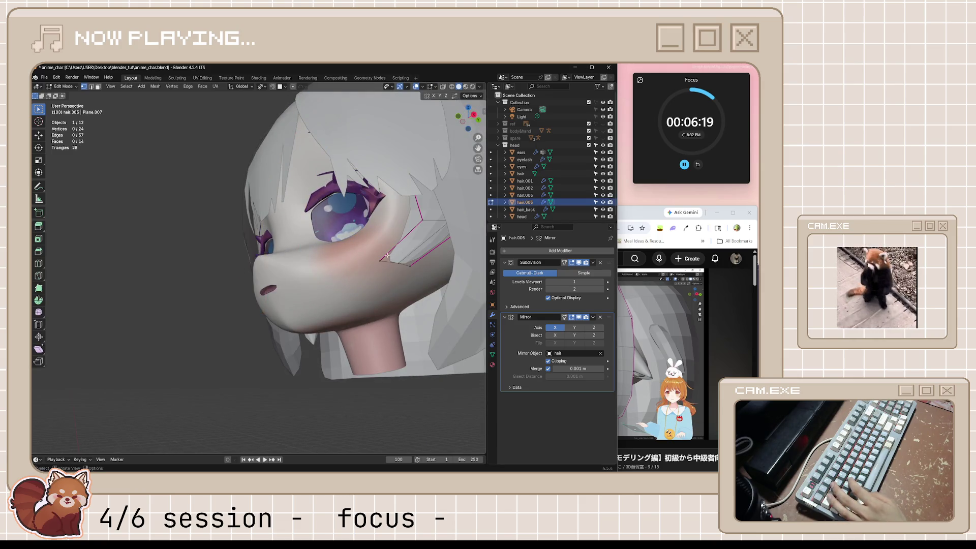
drag(374, 258, 419, 285)
key(m)
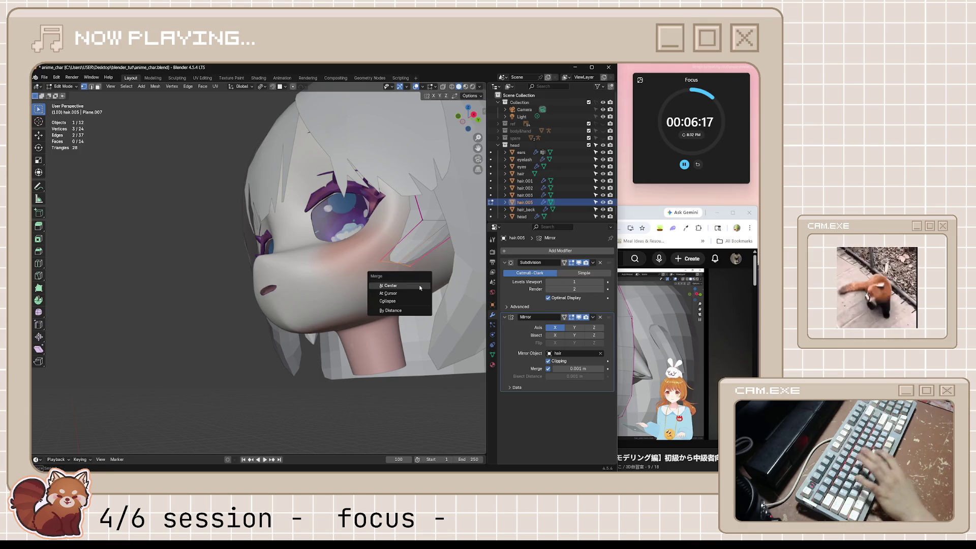
click(419, 286)
key(ctrl+z)
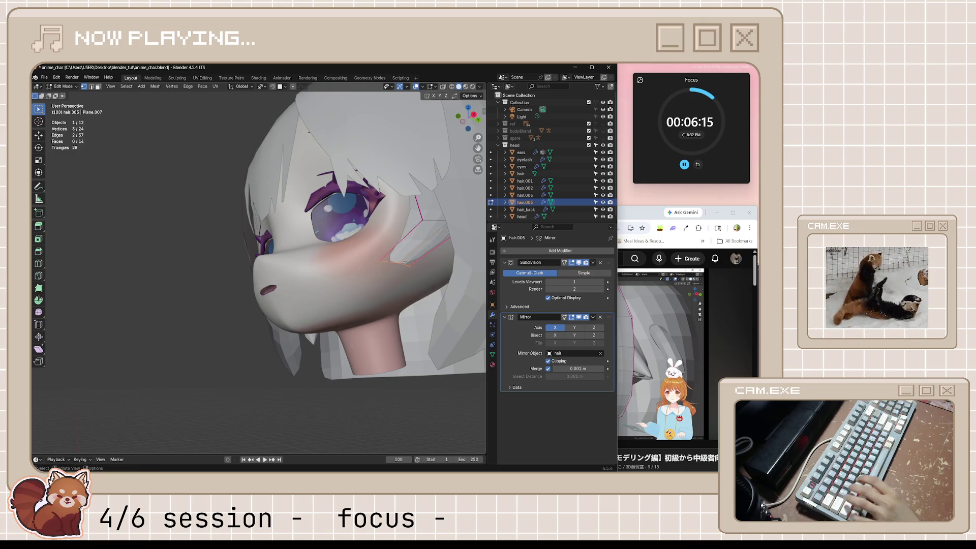
- Slide two strand vertices along their edges with Shift+V and return to Object Mode
key(shift+v)
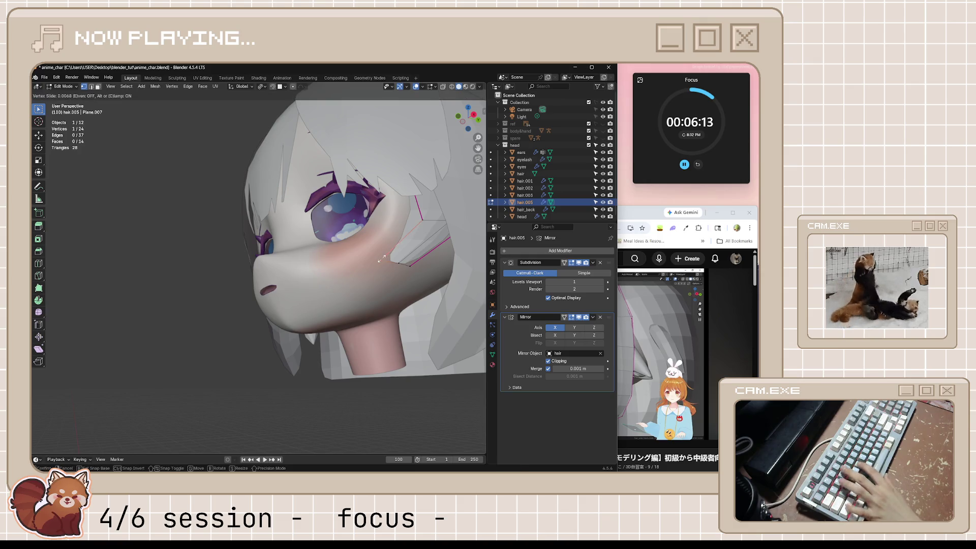
click(464, 283)
key(shift+v)
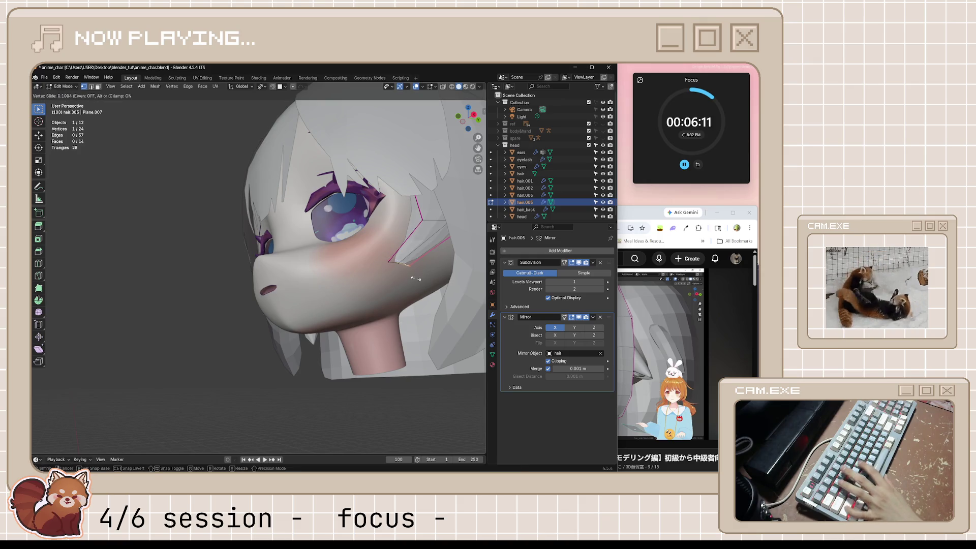
click(350, 256)
key(Tab)
- Check the head in front and right side views, then save anime_char.blend
mouse_move(349, 257)
middle_down()
mouse_move(407, 360)
mouse_move(419, 361)
middle_up()
key(KP_1)
click(397, 353)
scroll(398, 352, up, 2)
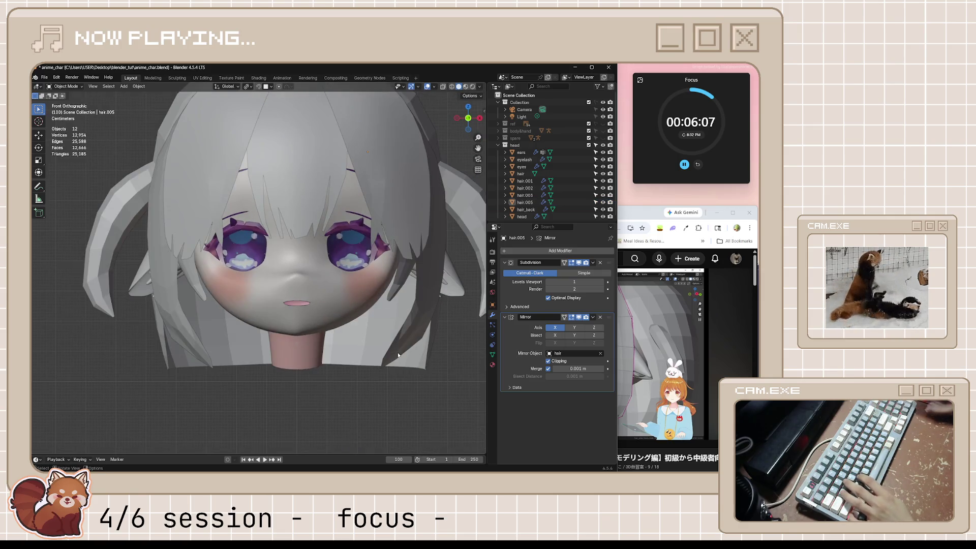
key(KP_3)
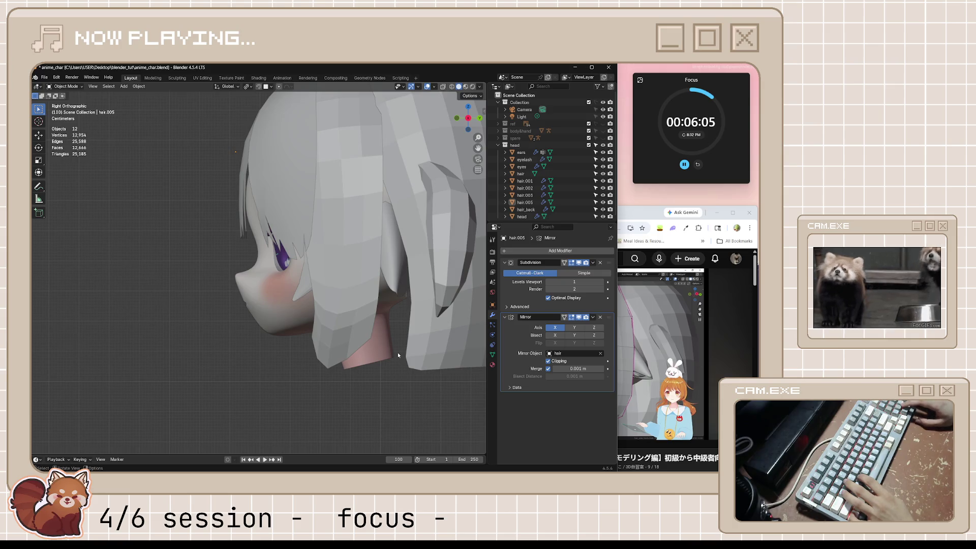
key(KP_1)
key(ctrl+s)
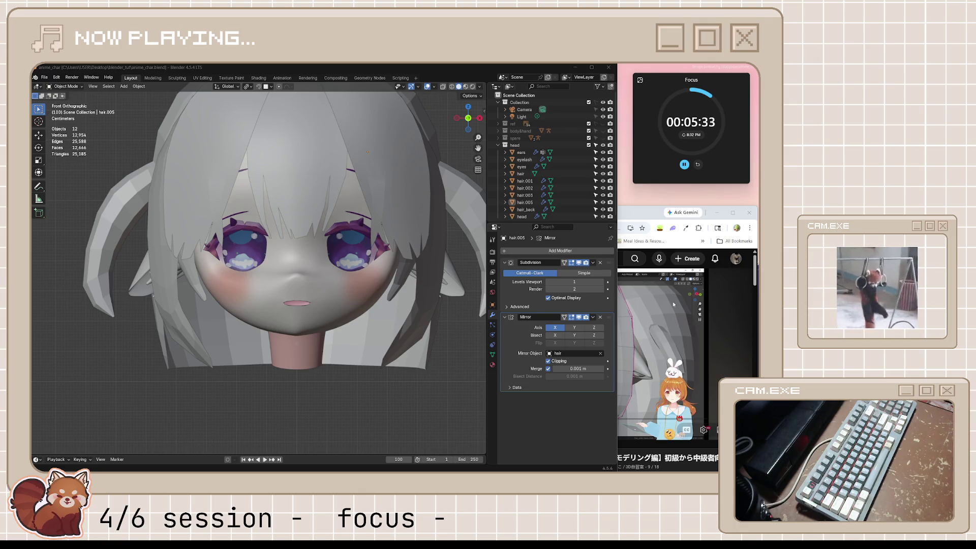
- Bring the YouTube front-hair tutorial window in front of Blender
click(674, 304)
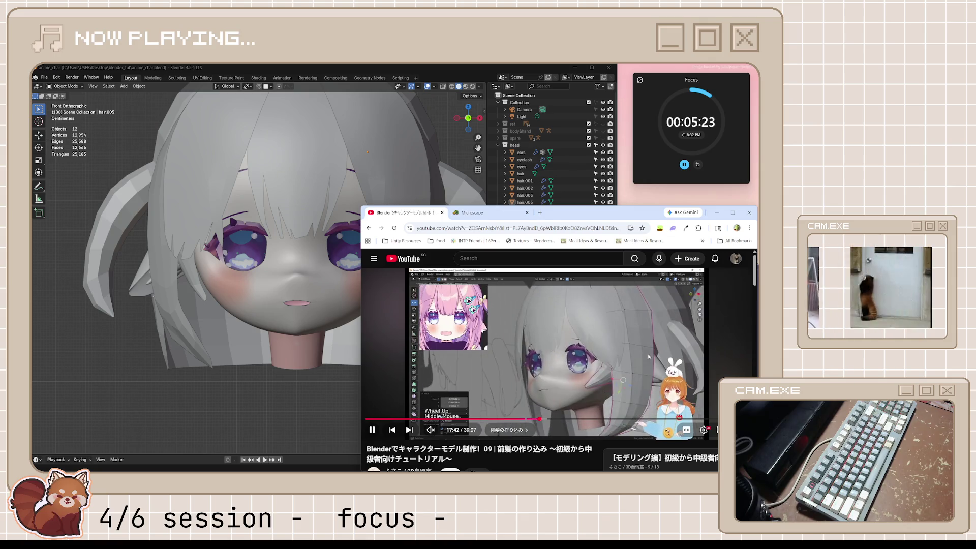
- Compare the orbited head model against the paused tutorial, switching between the two windows
click(647, 352)
middle_drag(280, 294, 278, 295)
middle_drag(353, 301, 332, 297)
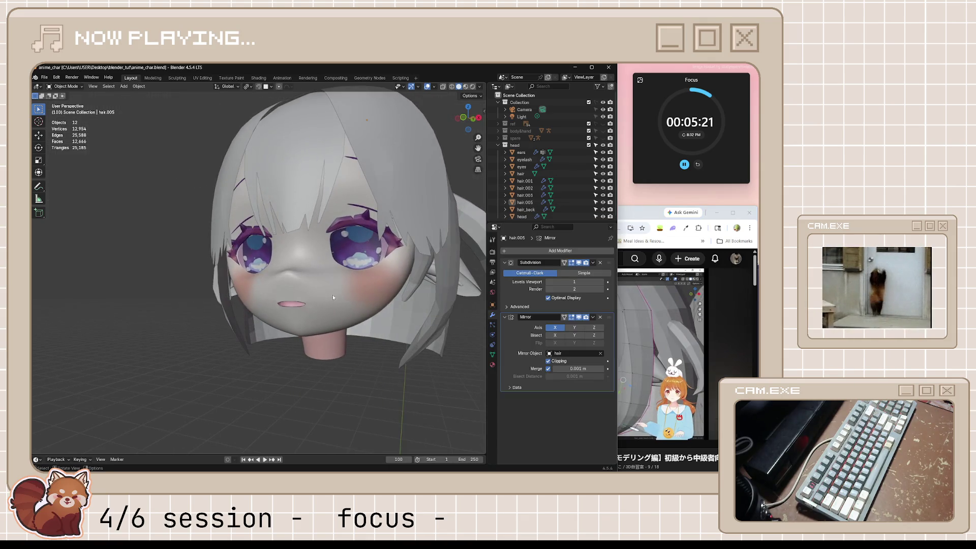
click(634, 219)
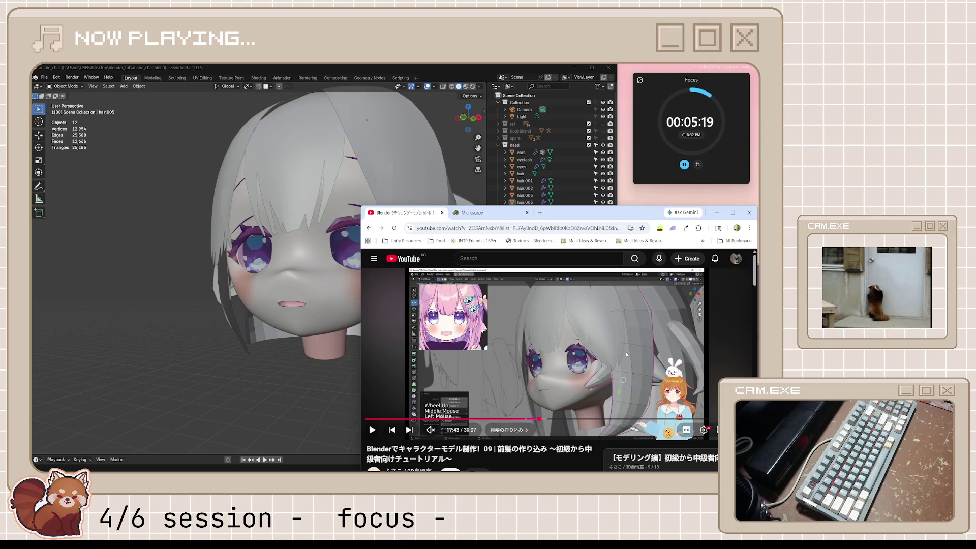
mouse_move(330, 312)
middle_down()
mouse_move(293, 312)
mouse_move(301, 315)
middle_up()
click(639, 211)
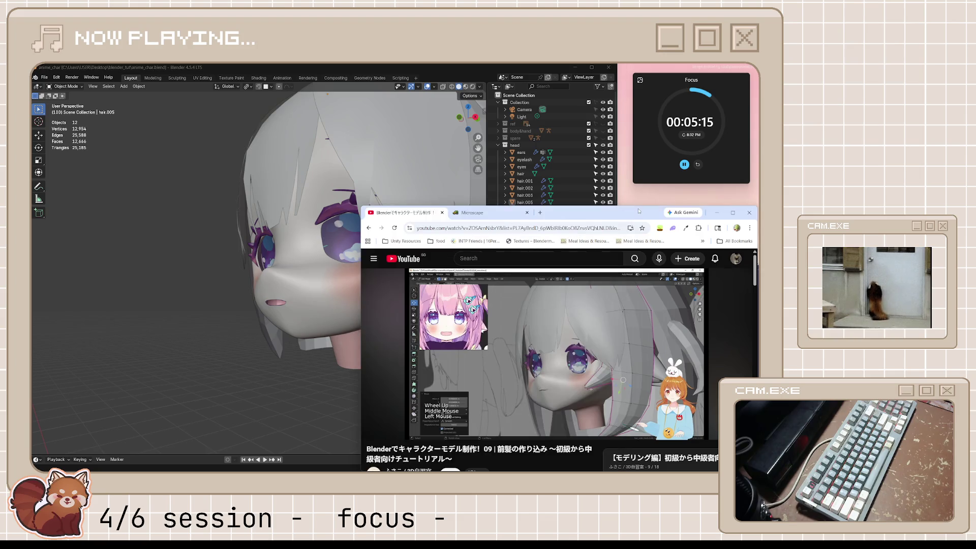
click(288, 372)
- In Edit Mode on hair.005, move one strand vertex, then three vertices together toward the jaw
click(415, 298)
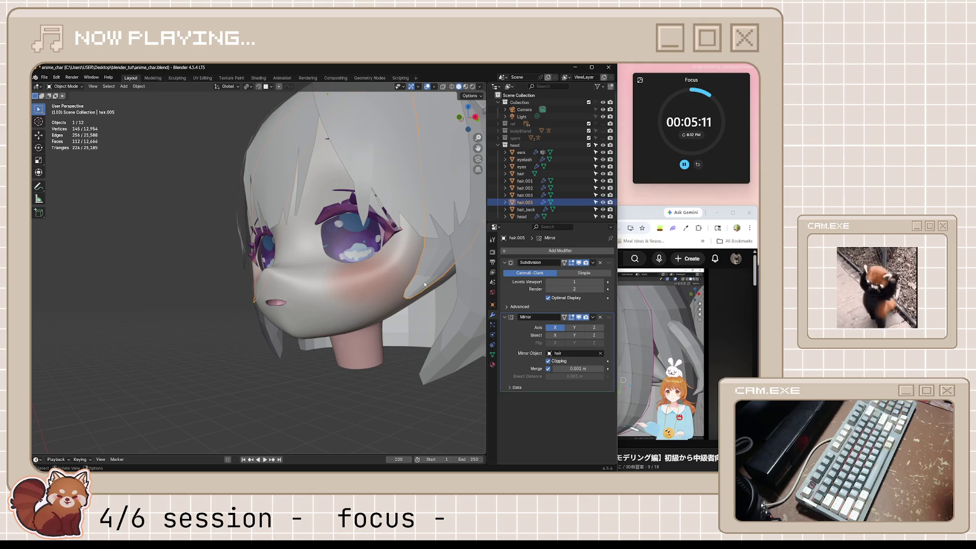
key(Tab)
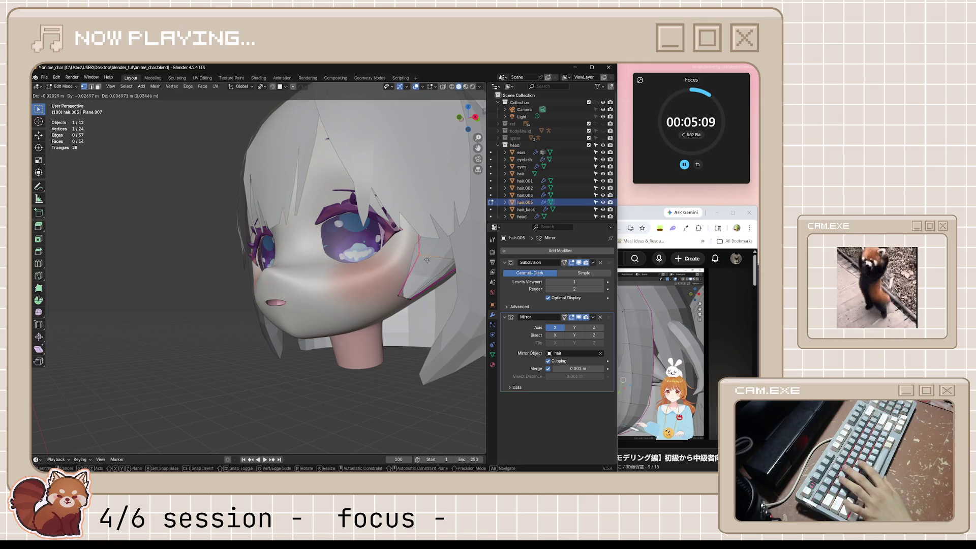
mouse_move(432, 262)
middle_down()
mouse_move(461, 274)
mouse_move(360, 277)
middle_up()
key(g)
click(345, 274)
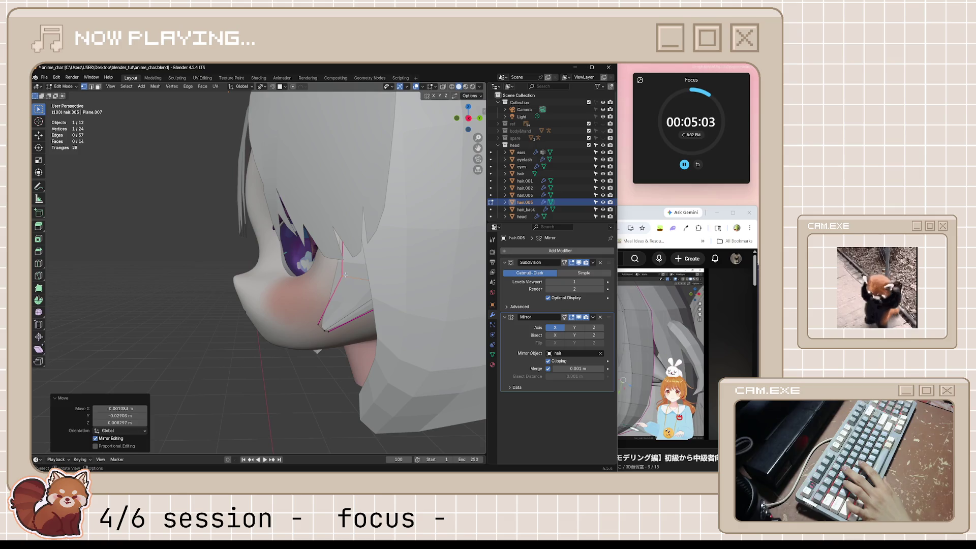
alt+click(338, 325)
key(g)
click(355, 336)
mouse_move(355, 336)
middle_down()
mouse_move(427, 335)
mouse_move(361, 334)
mouse_move(379, 334)
middle_up()
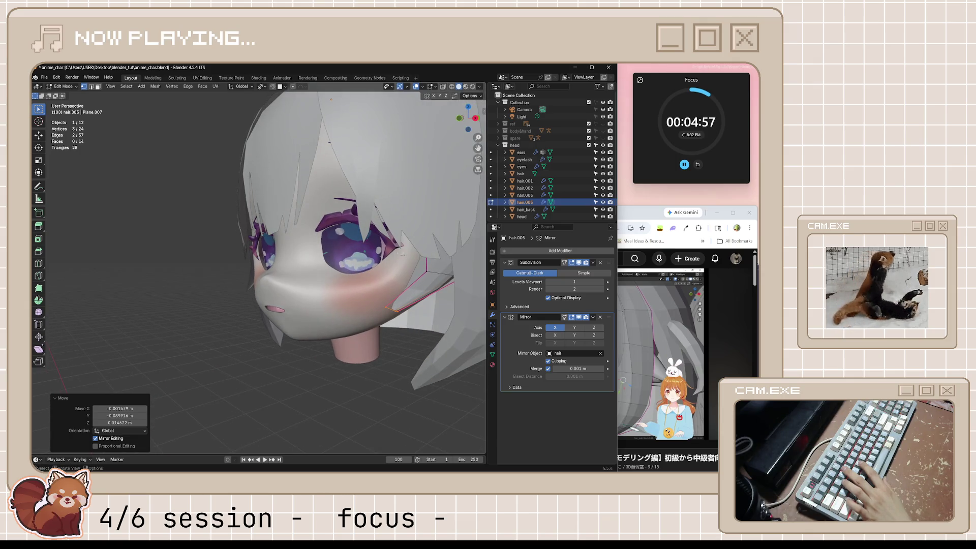
- Add a fourth jaw-edge vertex, move all four near the cheek, and compare with the tutorial
shift+click(422, 353)
key(g)
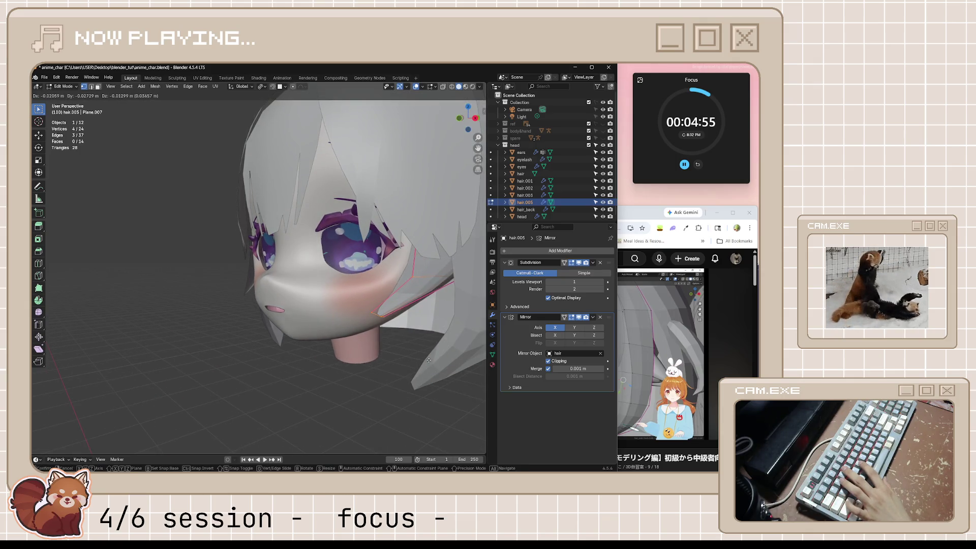
click(358, 336)
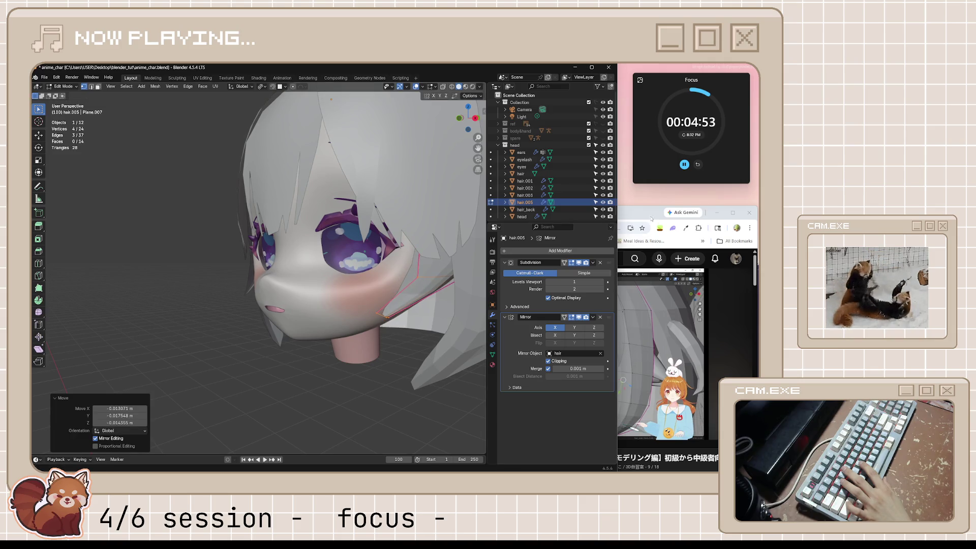
key(alt+Tab)
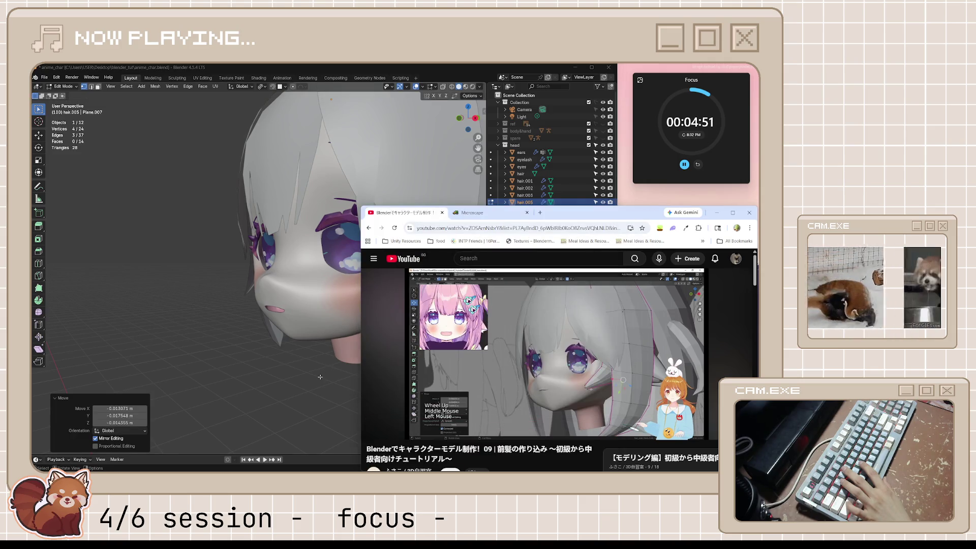
- Move the jaw edge chain into place, then check the right profile and return to Object Mode
click(320, 376)
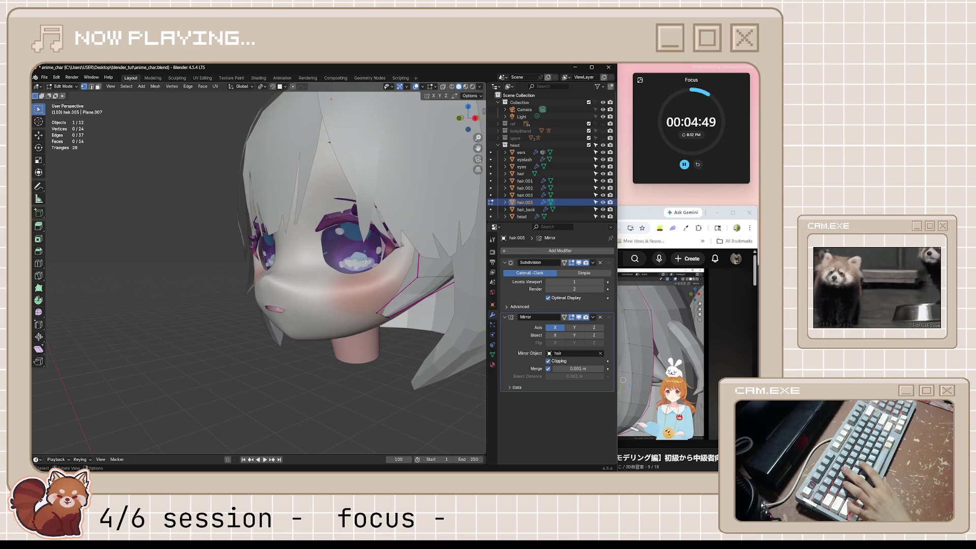
key(ctrl+z)
key(g)
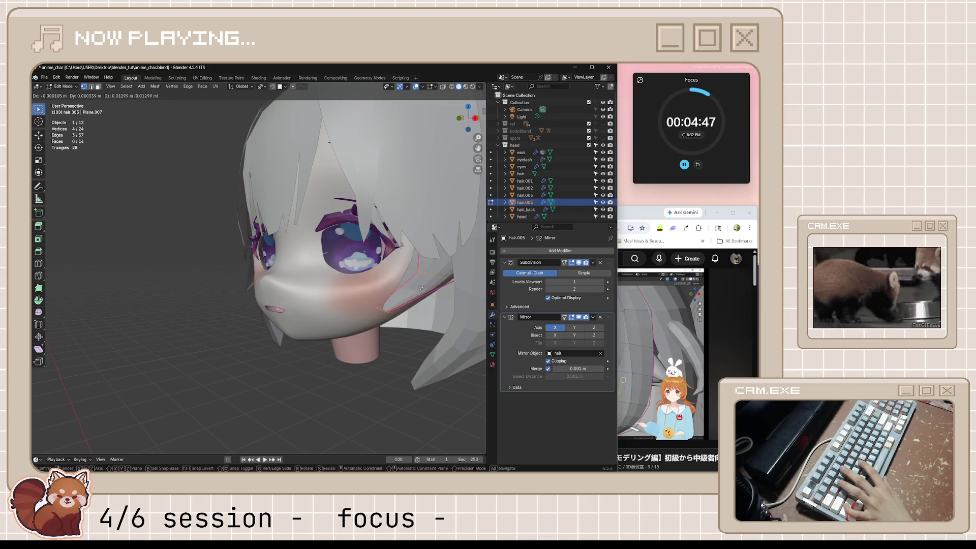
click(420, 248)
middle_drag(420, 248, 369, 356)
key(alt+a)
key(KP_3)
key(Tab)
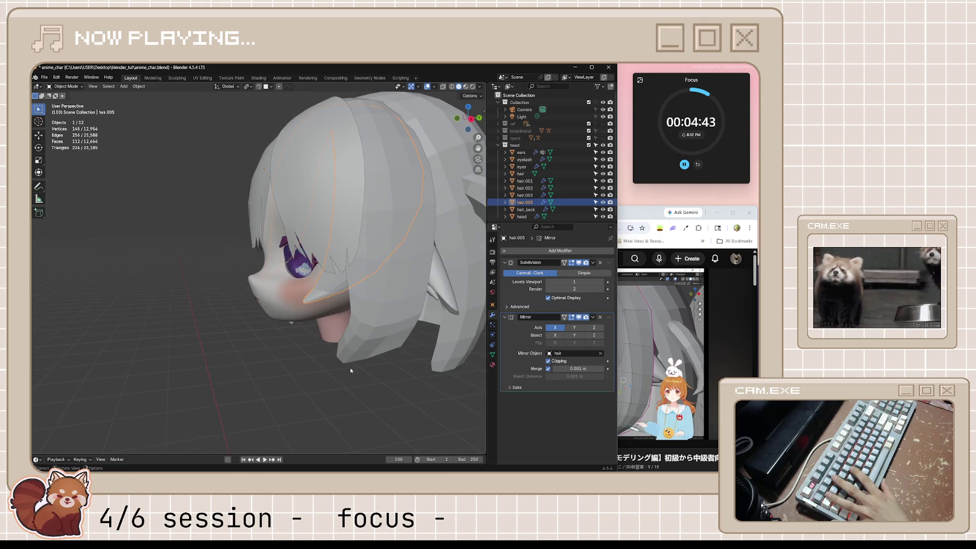
key(KP_1)
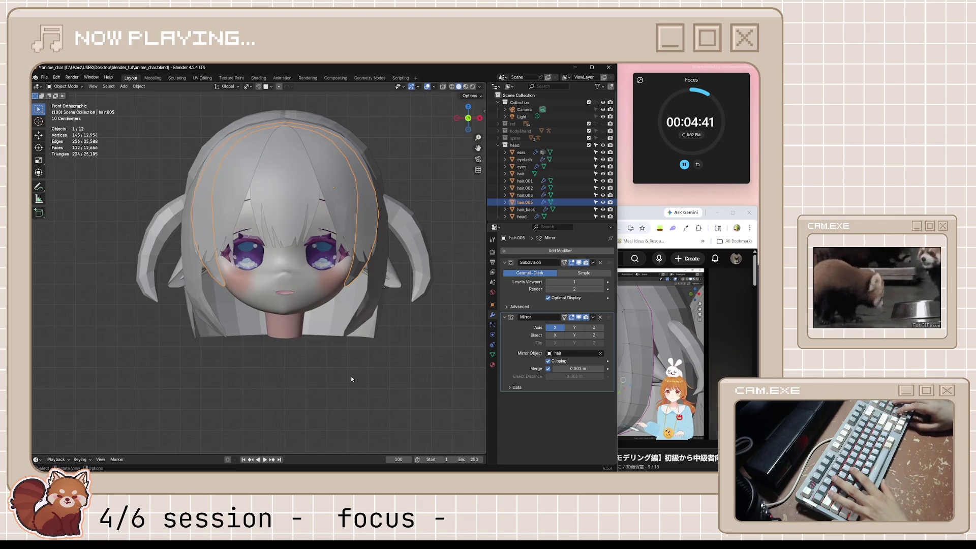
key(alt+a)
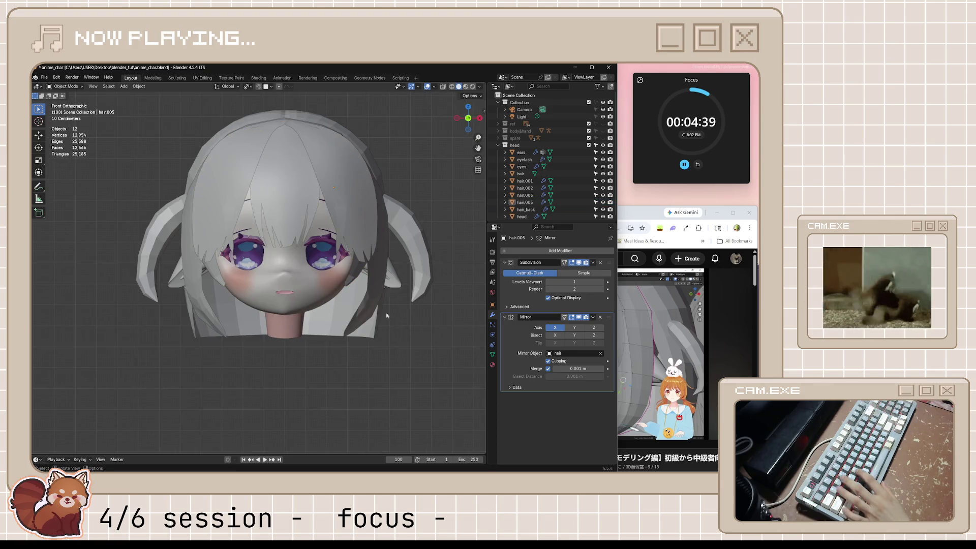
click(642, 323)
click(642, 320)
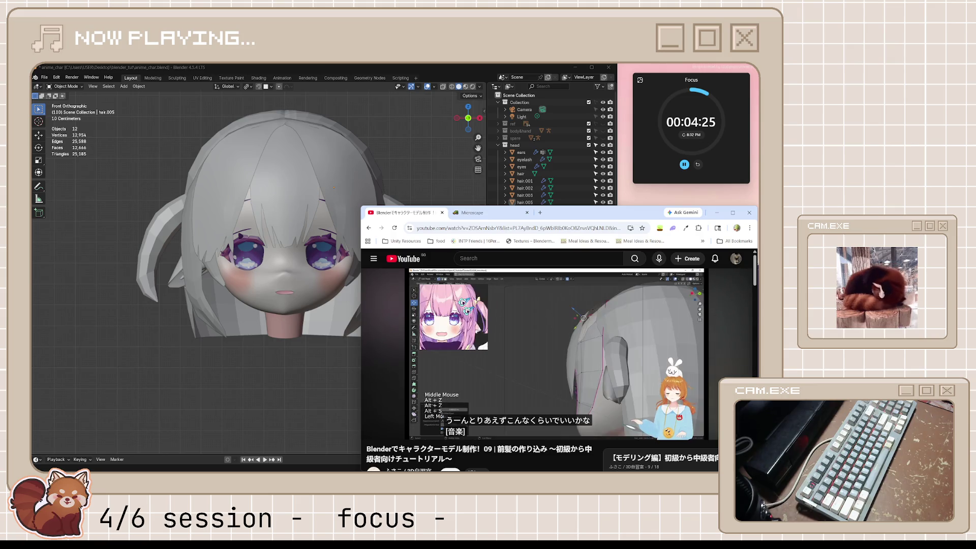
key(space)
mouse_move(285, 285)
middle_down()
mouse_move(303, 309)
mouse_move(325, 303)
mouse_move(305, 308)
mouse_move(314, 311)
mouse_move(344, 274)
mouse_move(389, 297)
middle_up()
click(344, 274)
- In Edit Mode, move three selected strand vertices and clear the selection
scroll(389, 298, up, 2)
key(Tab)
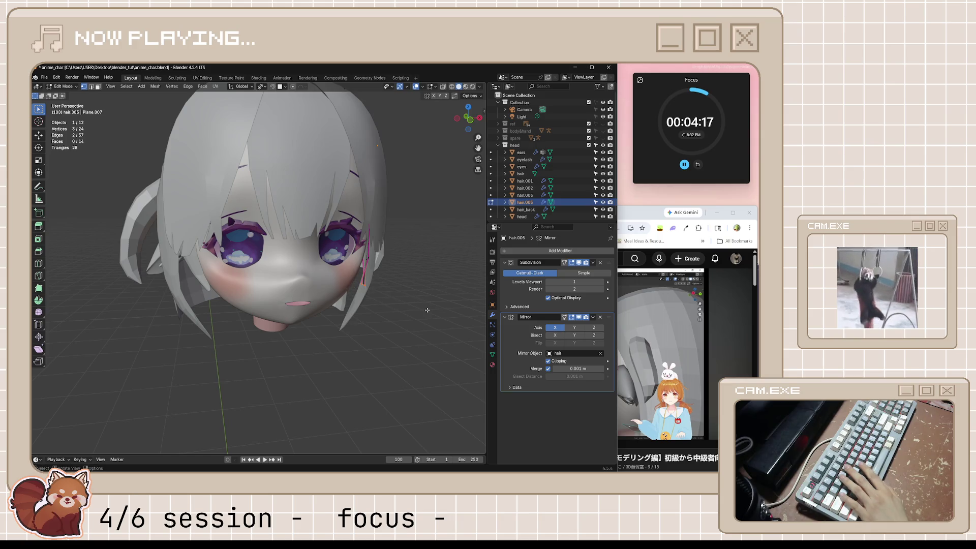
key(g)
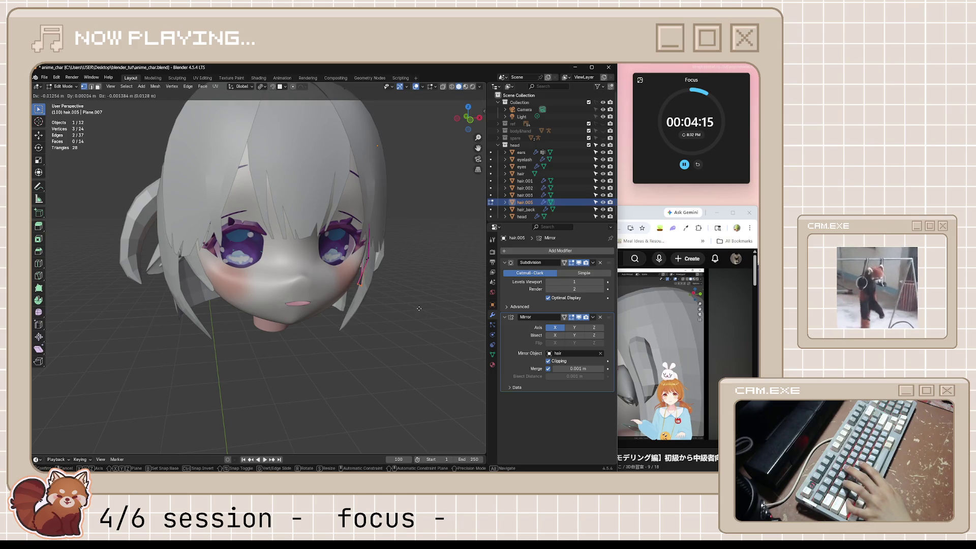
click(410, 304)
key(alt+a)
- Orbit and zoom around the face to inspect the strand, then return to Object Mode and deselect
scroll(410, 304, up, 3)
mouse_move(411, 304)
middle_down()
mouse_move(365, 304)
mouse_move(408, 316)
mouse_move(386, 331)
mouse_move(287, 327)
middle_up()
scroll(392, 309, down, 3)
scroll(368, 327, down, 3)
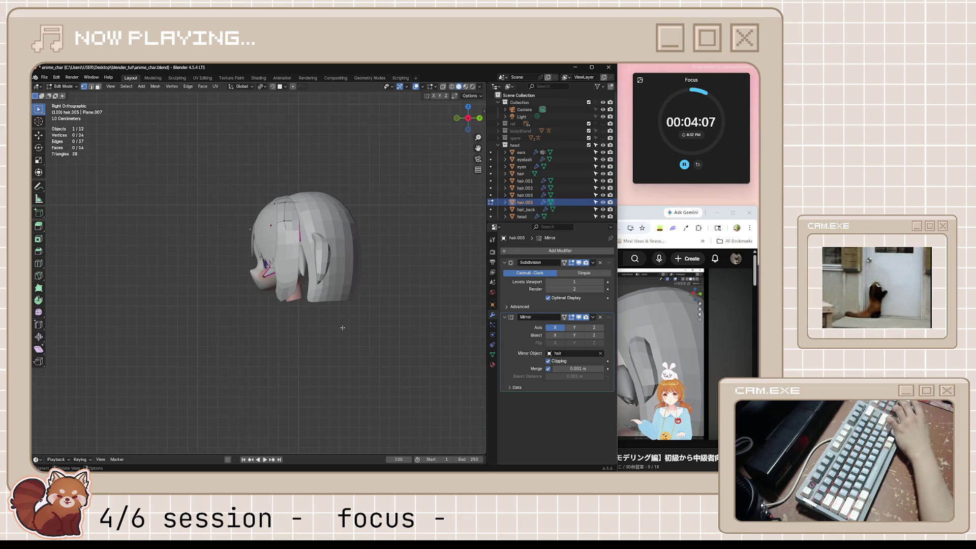
scroll(286, 326, up, 3)
key(Tab)
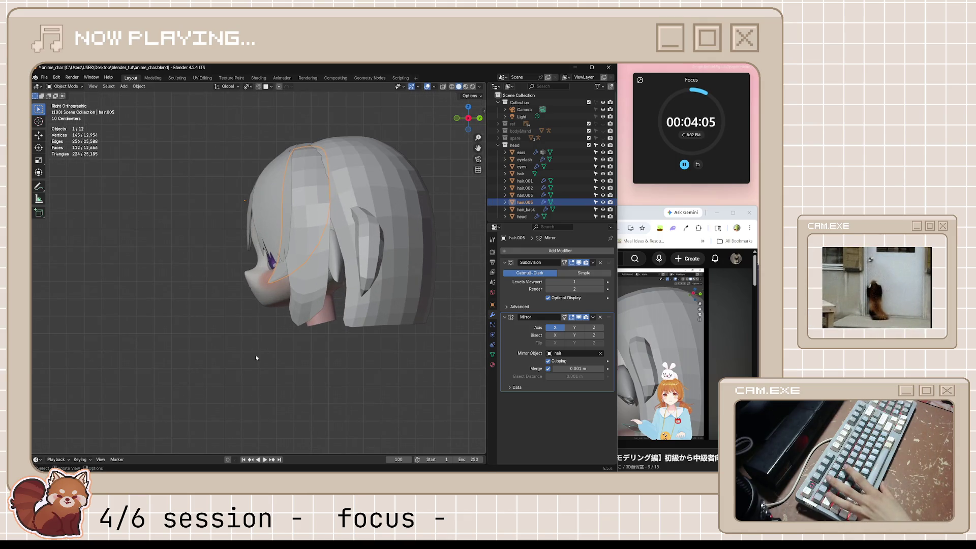
key(alt+a)
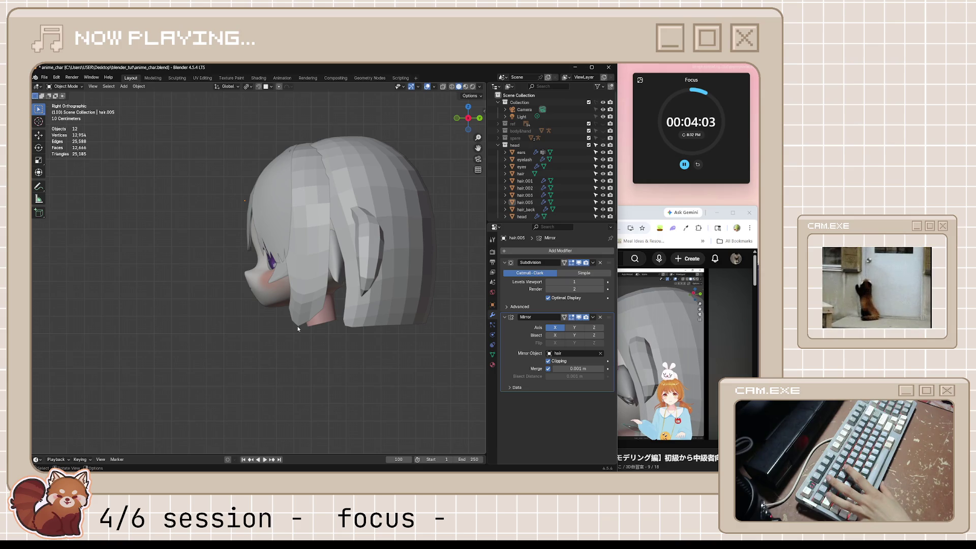
- From the front view, reselect hair.005 in Edit Mode with X-ray on near the cheek
key(KP_1)
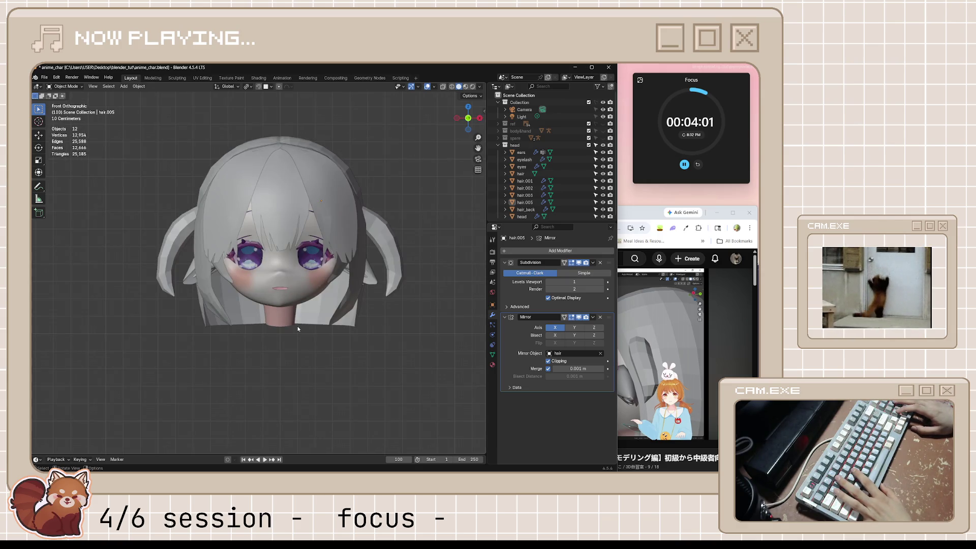
scroll(247, 245, up, 4)
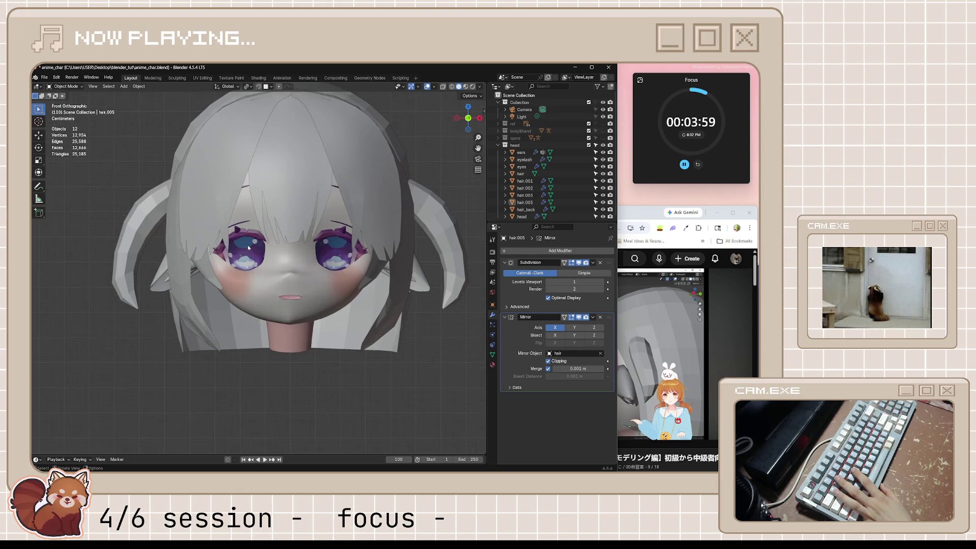
click(188, 267)
key(Tab)
mouse_move(188, 268)
middle_down()
mouse_move(343, 256)
mouse_move(303, 306)
mouse_move(375, 308)
middle_up()
key(alt+z)
- Select a face of the hair.005 strand near the cheek and move it along X
click(374, 308)
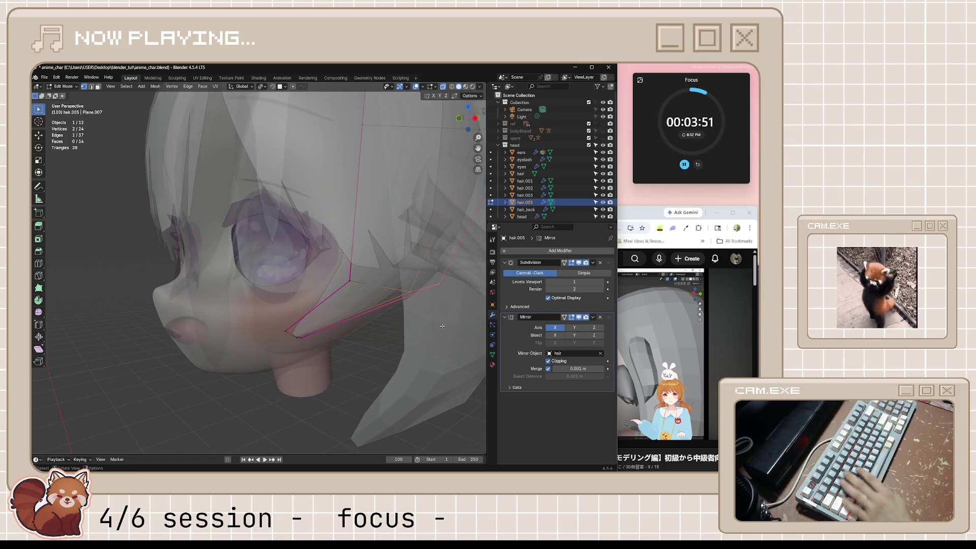
middle_drag(432, 319, 449, 325)
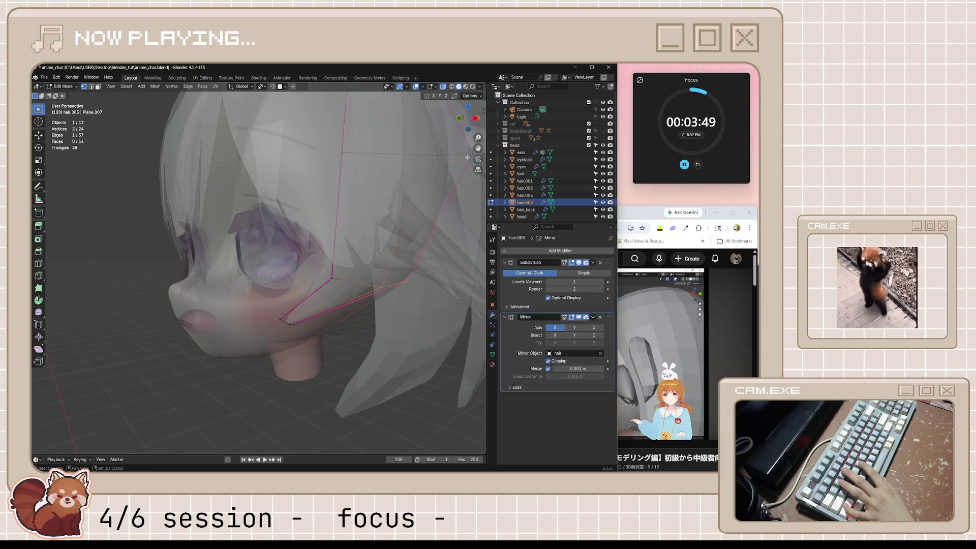
middle_drag(432, 155, 428, 244)
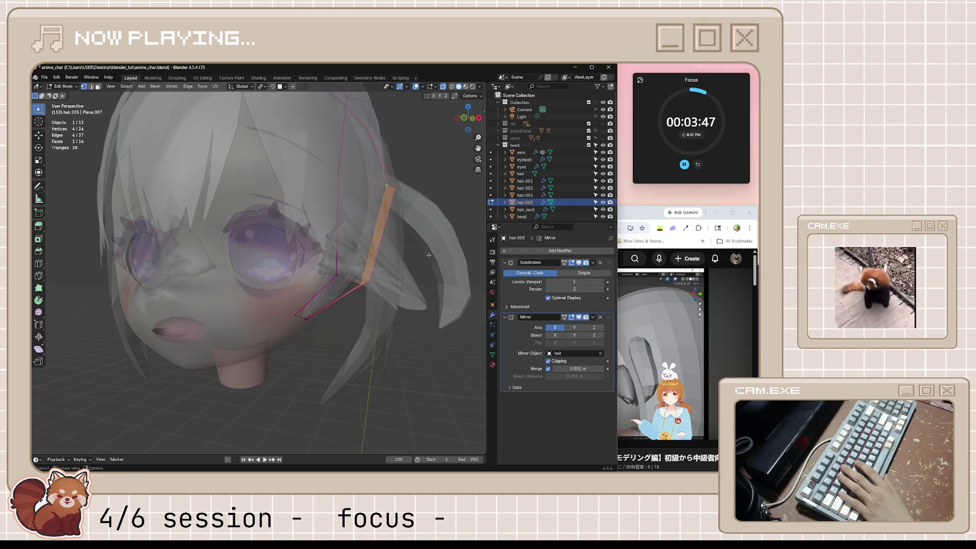
shift+click(387, 185)
key(g)
key(x)
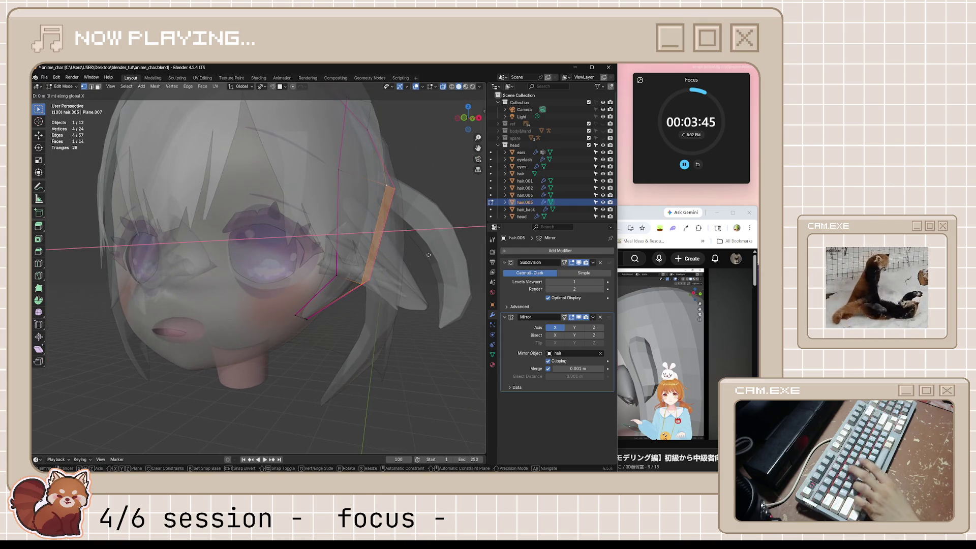
click(437, 258)
- Add another vertex to the selection and shift it sideways along X too
mouse_move(437, 257)
middle_down()
mouse_move(339, 324)
mouse_move(386, 336)
middle_up()
shift+click(340, 323)
key(g)
key(x)
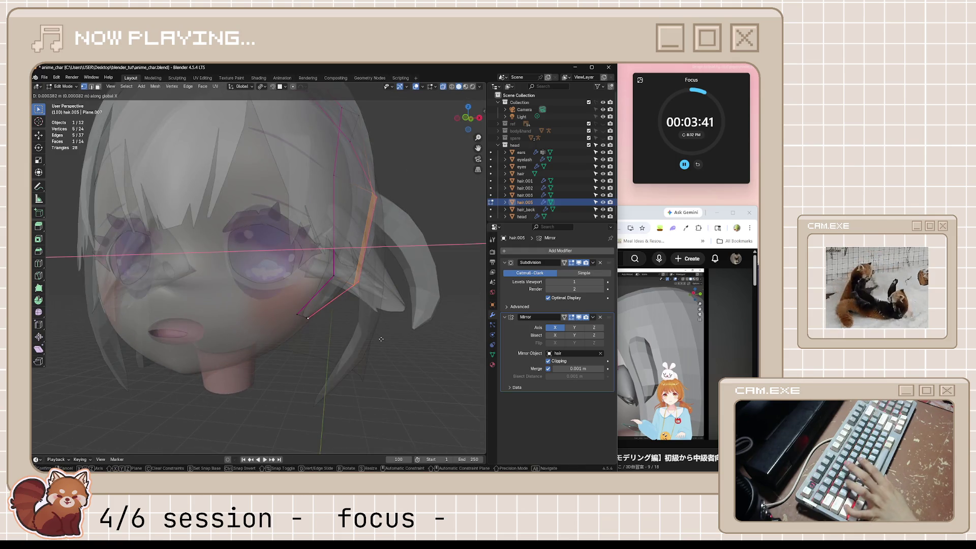
click(409, 352)
- Turn off X-ray, check front and side views, and return hair.005 to Object Mode
scroll(405, 355, up, 2)
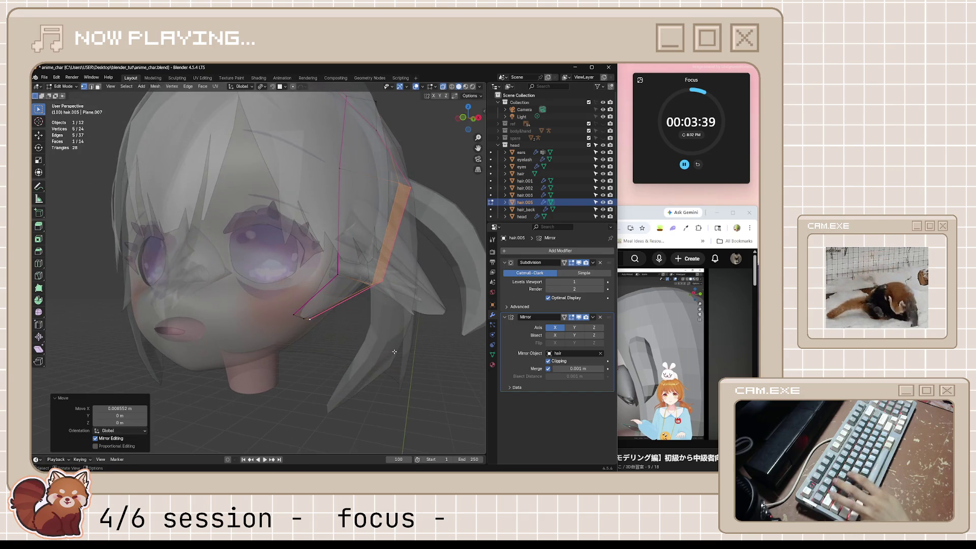
key(alt+z)
middle_drag(401, 356, 391, 349)
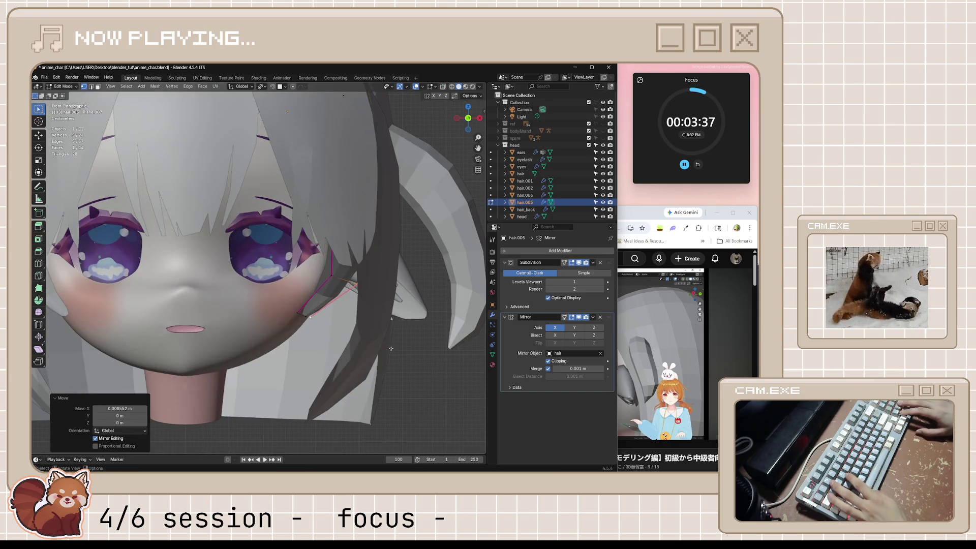
key(KP_3)
key(KP_1)
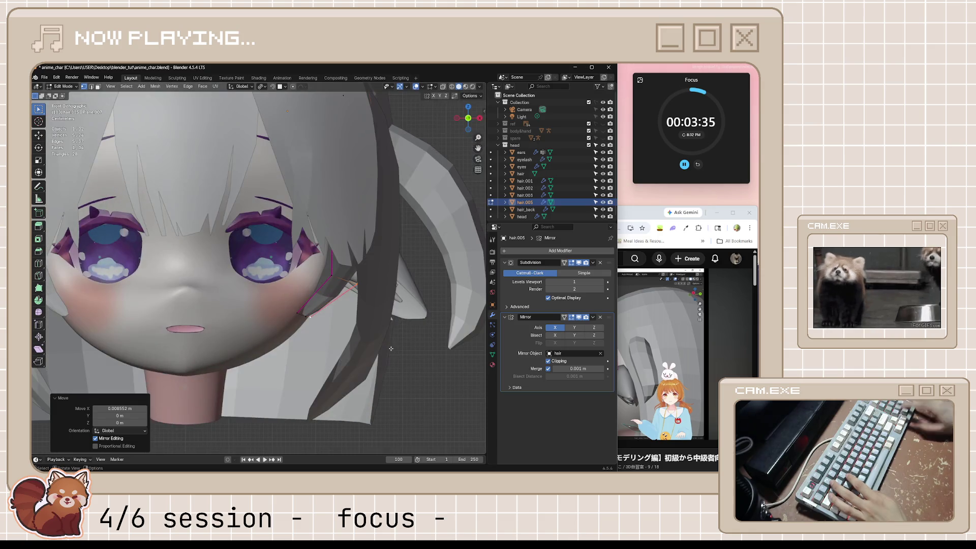
click(405, 373)
scroll(406, 373, down, 3)
key(Tab)
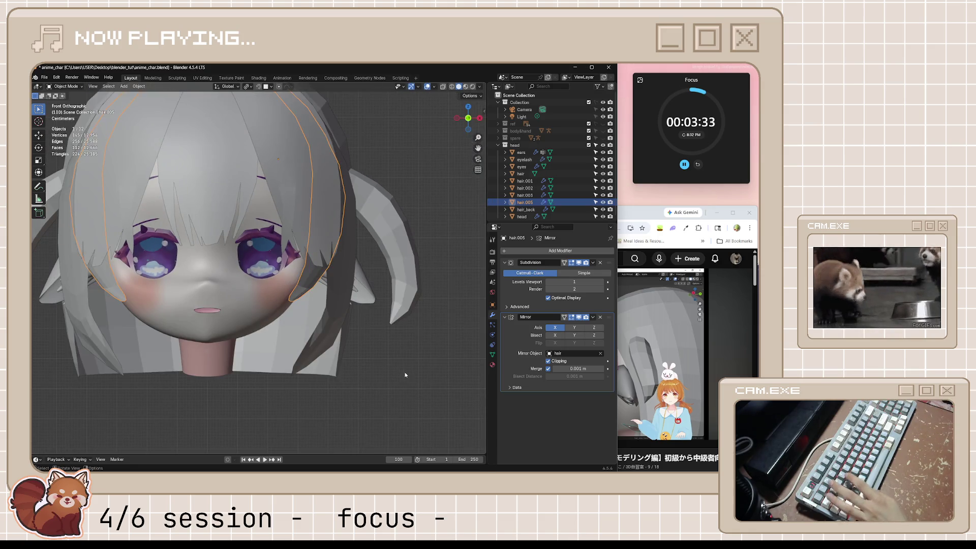
click(387, 367)
scroll(387, 367, down, 2)
scroll(386, 364, down, 6)
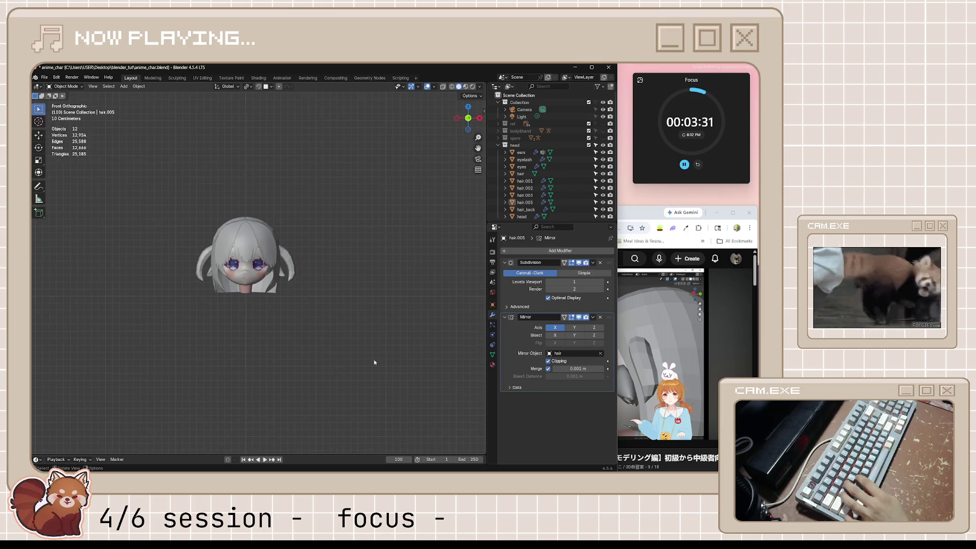
scroll(205, 289, up, 5)
scroll(206, 289, up, 5)
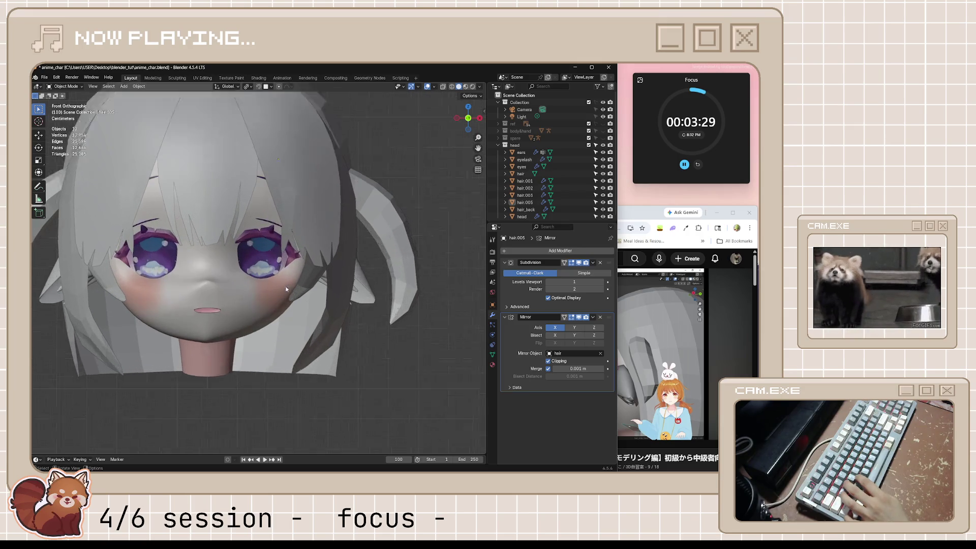
- Box-select one hair.005 face in X-ray, move it about 0.024 m along X, and exit Edit Mode
click(352, 291)
key(Tab)
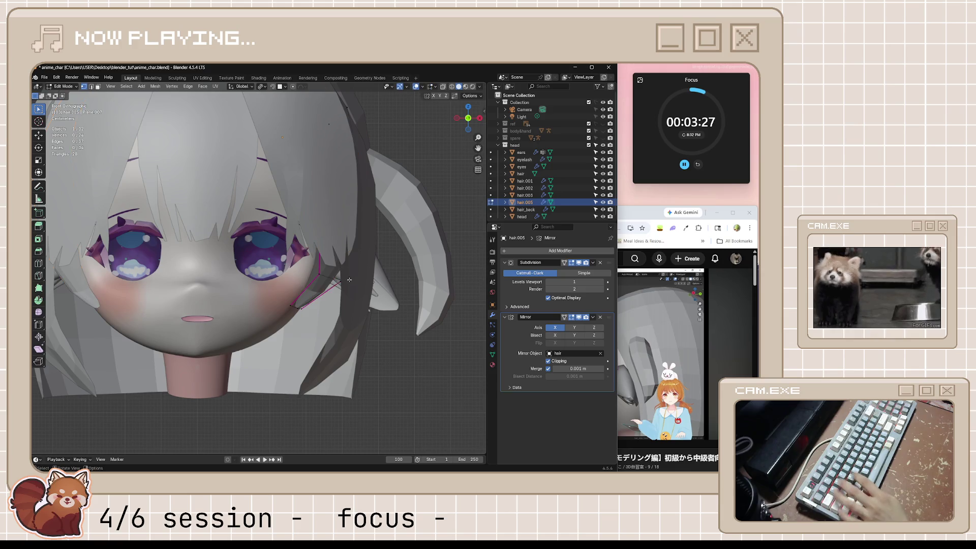
key(alt+z)
drag(347, 140, 409, 301)
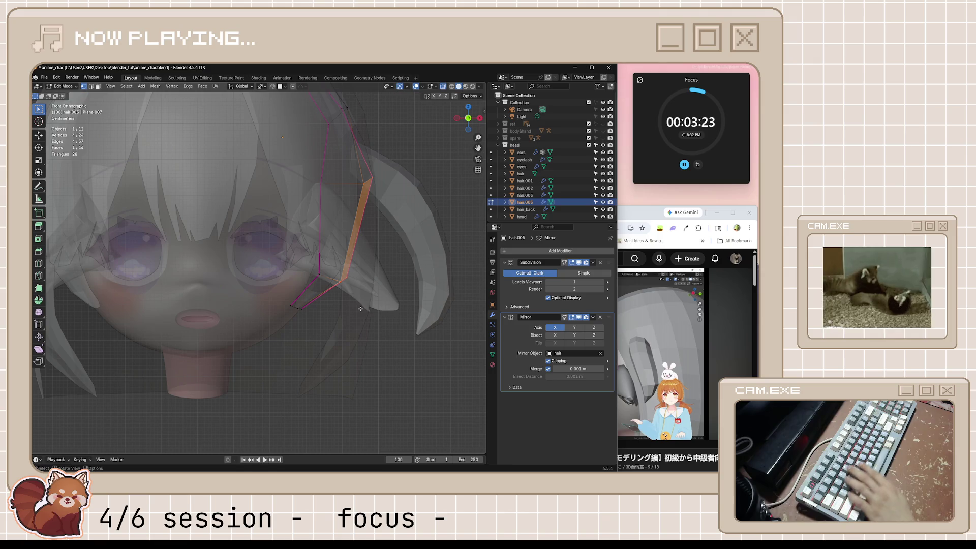
key(g)
key(x)
click(456, 357)
key(Tab)
key(alt+z)
key(alt+a)
mouse_move(423, 355)
middle_down()
mouse_move(377, 360)
mouse_move(414, 362)
middle_up()
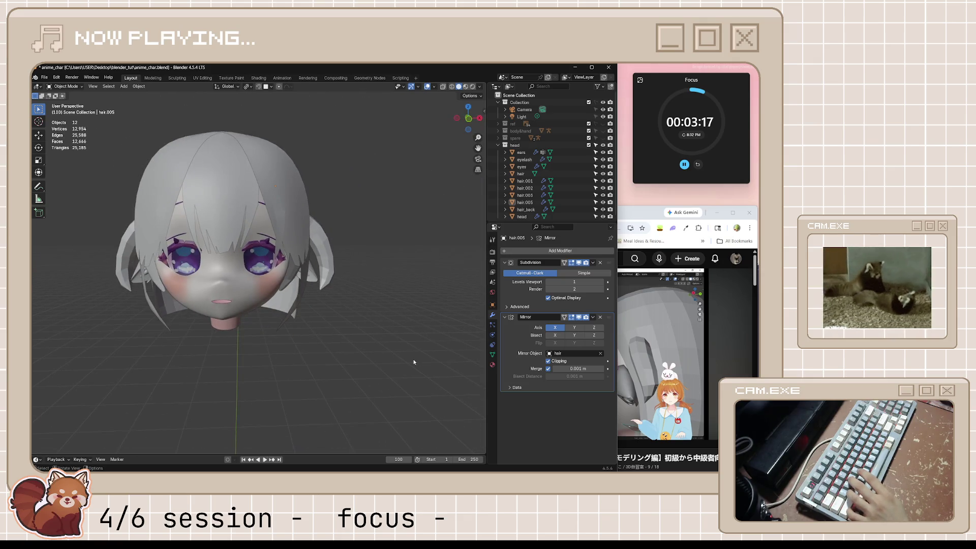
- Check the head from front and side views and save anime_char.blend
key(KP_1)
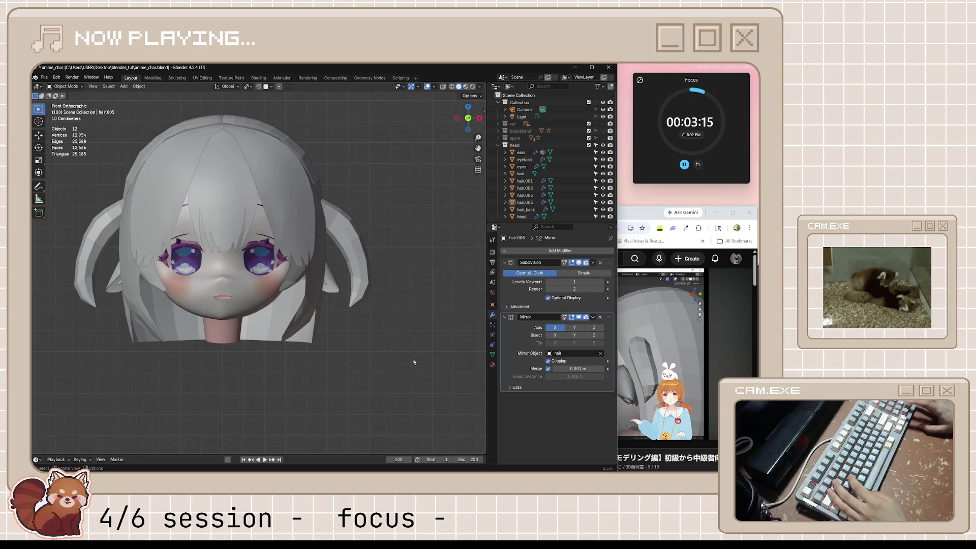
key(KP_3)
key(ctrl+s)
- Rewind the tutorial a few seconds and pause it on its front view of the head
key(alt+Tab)
key(space)
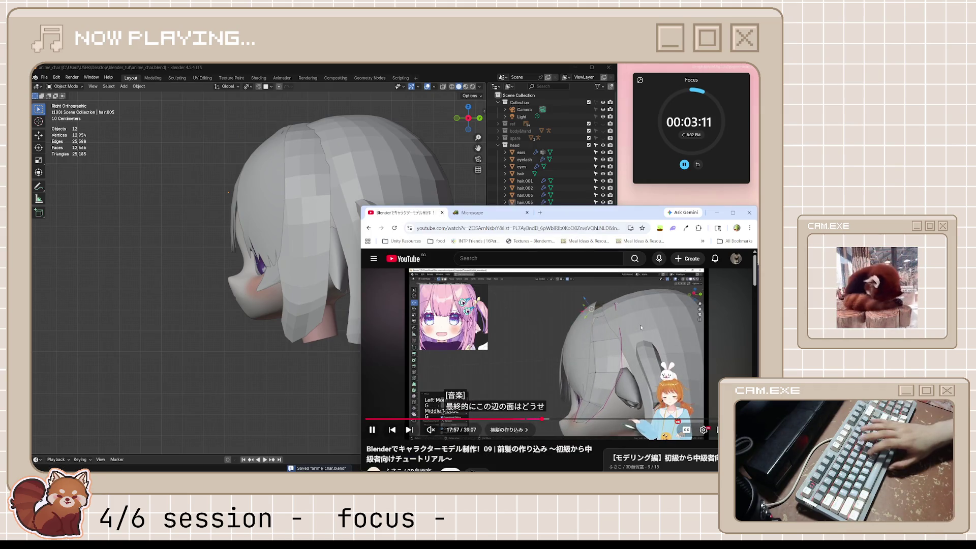
key(Left)
key(Left)
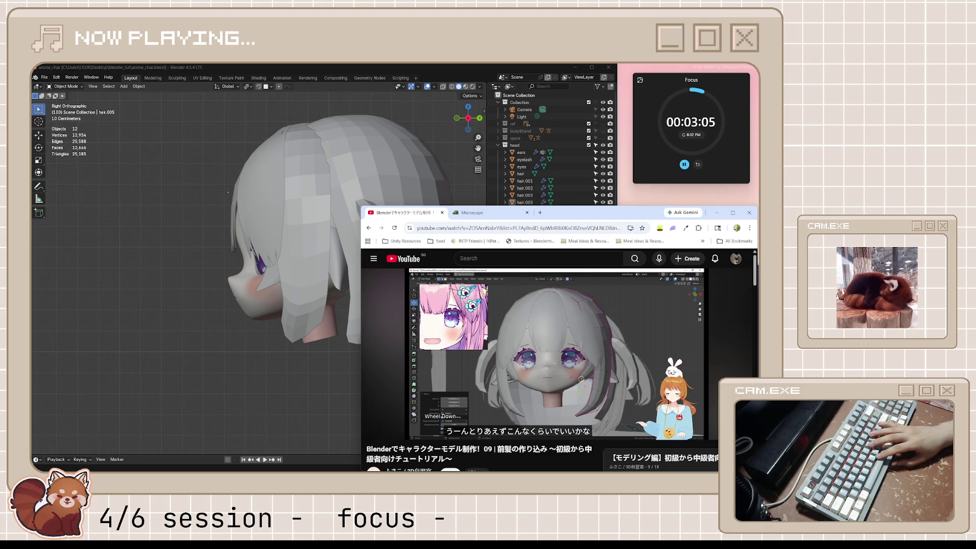
click(639, 324)
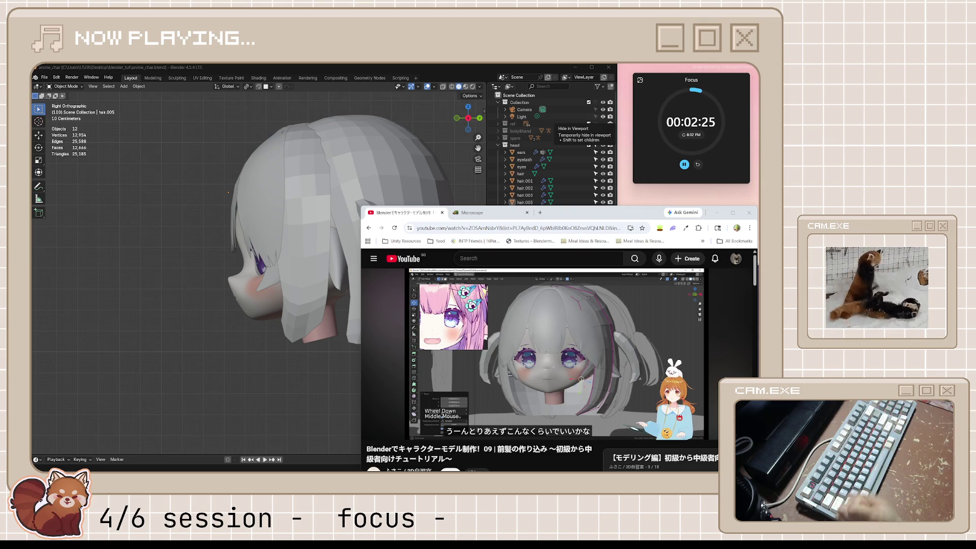
mouse_move(572, 334)
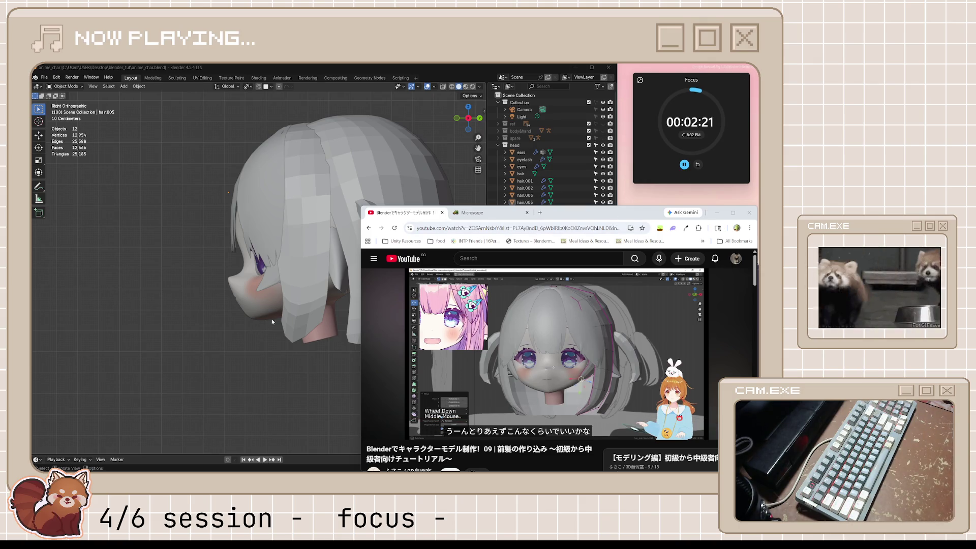
middle_drag(273, 319, 334, 320)
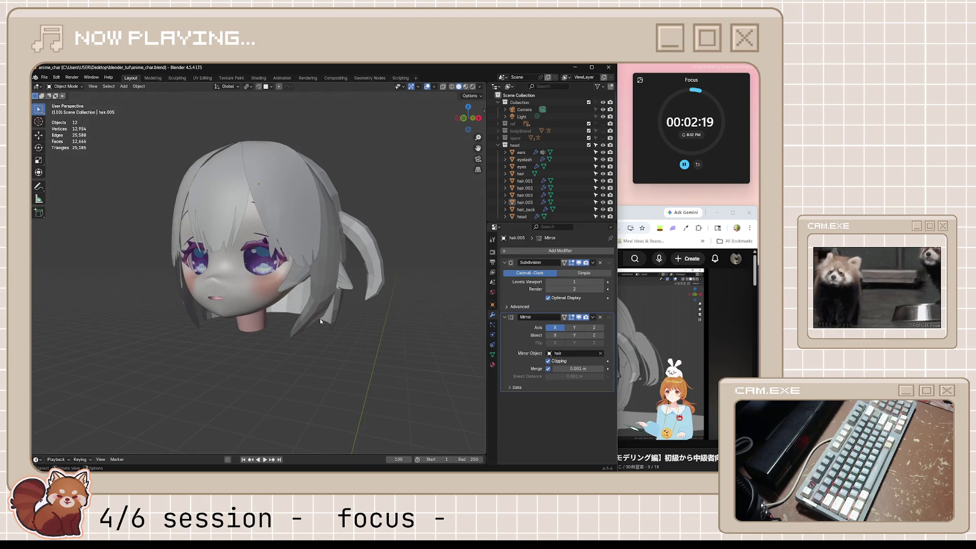
- Switch between Blender and the tutorial, resume the video, and orbit the head to its side
scroll(315, 318, up, 2)
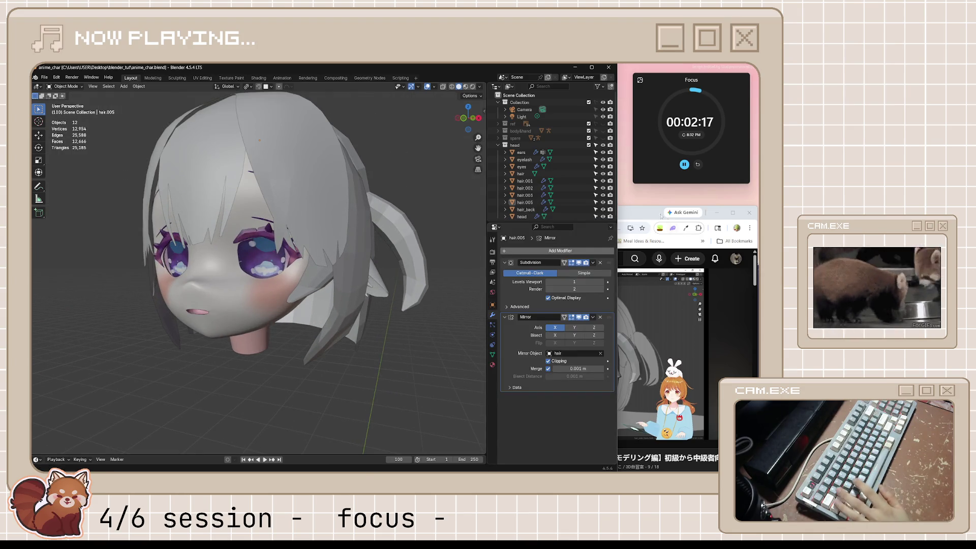
click(649, 215)
click(290, 350)
scroll(300, 350, down, 4)
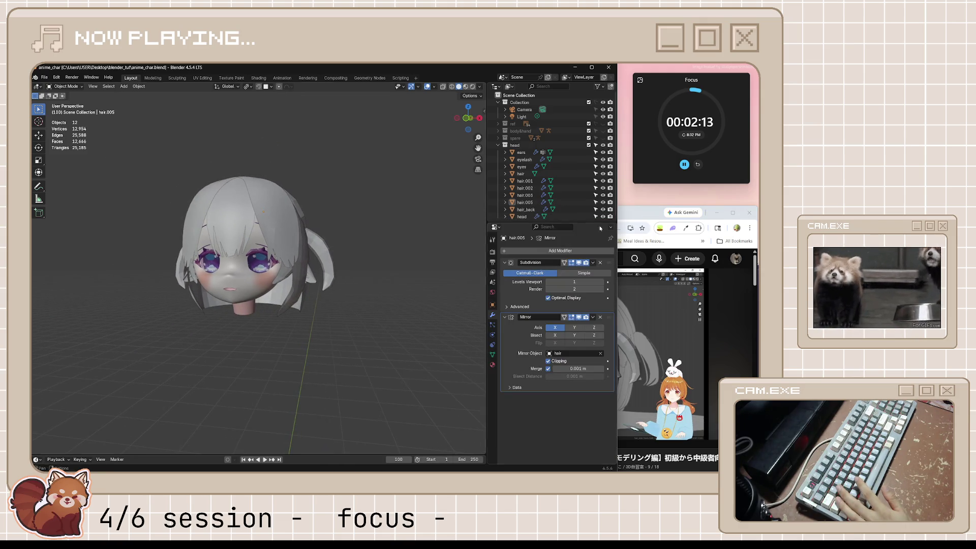
click(633, 216)
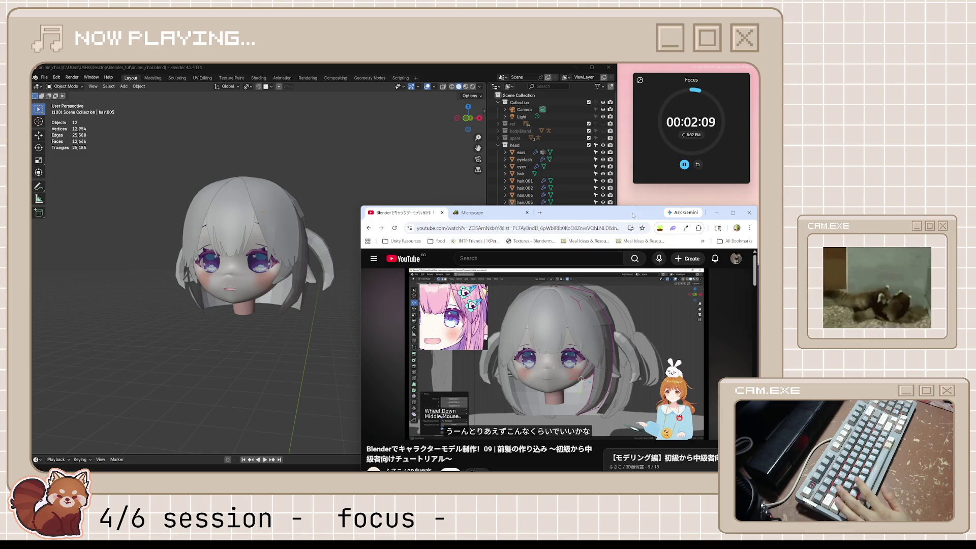
click(641, 319)
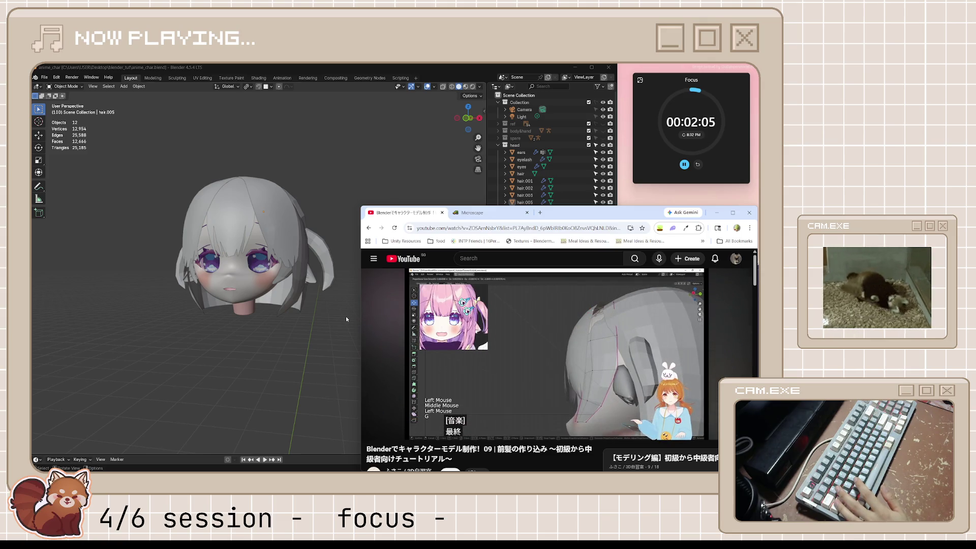
middle_drag(346, 319, 284, 333)
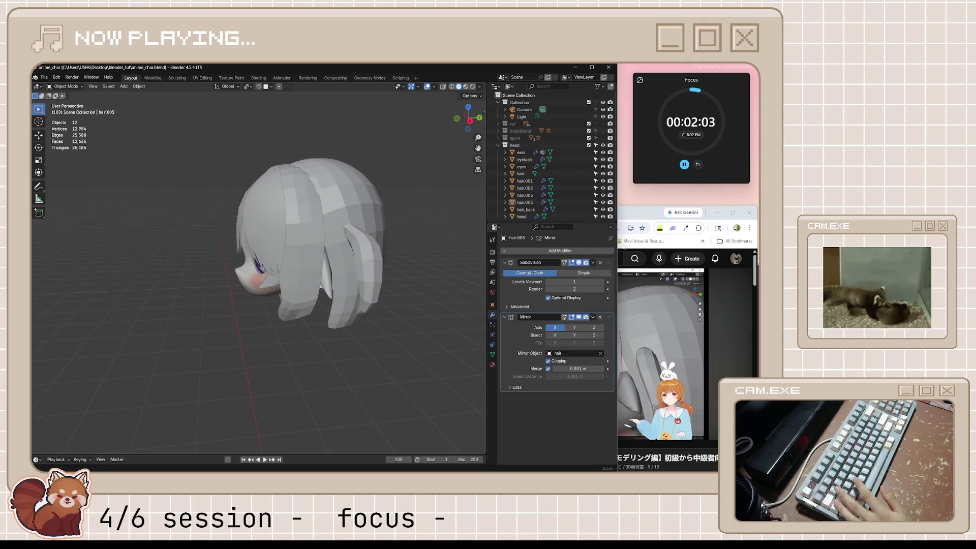
- Switch to the Chrome tutorial and pause it on its side view of the head
key(alt+Tab)
key(space)
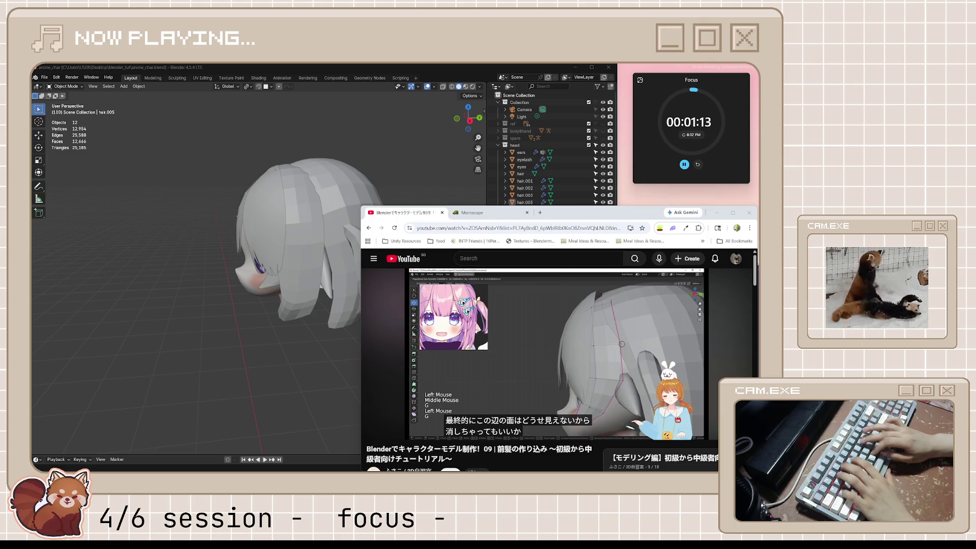
- Play the tutorial to 18:05, pause it, and select the hair.003 strand in Blender
click(531, 389)
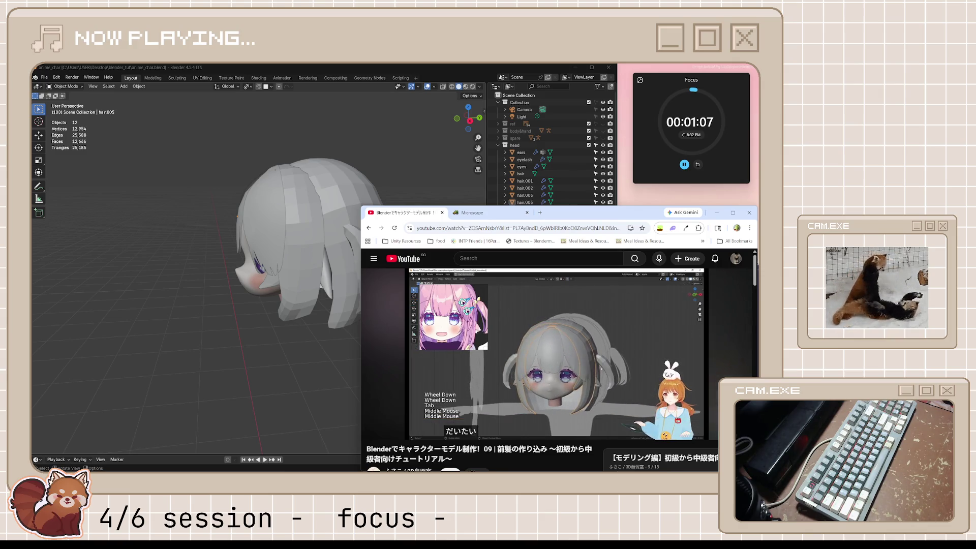
click(572, 349)
click(297, 300)
- Move a vertex on the hair.003 edge in Edit Mode, then return to Object Mode
key(Tab)
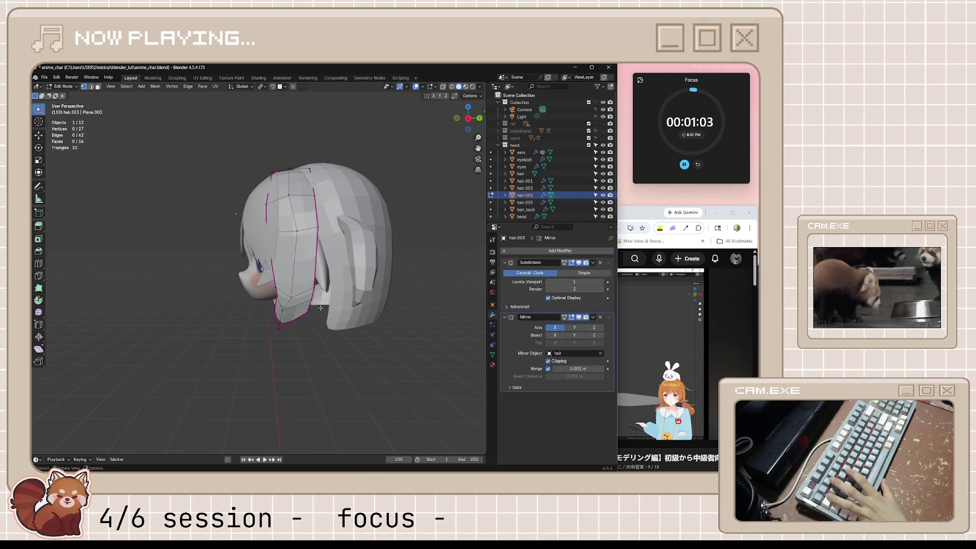
scroll(340, 344, up, 1)
scroll(313, 321, up, 5)
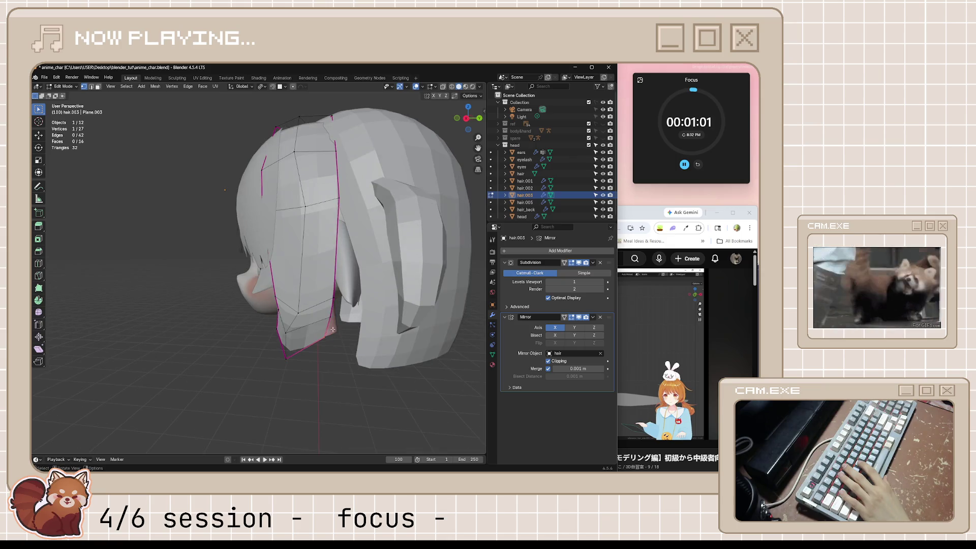
click(350, 331)
key(g)
key(g)
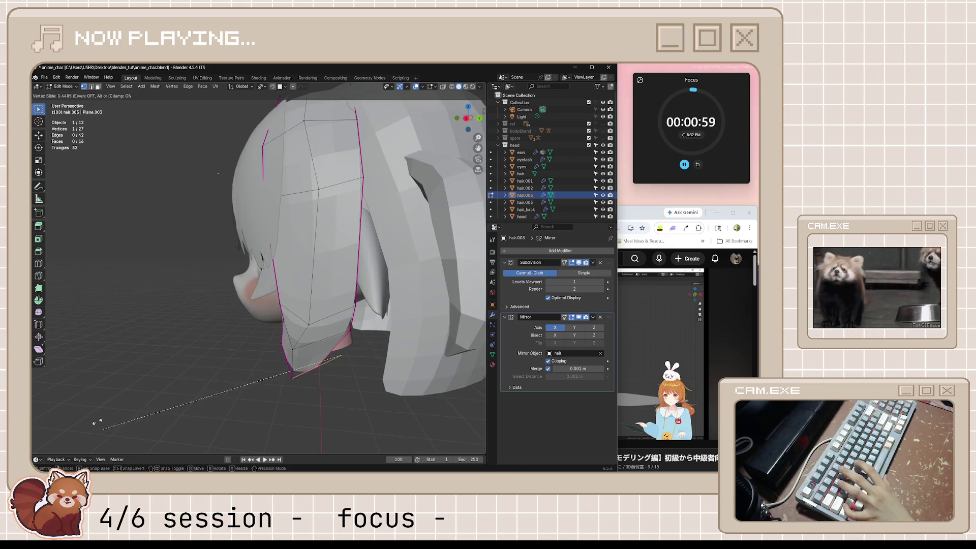
click(152, 414)
click(232, 373)
scroll(232, 373, down, 5)
key(Tab)
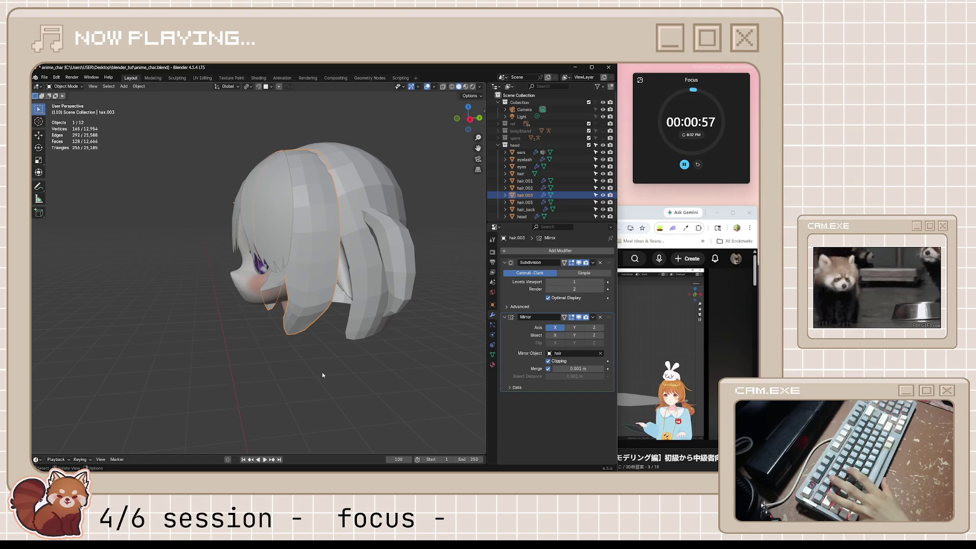
- Slide two more hair.003 vertices along their edges with Shift+V
scroll(307, 325, up, 5)
key(Tab)
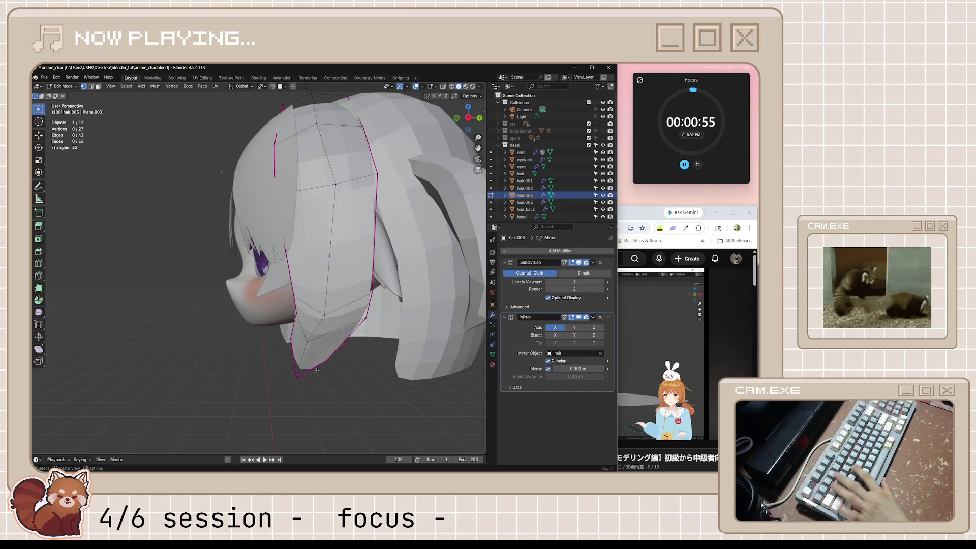
key(shift+v)
click(300, 366)
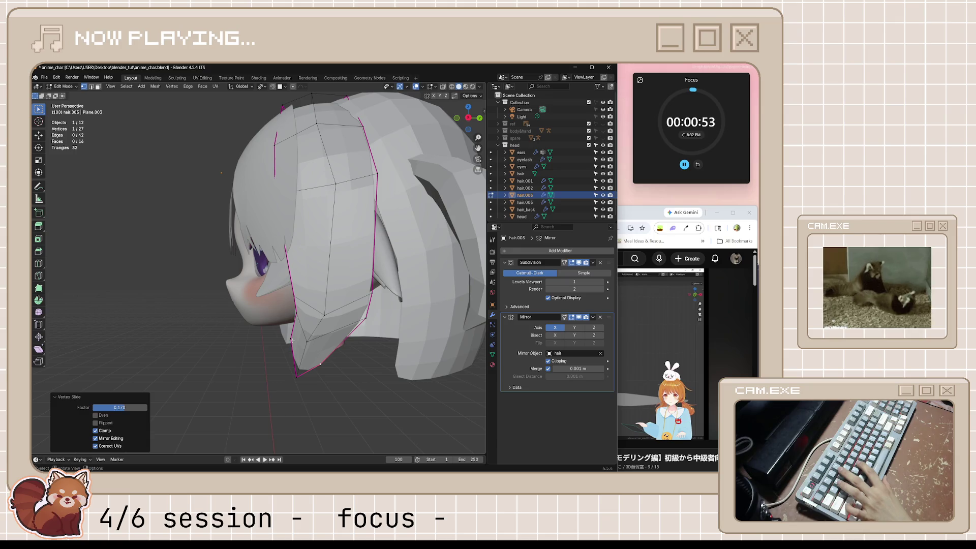
key(shift+v)
click(315, 407)
key(Tab)
- From a three-quarter view, slide one more hair.003 vertex along its edge
scroll(320, 409, down, 3)
mouse_move(320, 410)
middle_down()
mouse_move(395, 403)
mouse_move(349, 387)
mouse_move(328, 366)
middle_up()
scroll(387, 405, down, 3)
key(Tab)
scroll(326, 356, up, 4)
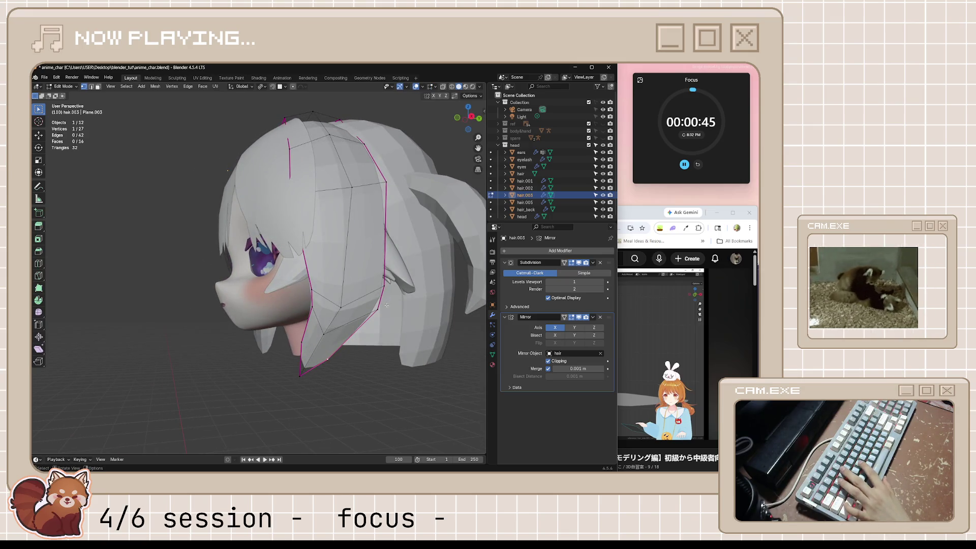
key(shift+v)
click(294, 397)
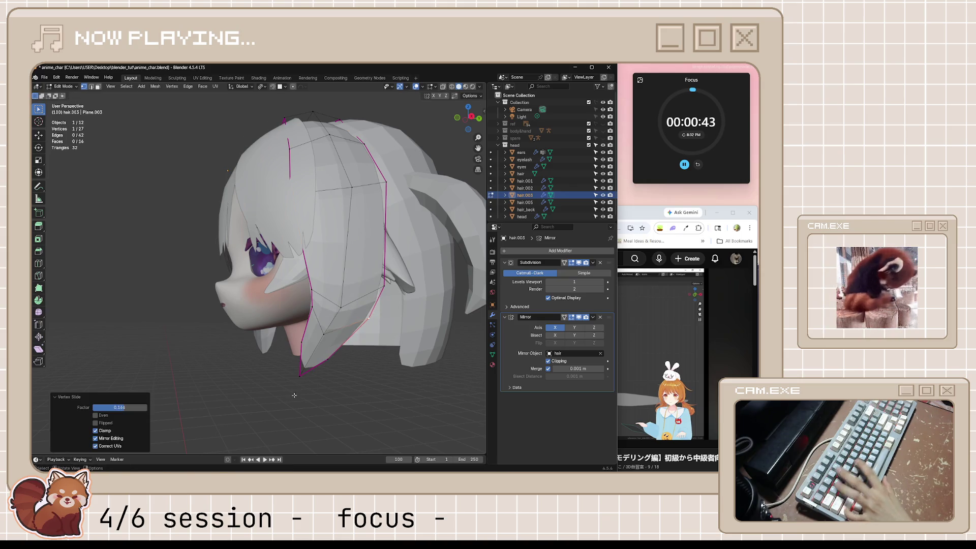
key(Tab)
- Deselect the strand, pull back to view the whole head, and save anime_char.blend
mouse_move(289, 392)
middle_down()
mouse_move(344, 395)
mouse_move(301, 387)
middle_up()
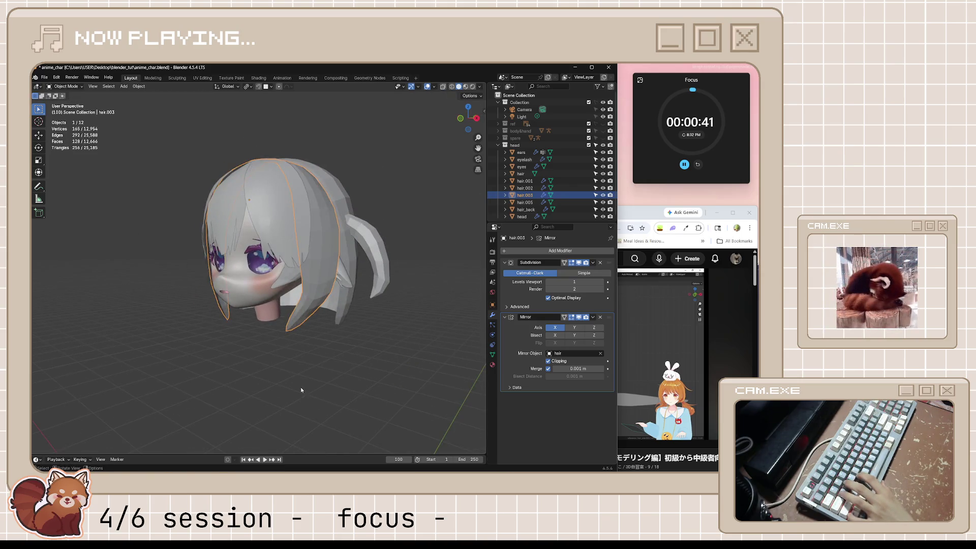
click(300, 387)
middle_drag(348, 362, 373, 373)
scroll(360, 365, down, 2)
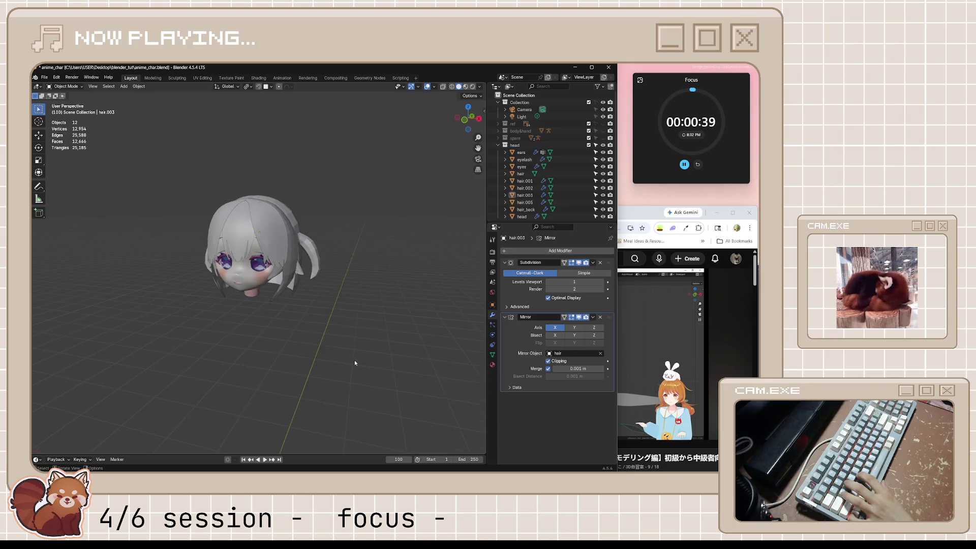
middle_drag(355, 360, 333, 356)
key(ctrl+s)
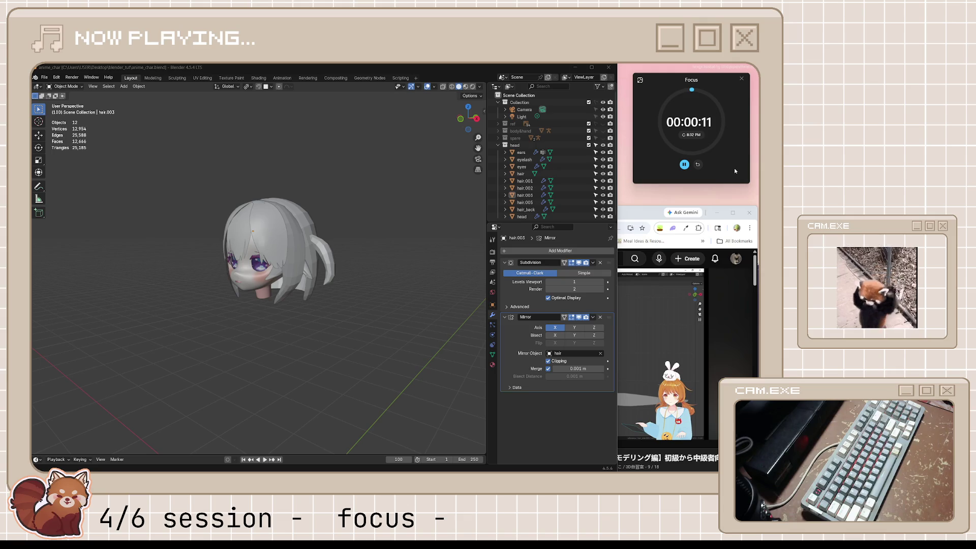
- Reset the Focus timer, start the 5-minute break timer, and shrink it to a compact overlay
click(699, 164)
click(637, 78)
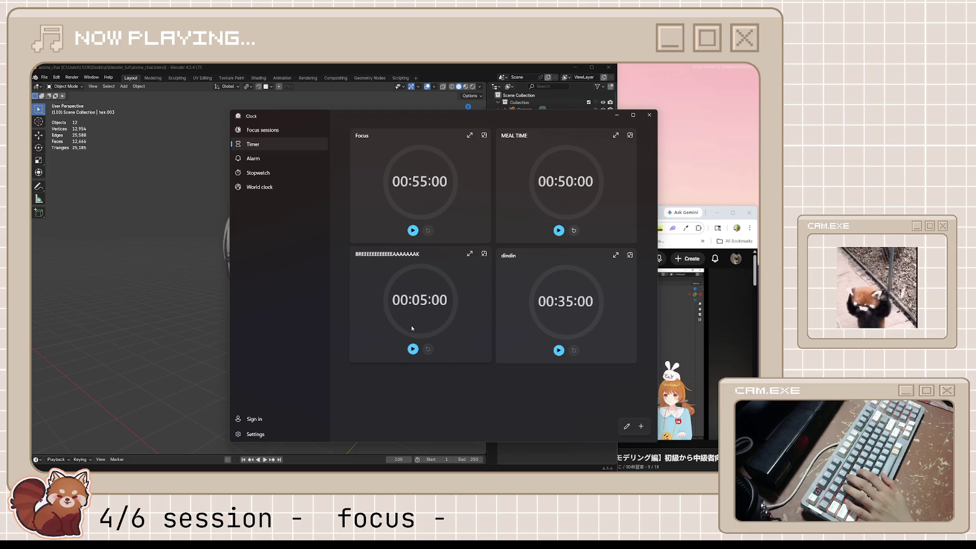
click(429, 333)
click(468, 331)
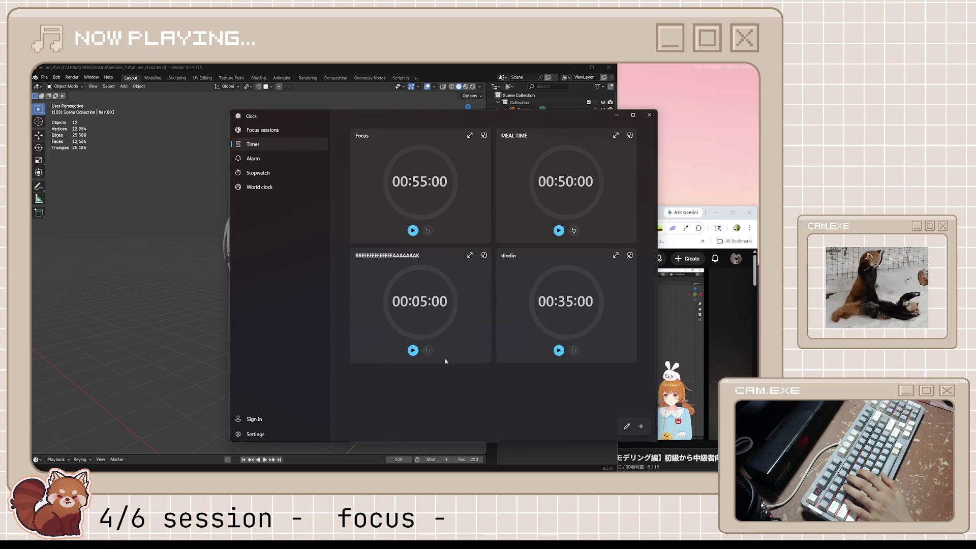
click(412, 349)
click(484, 254)
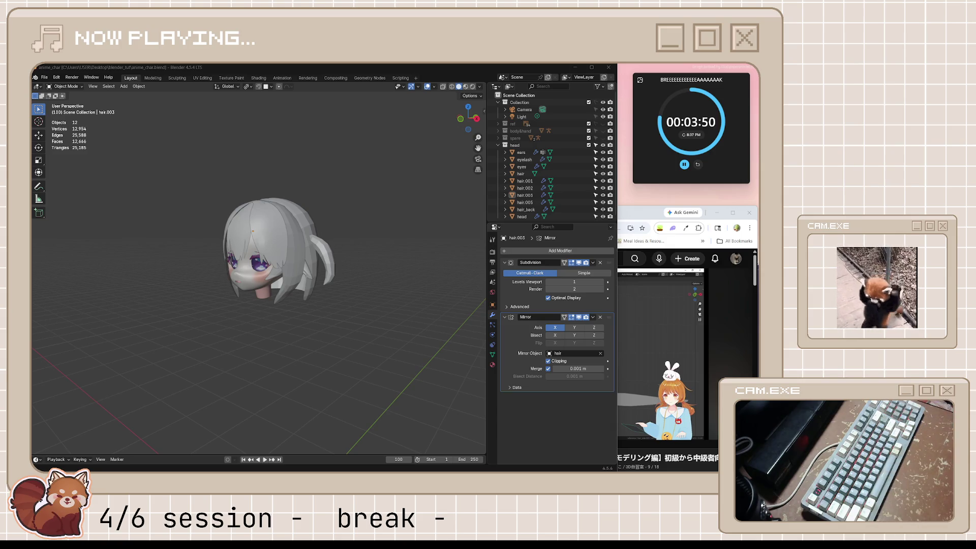
- Return to Blender and select the hair.003 strand
click(656, 232)
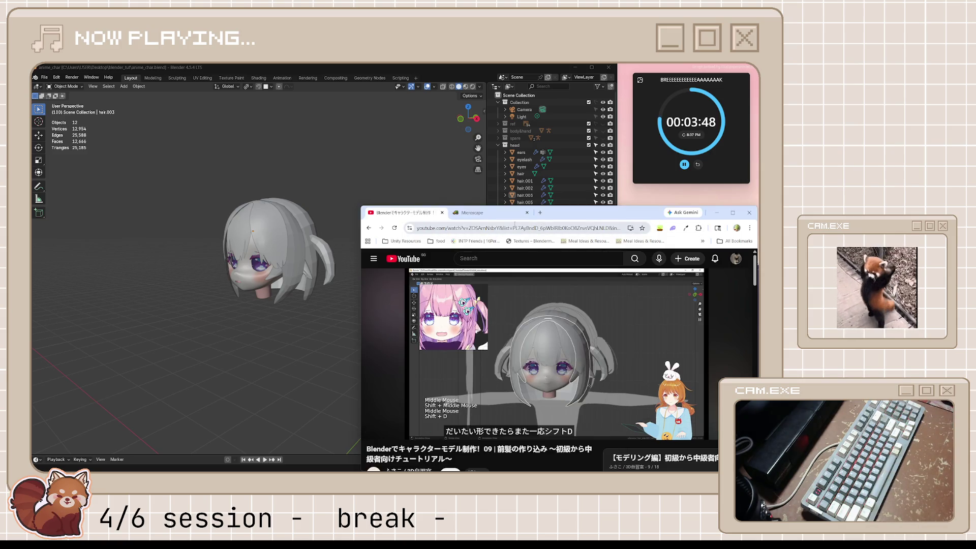
click(325, 262)
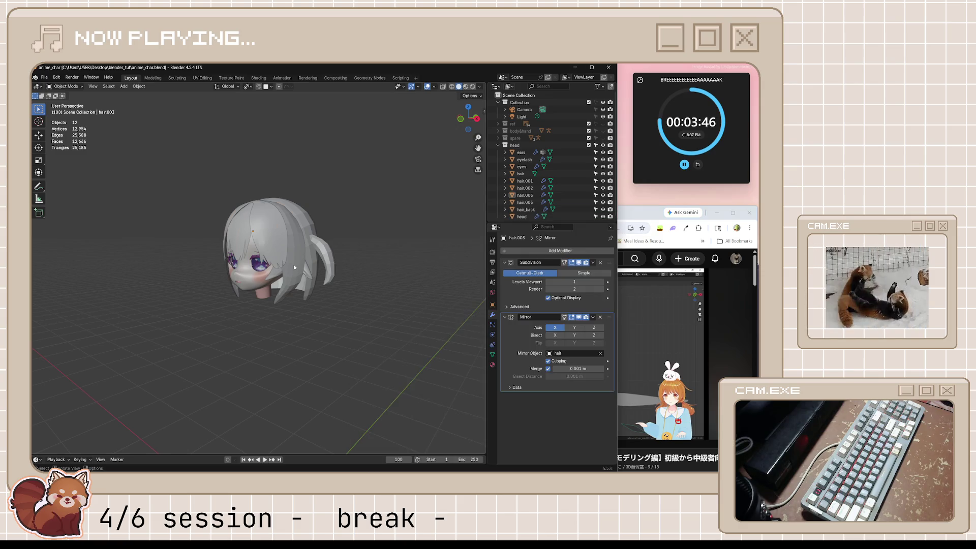
click(273, 280)
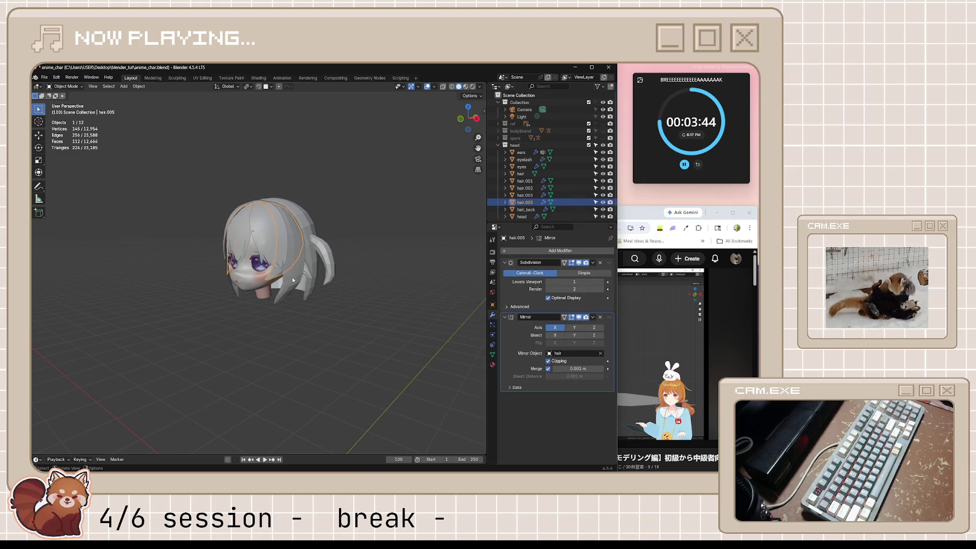
click(292, 281)
- Pause the tutorial, move its subtitles higher, then resume and pause it again
click(645, 218)
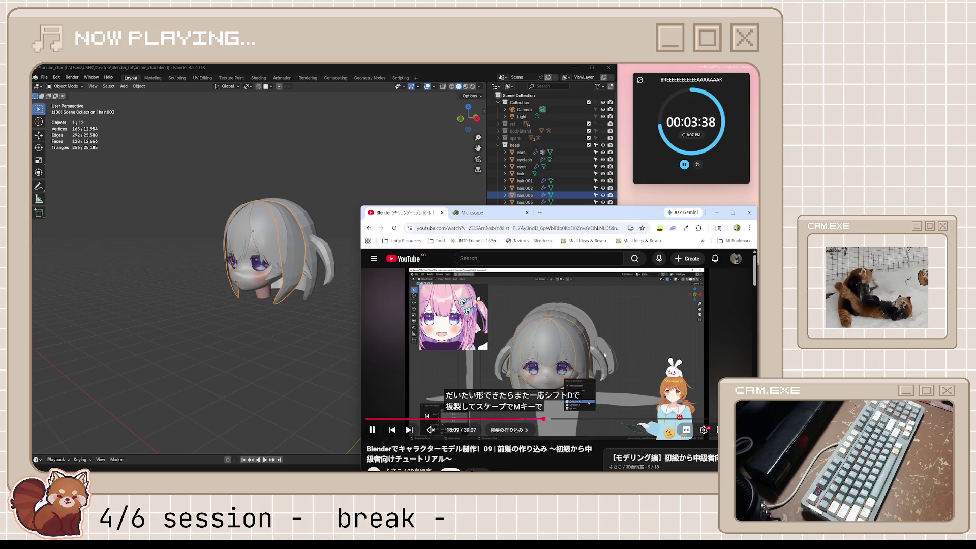
click(545, 354)
drag(545, 354, 575, 304)
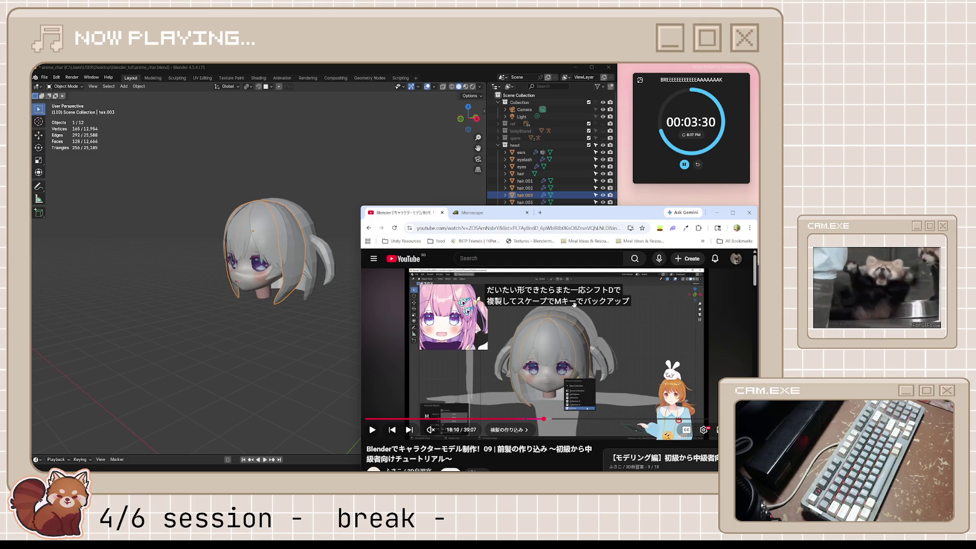
click(630, 337)
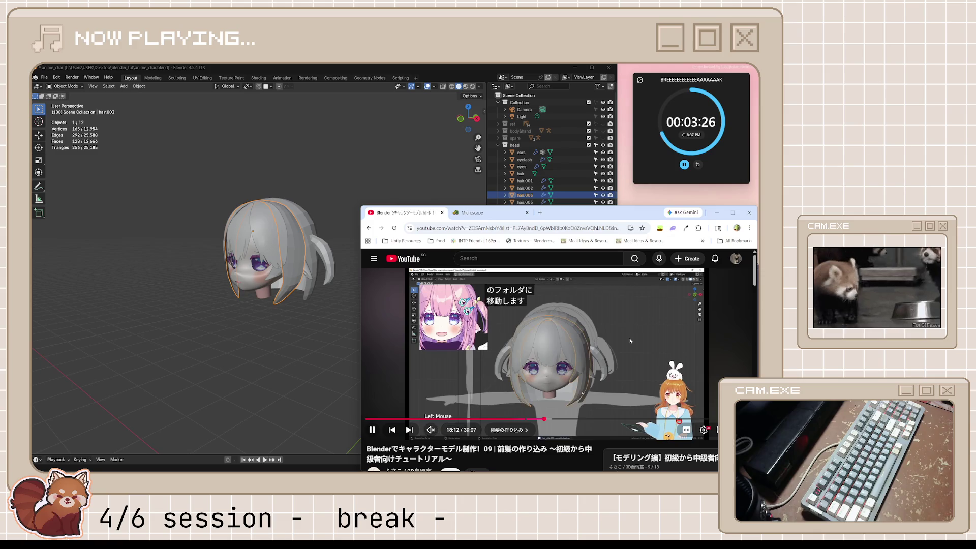
key(space)
- Switch the browser to the Microscape game tab, then come back to Blender
click(428, 68)
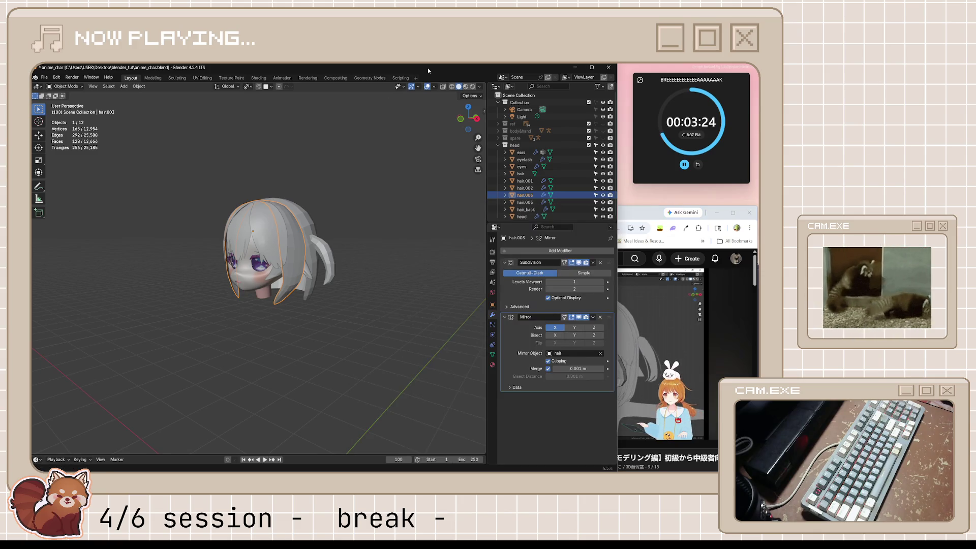
key(alt+Tab)
key(ctrl+Tab)
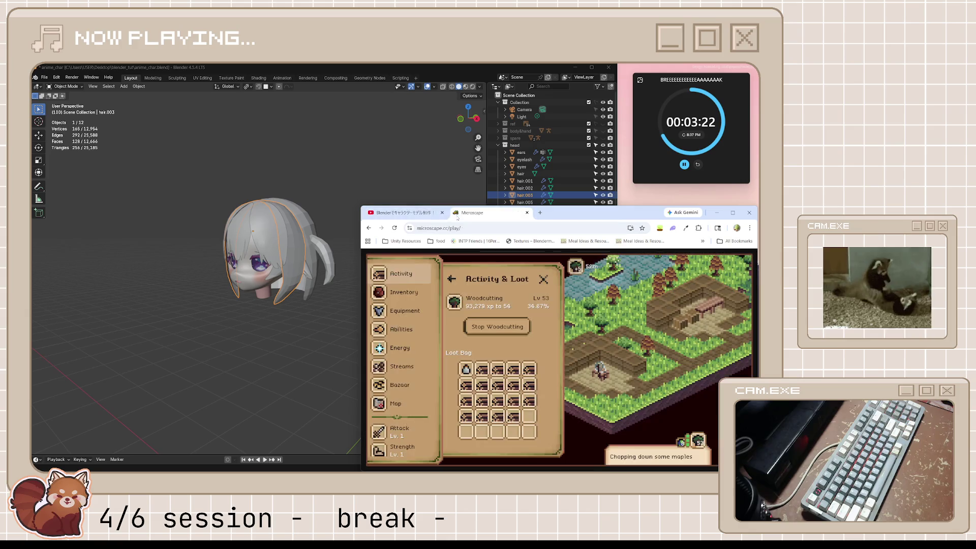
key(alt+Tab)
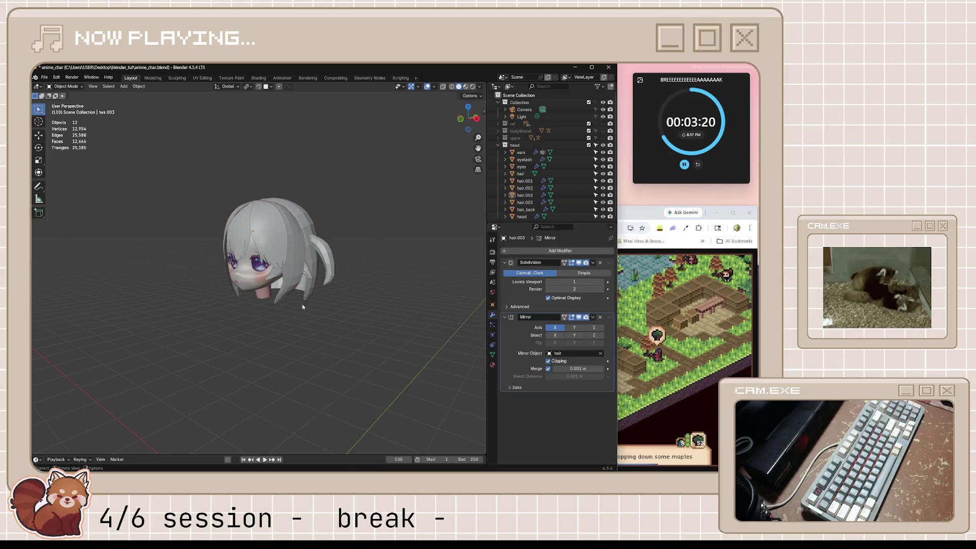
- Duplicate hair.003 and hair.005 in place, move the copies to the spare collection, and save
shift+click(276, 274)
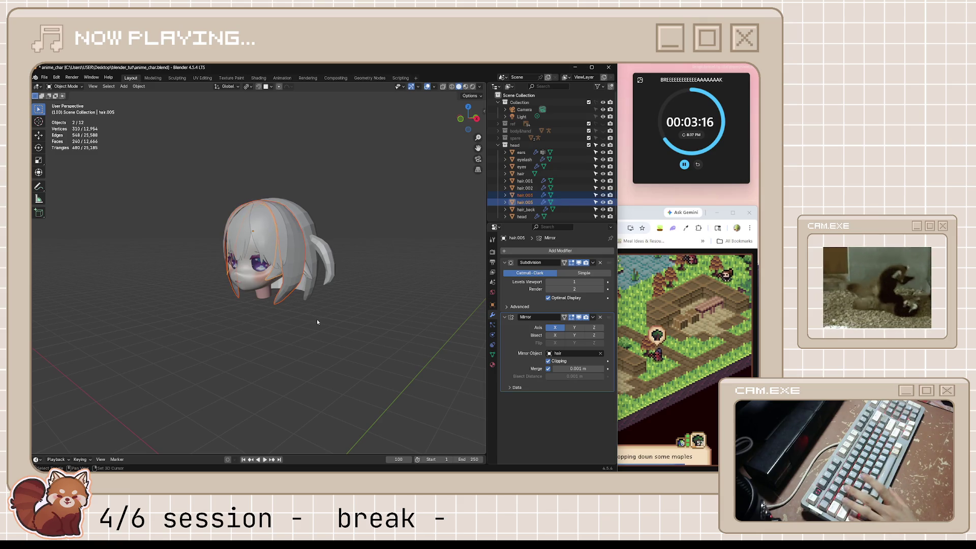
key(shift+d)
key(Escape)
key(m)
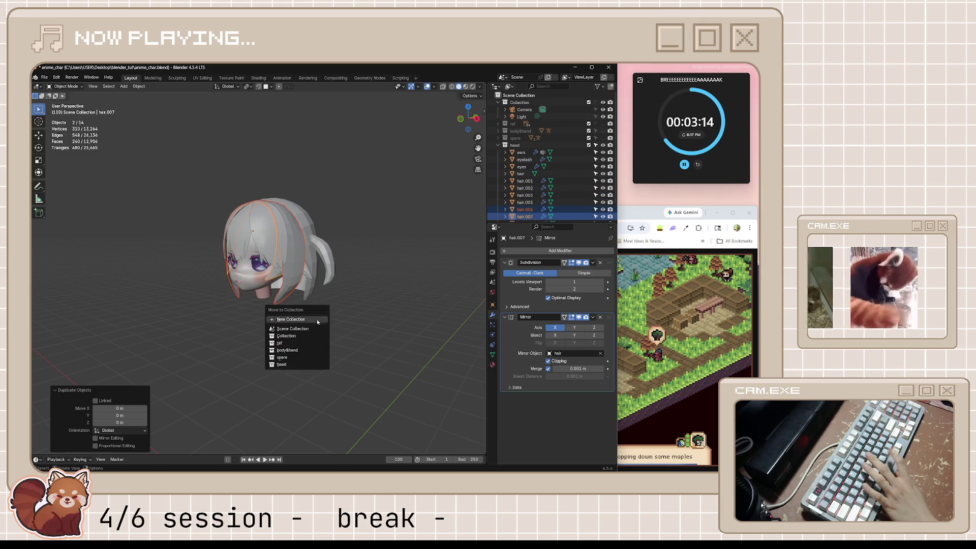
click(303, 356)
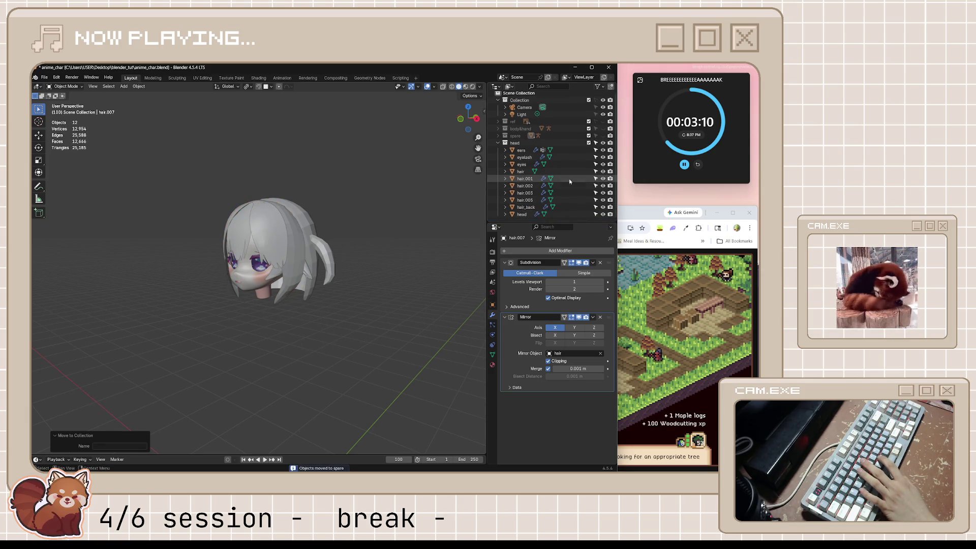
key(ctrl+s)
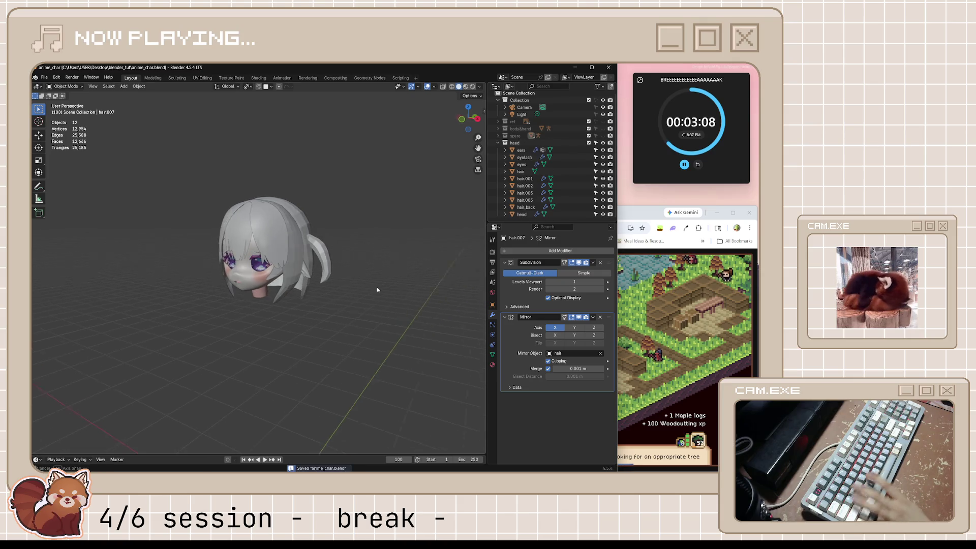
- Orbit to a near-front view of the head, then bring up the Microscape game
scroll(274, 283, up, 5)
mouse_move(302, 285)
middle_down()
mouse_move(401, 281)
mouse_move(328, 288)
middle_up()
scroll(328, 288, down, 4)
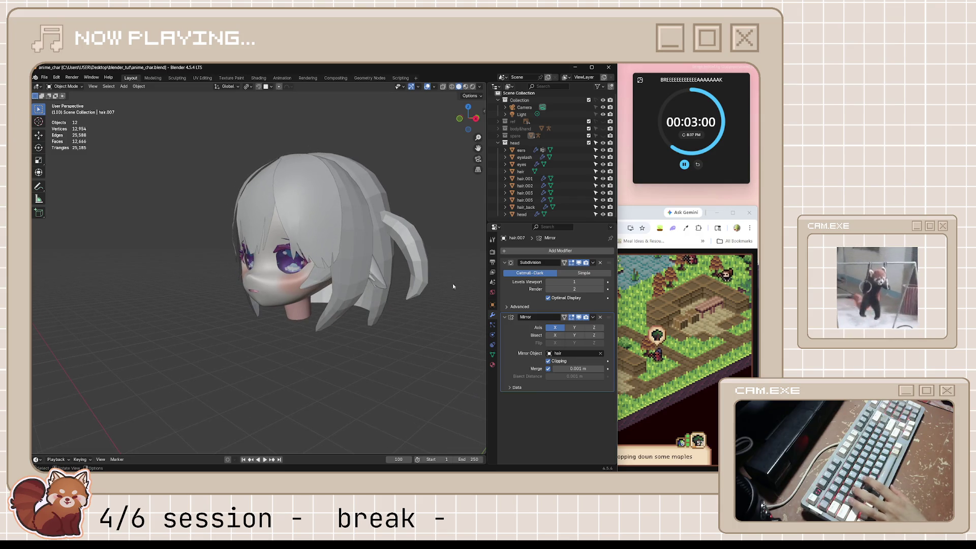
key(alt+Tab)
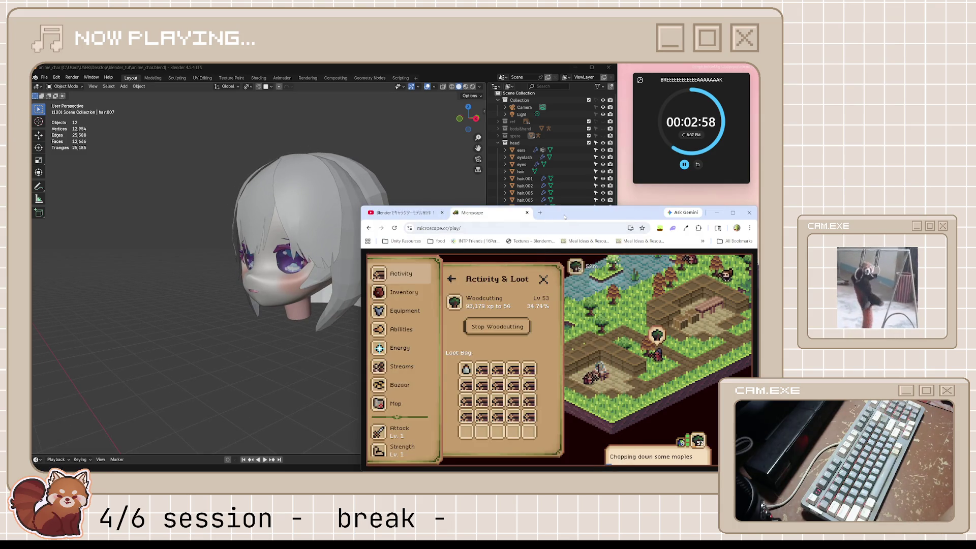
- Maximize Microscape, review the Inventory and Activity logs, then close the game tab
double_click(567, 214)
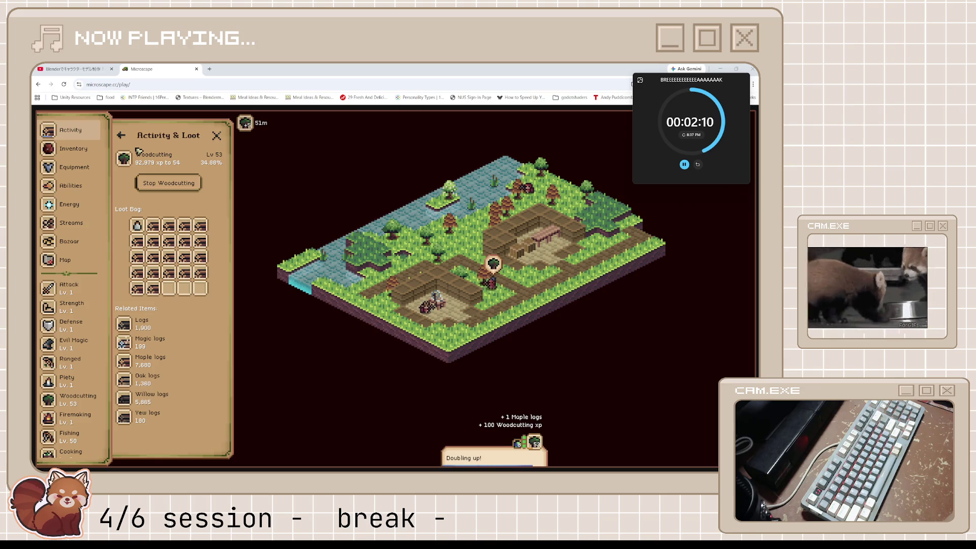
click(71, 148)
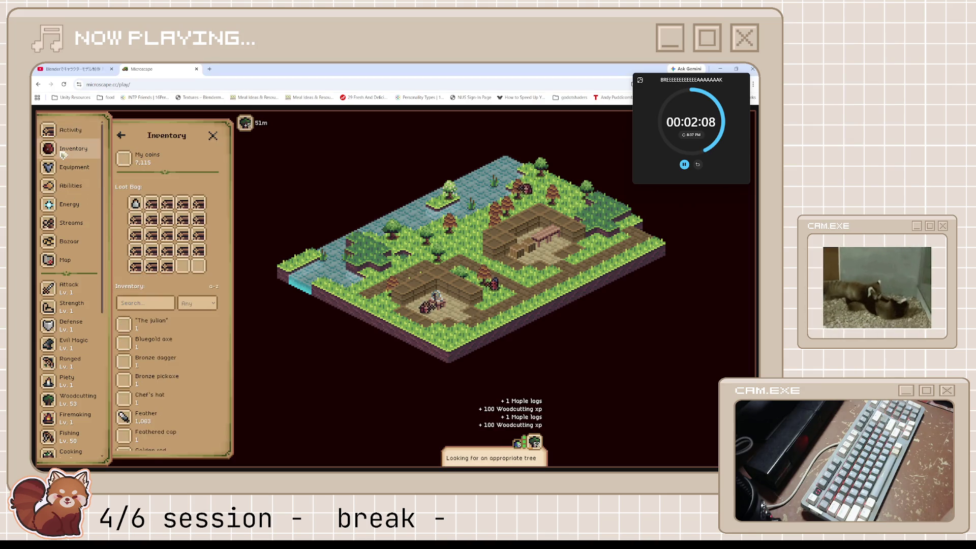
scroll(161, 298, down, 3)
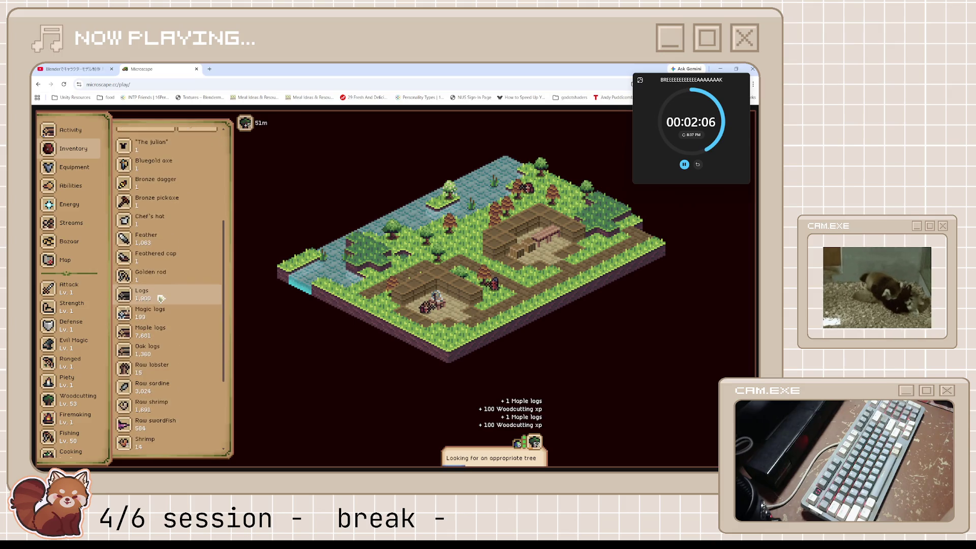
click(71, 130)
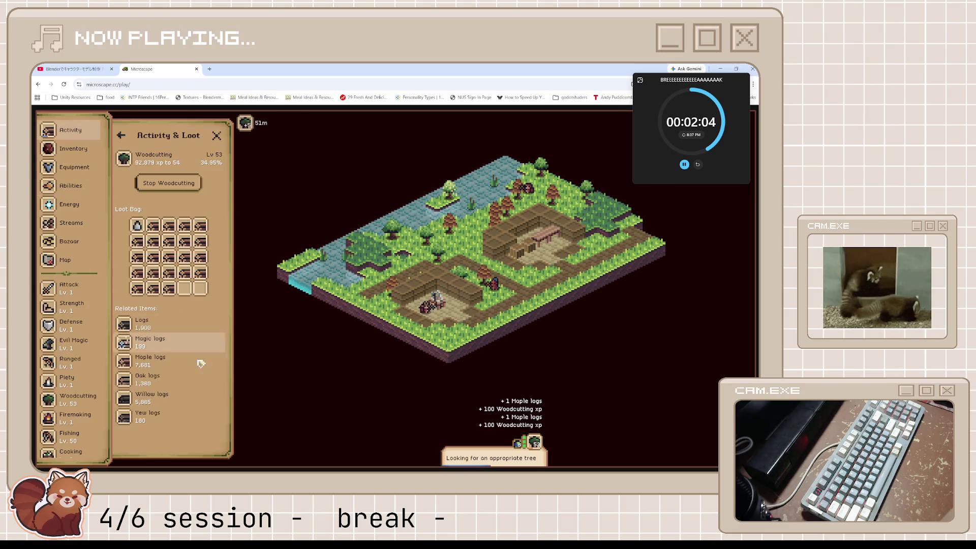
scroll(92, 351, down, 4)
scroll(93, 352, up, 5)
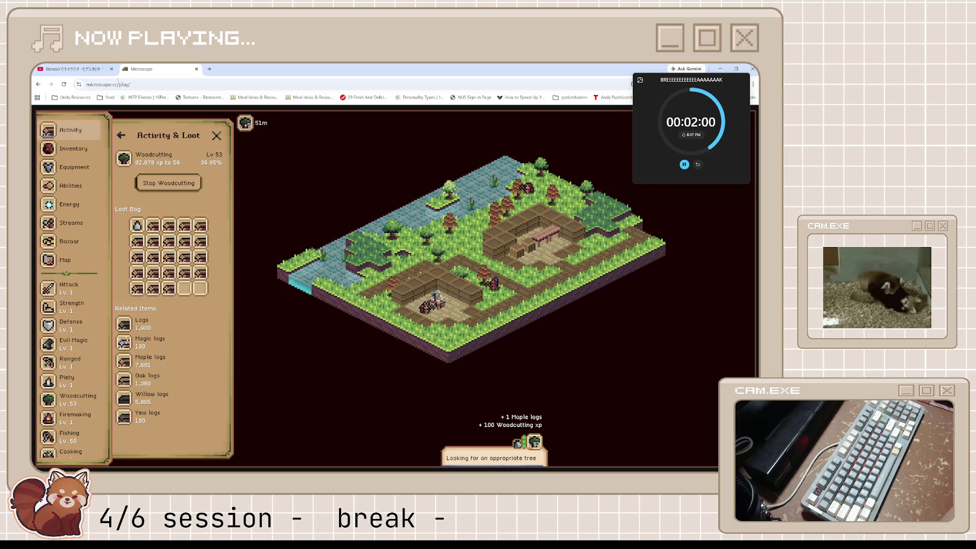
middle_click(160, 74)
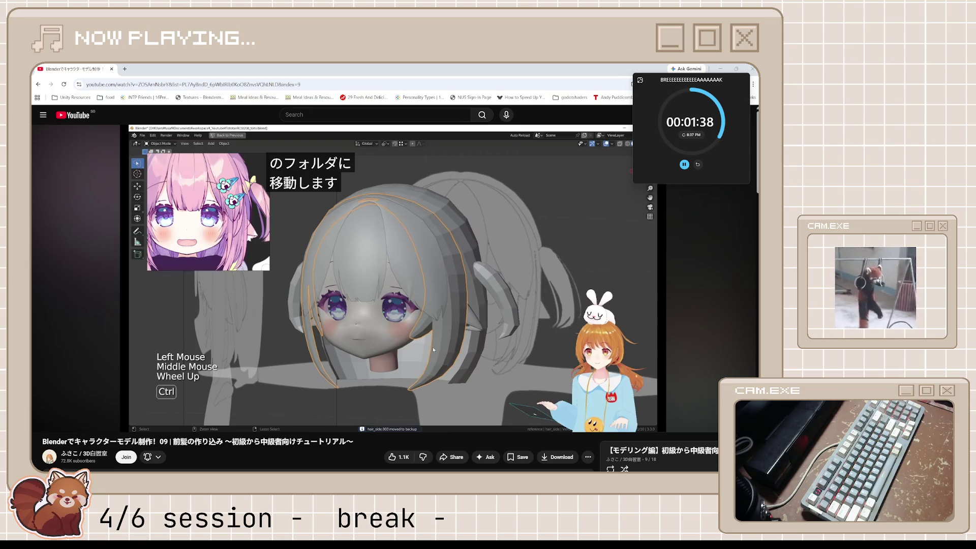
- Reopen the Microscape game window and dock it as a tab in Chrome
key(alt+Tab)
drag(213, 108, 153, 69)
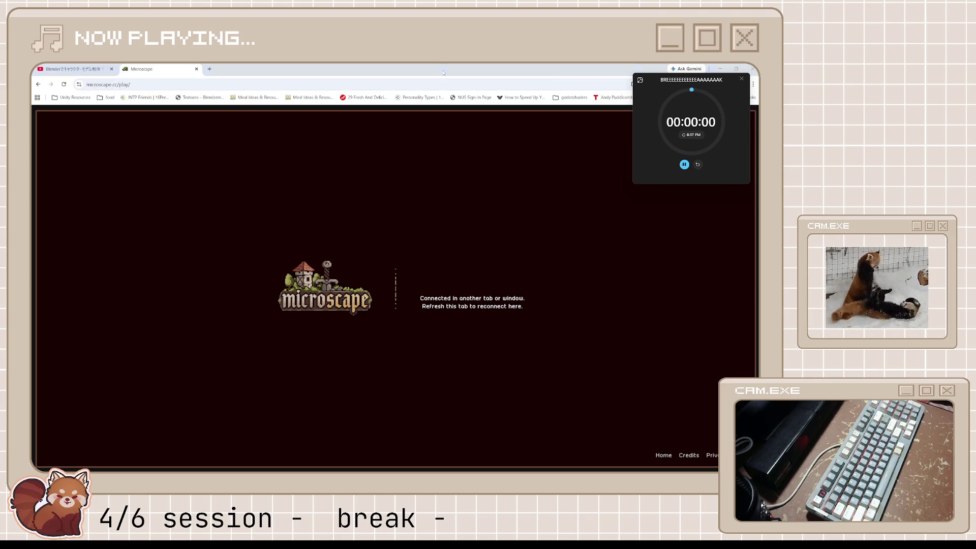
- Restore the maximized Chrome window to a smaller window over Blender as the break ends
key(super+Down)
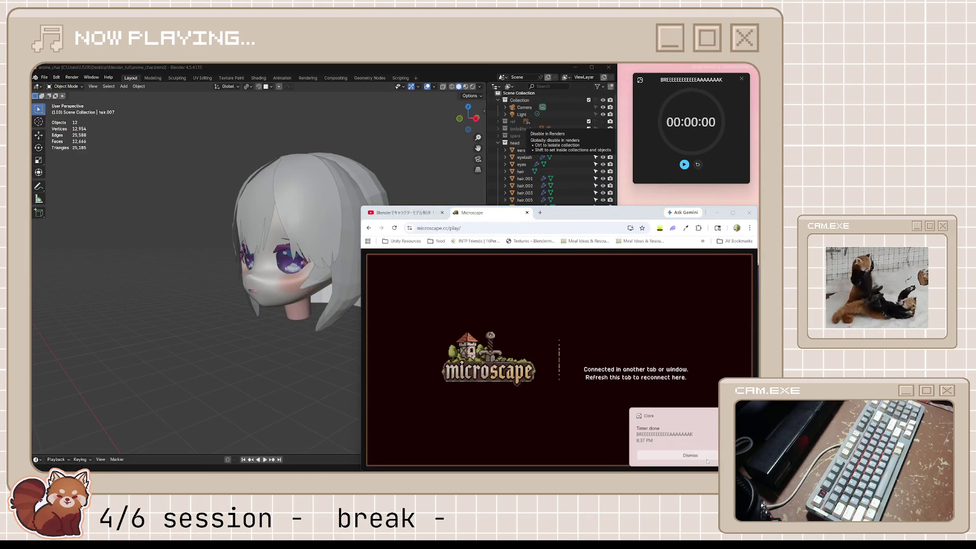
- Restart the 55-minute Focus timer from the Timer-done alert as a compact floating countdown
click(640, 80)
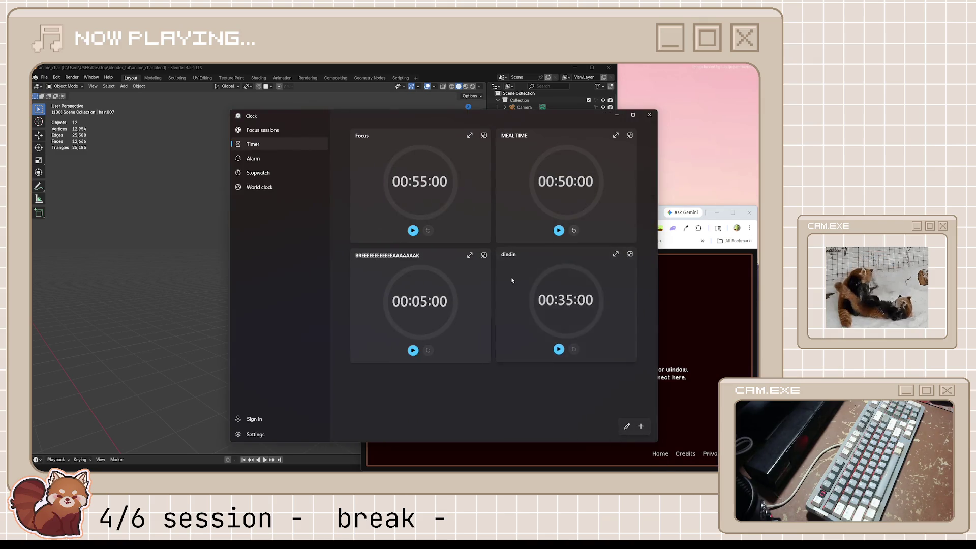
click(411, 230)
click(484, 135)
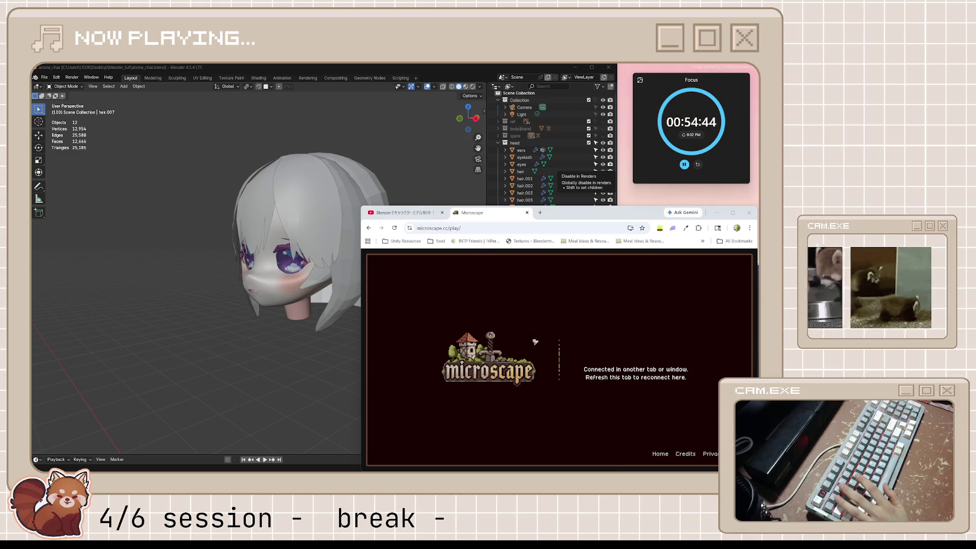
- Play the hair tutorial through the subdivision step, pause it, and bring Blender forward
key(ctrl+Tab)
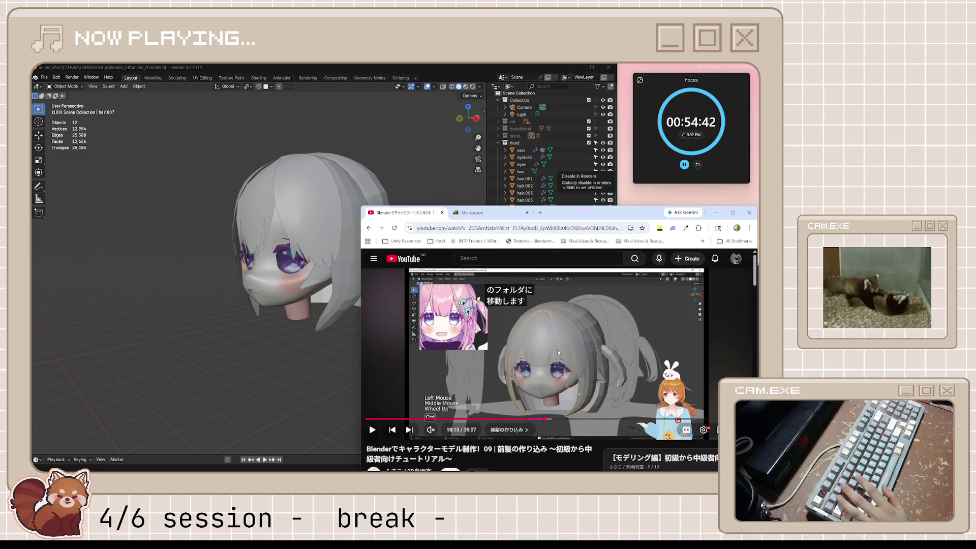
key(space)
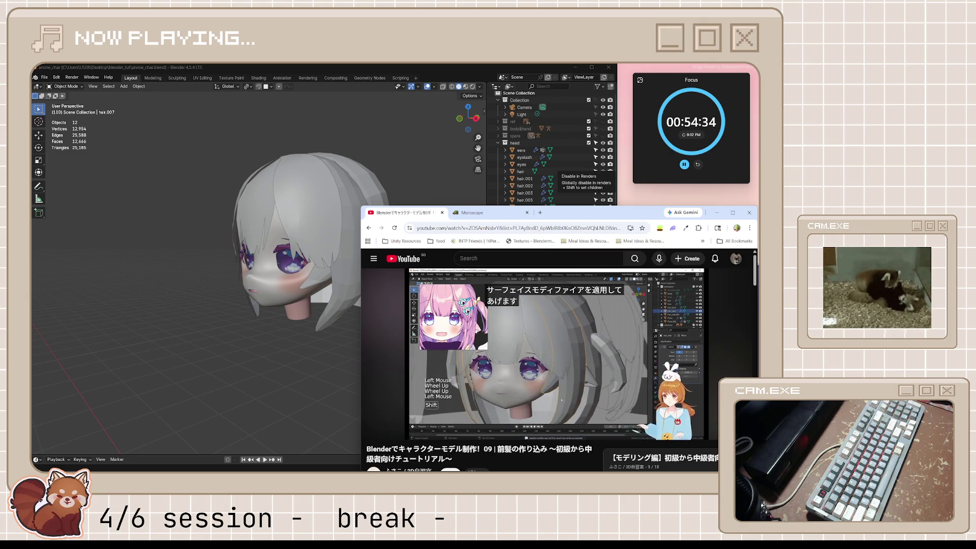
key(space)
click(335, 282)
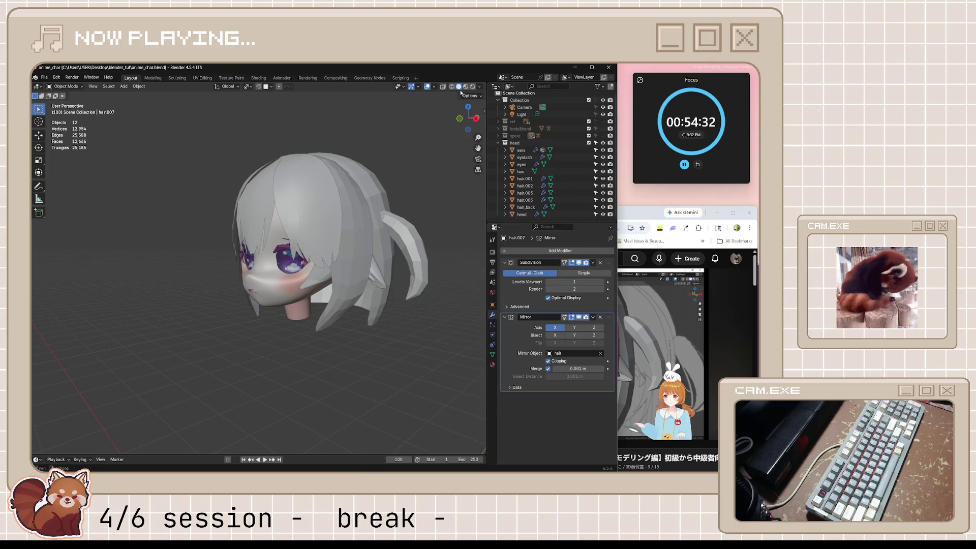
- Delete the extra hair.005 strand, leaving 11 objects in the scene
click(350, 283)
shift+click(350, 282)
key(Delete)
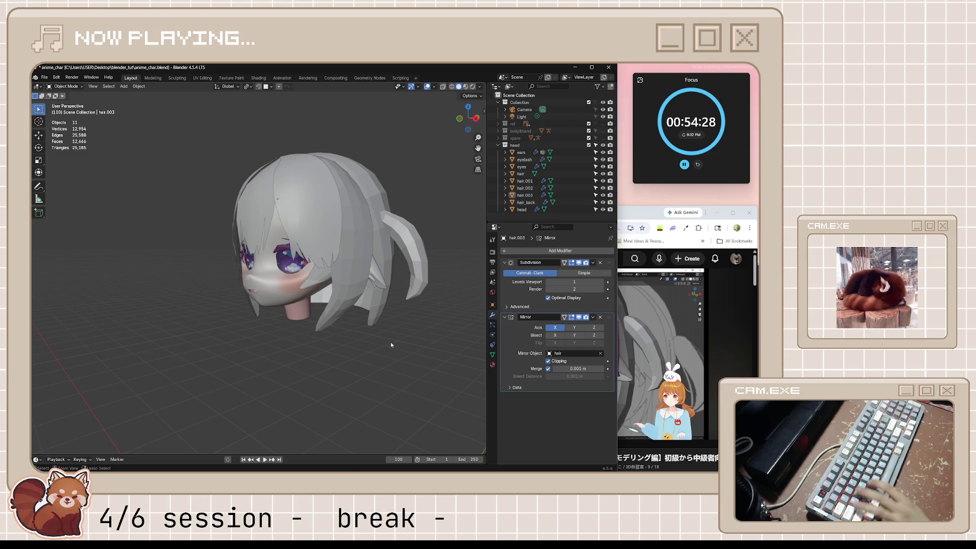
- Save anime_char.blend and apply the Subdivision modifier on hair.003
key(ctrl+s)
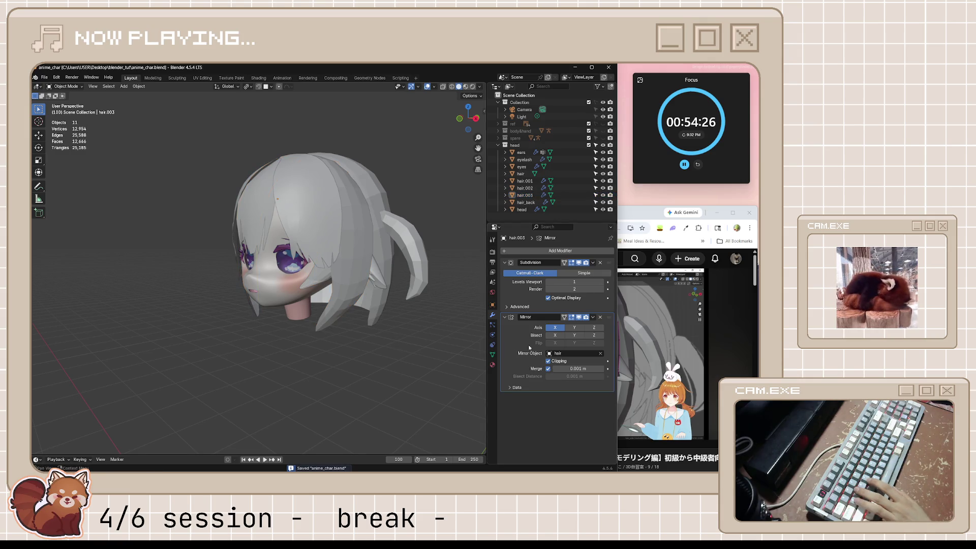
key(ctrl+a)
click(638, 217)
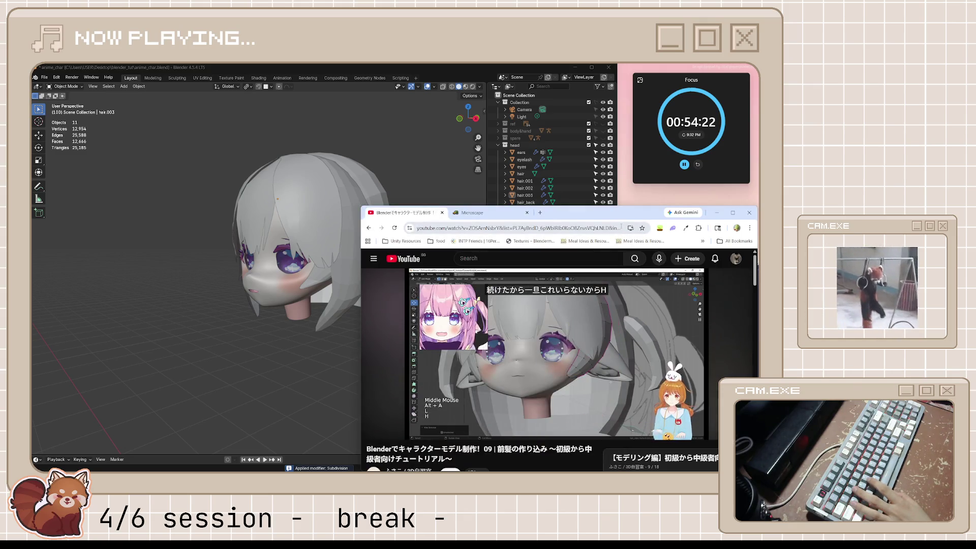
- Watch the tutorial's long thin side-strand section up to about 18:47
click(572, 353)
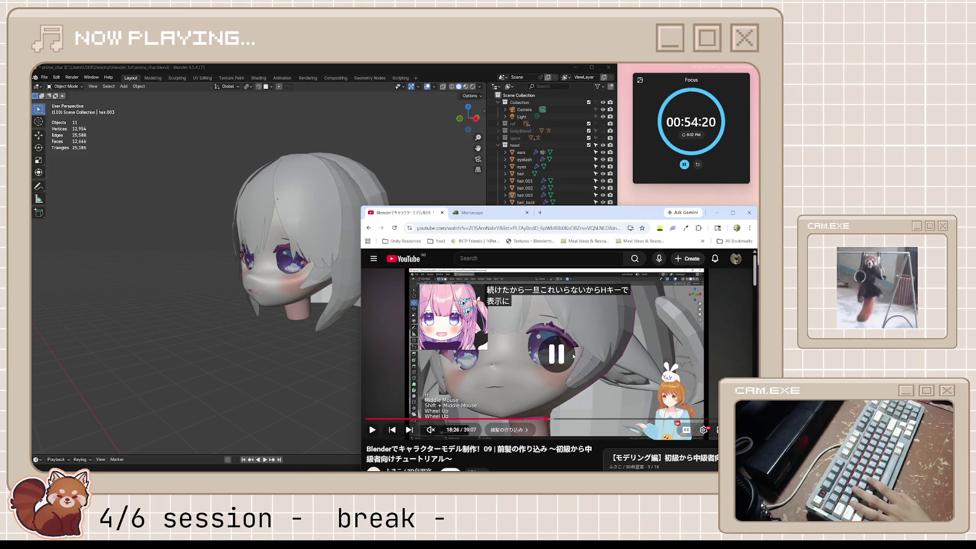
click(573, 356)
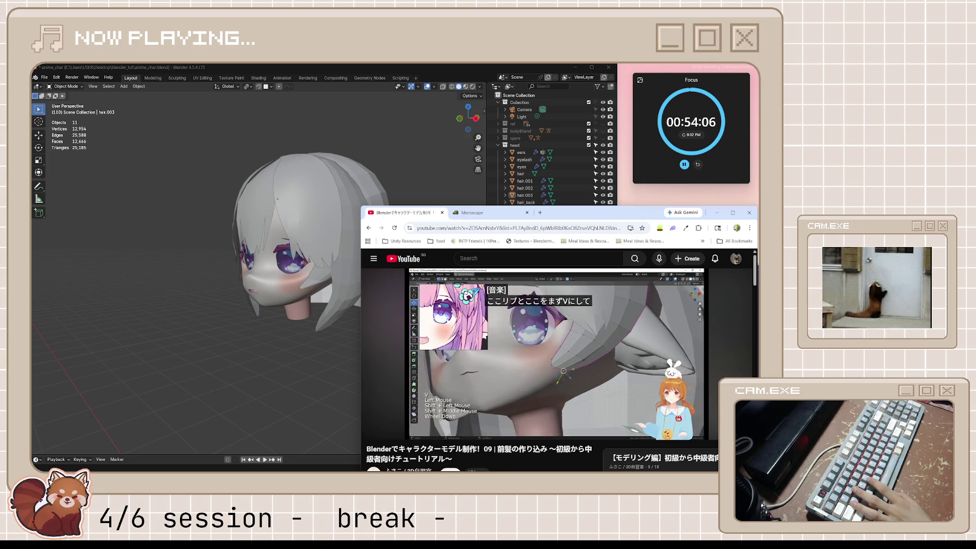
mouse_move(622, 360)
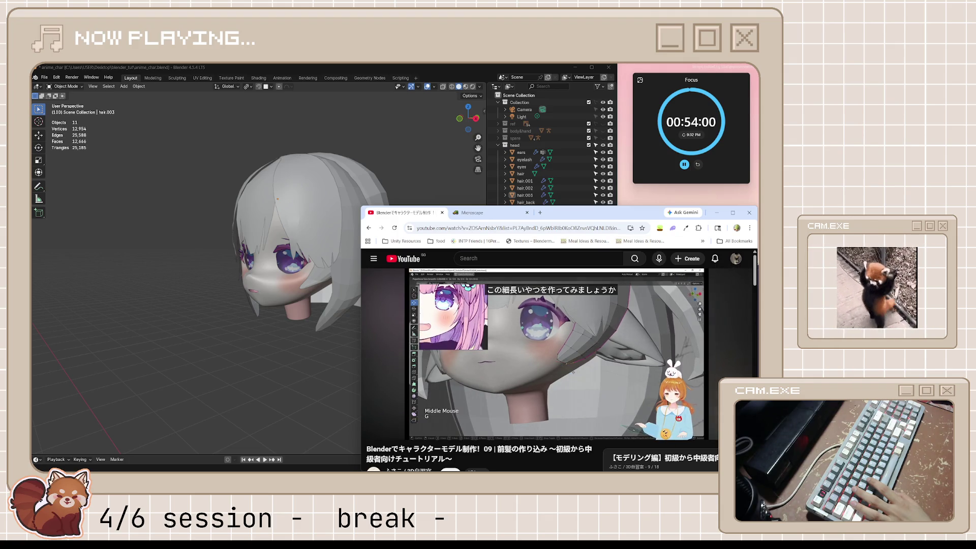
mouse_move(590, 363)
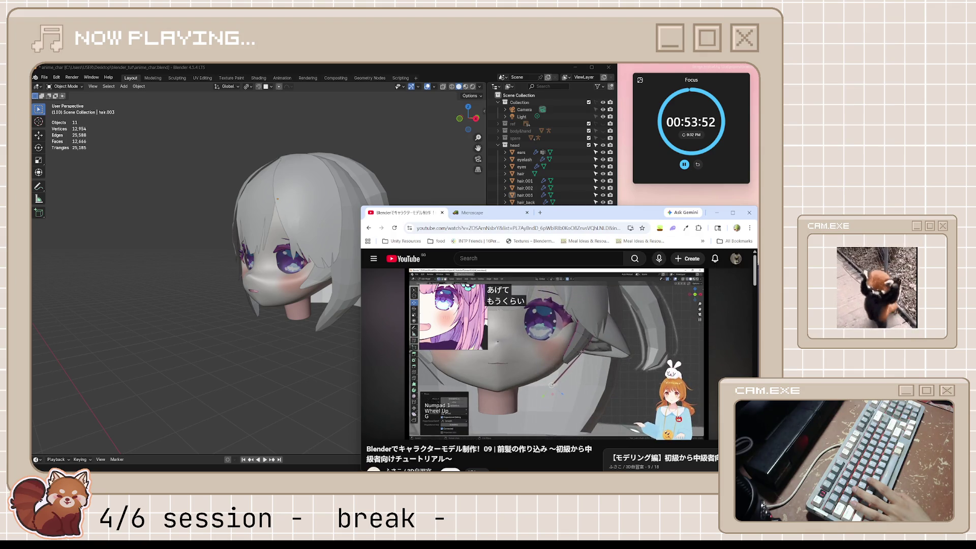
- Select hair.003 in Edit Mode and rip free its lower vertex near the cheek
click(508, 350)
click(335, 330)
click(340, 337)
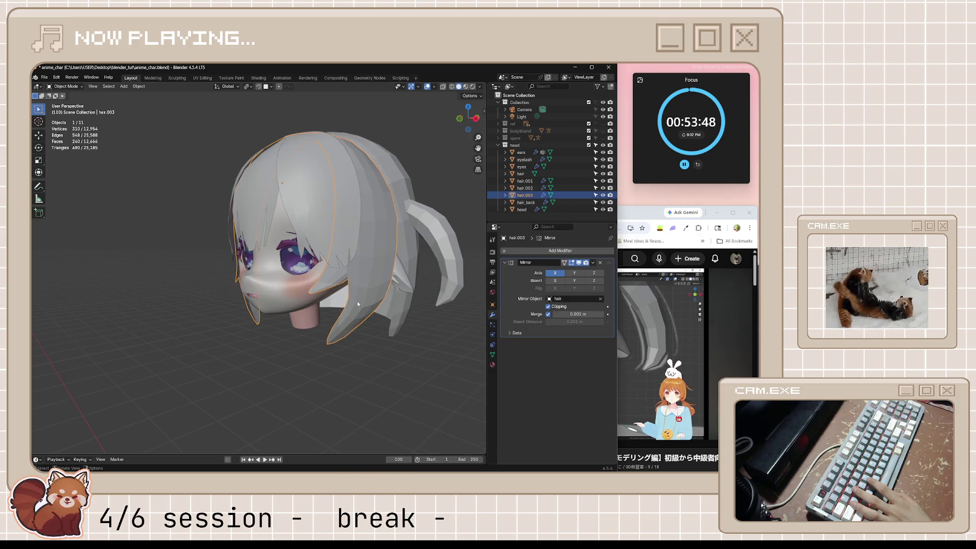
scroll(358, 302, up, 4)
scroll(386, 318, down, 4)
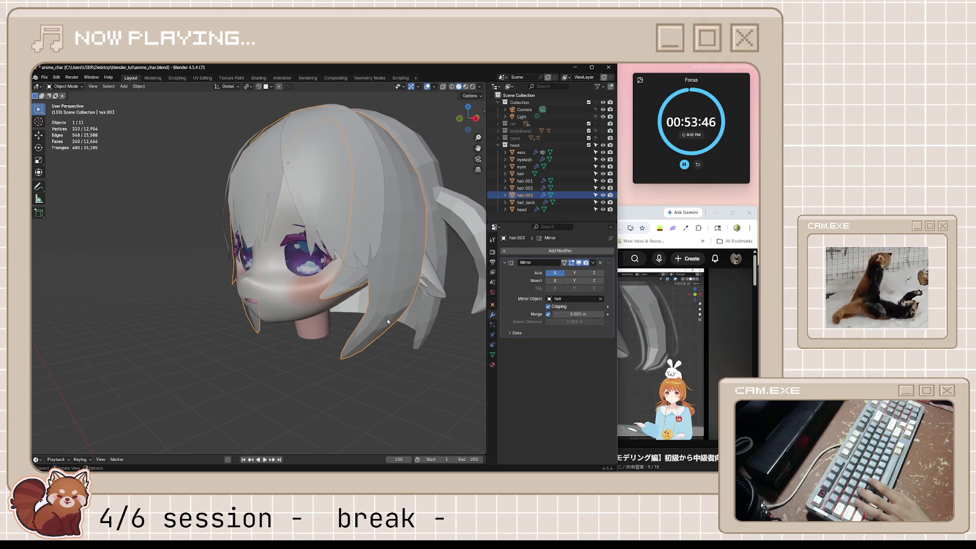
key(Tab)
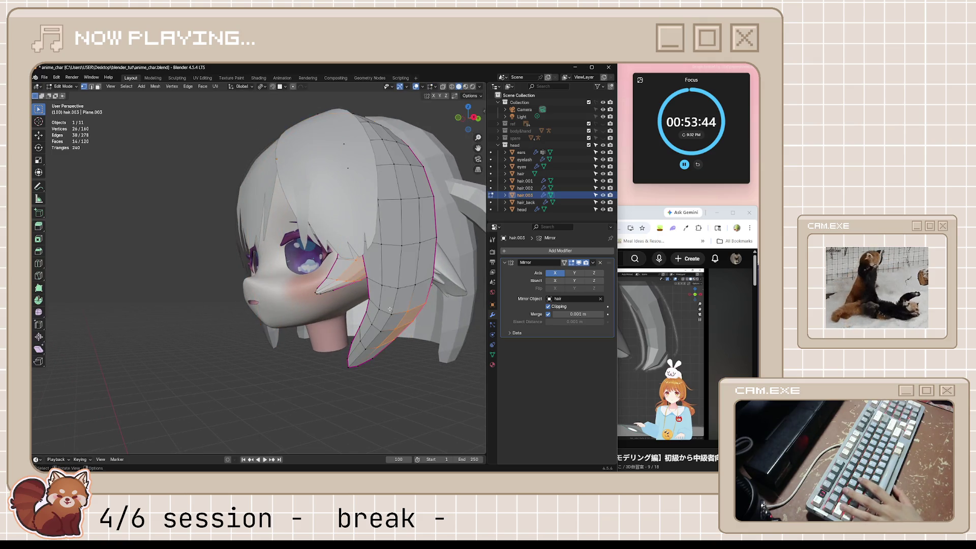
click(390, 308)
scroll(350, 347, up, 4)
key(e)
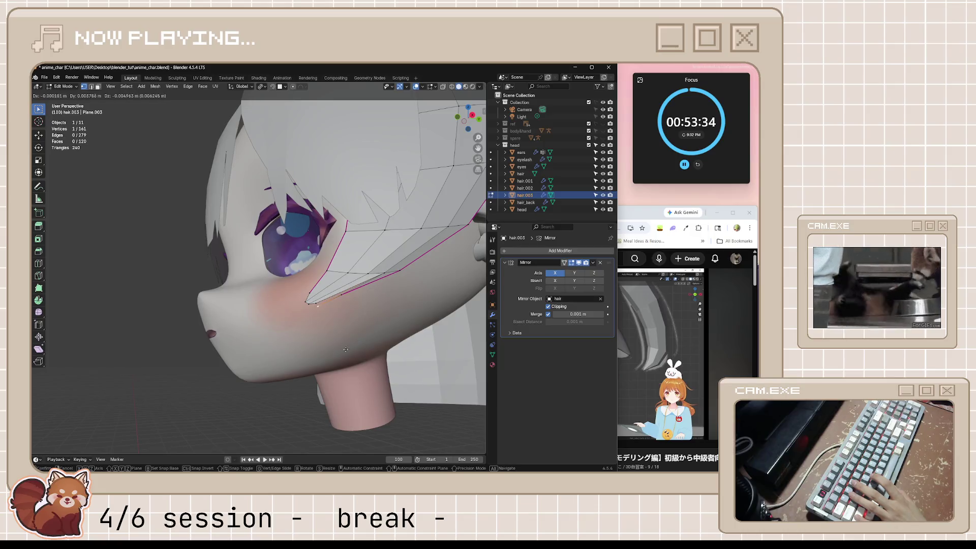
click(213, 402)
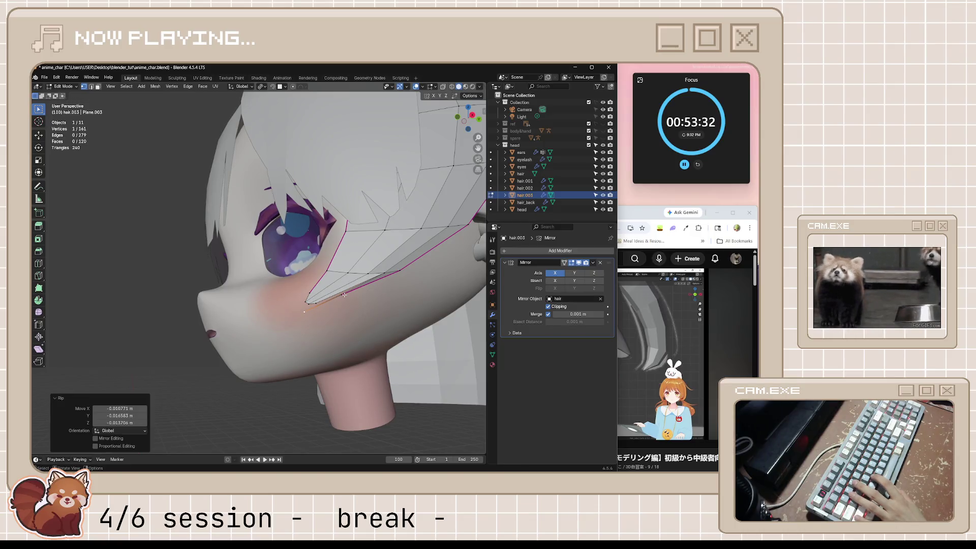
- Move the cheek-side strand vertices lower along the cheek
shift+click(344, 295)
key(g)
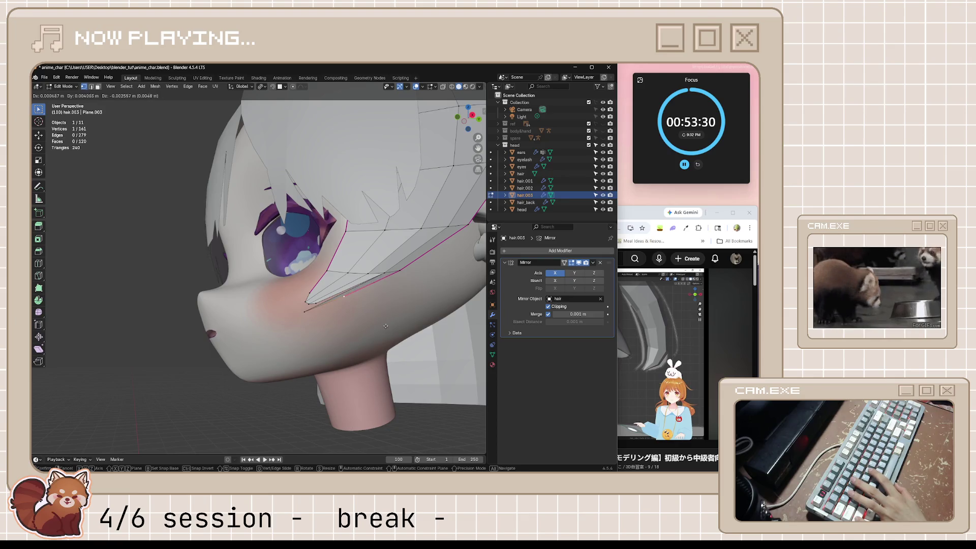
click(372, 325)
click(304, 312)
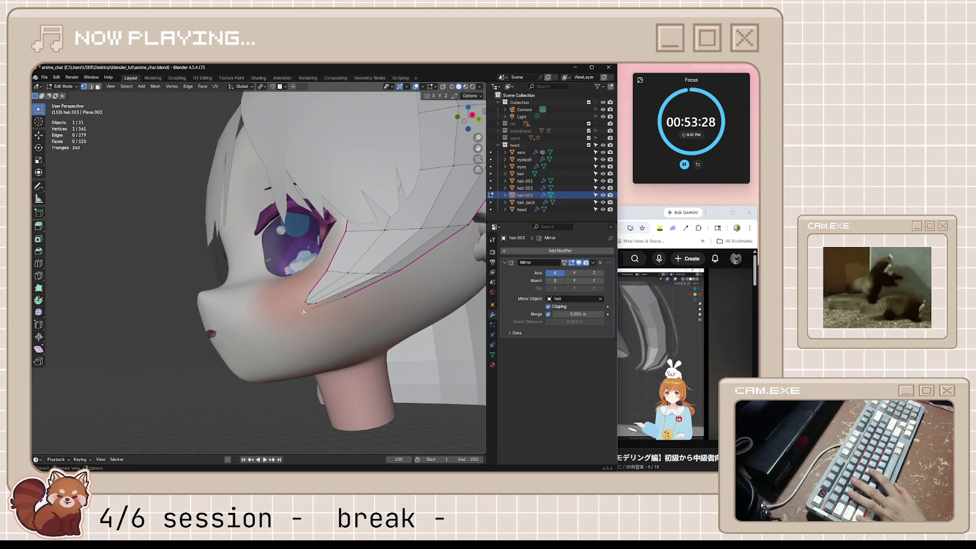
key(g)
click(331, 310)
key(g)
key(Escape)
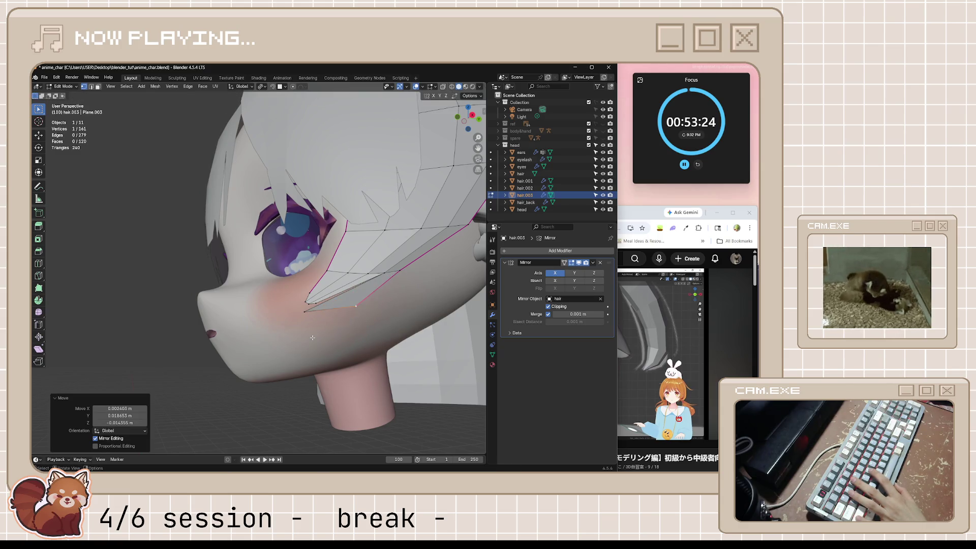
key(g)
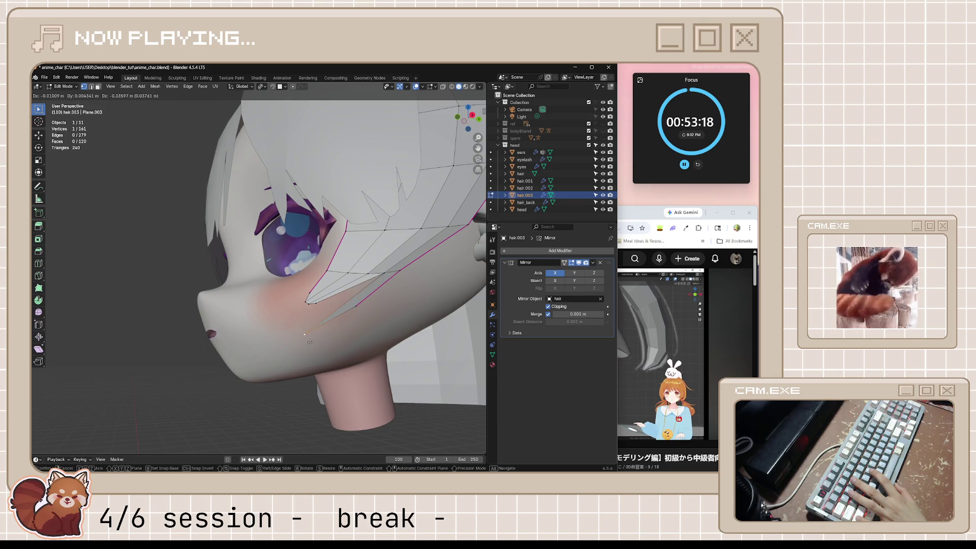
click(310, 342)
- Reposition the next strand vertex up and check the stretched strand from the front
click(355, 305)
key(g)
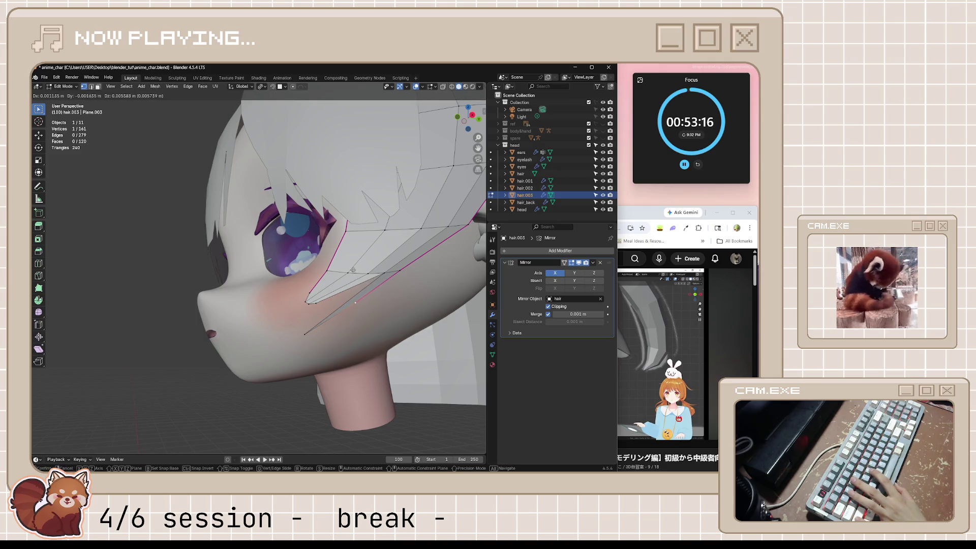
click(353, 267)
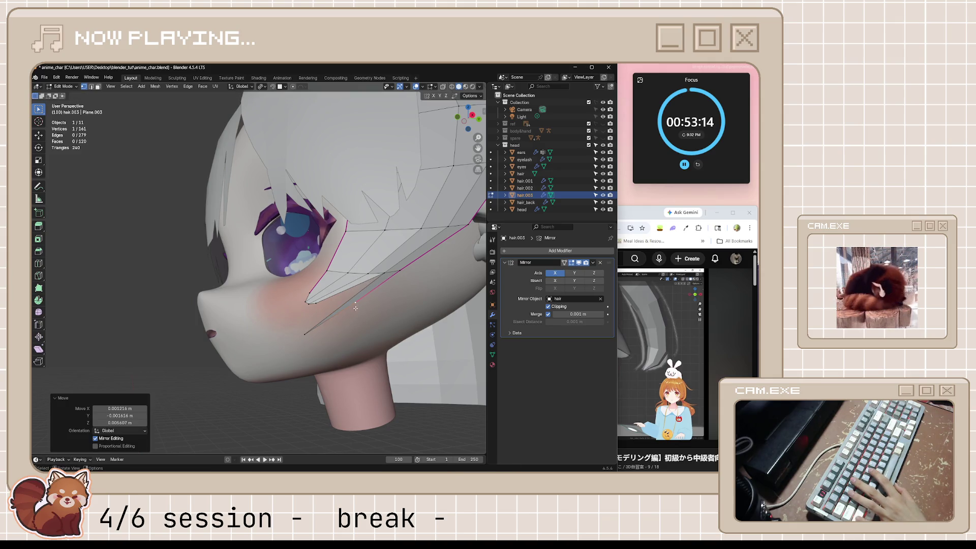
key(g)
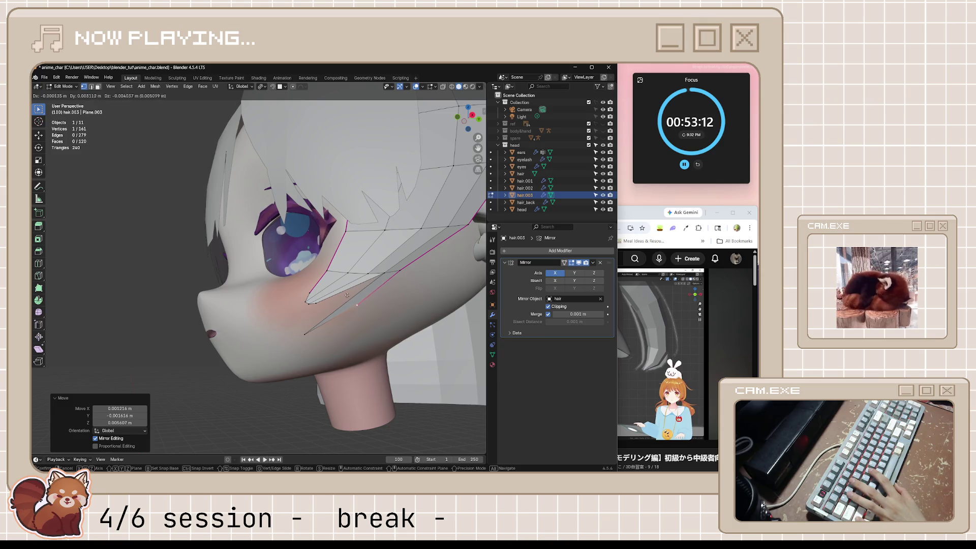
click(327, 300)
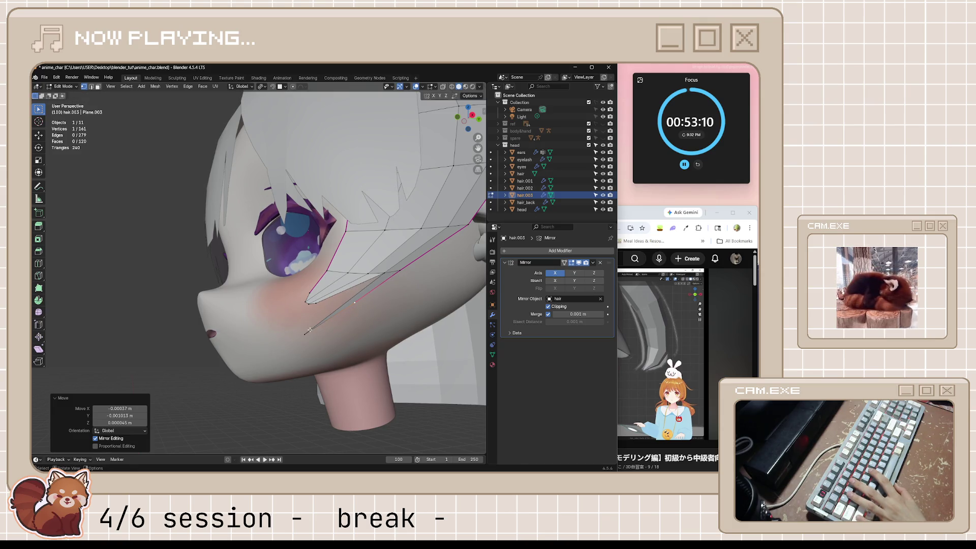
key(g)
click(315, 306)
key(Tab)
mouse_move(315, 306)
middle_down()
mouse_move(339, 336)
mouse_move(389, 357)
mouse_move(376, 356)
mouse_move(443, 358)
mouse_move(356, 358)
mouse_move(356, 337)
mouse_move(387, 333)
middle_up()
scroll(357, 365, down, 2)
- Reposition the hair.003 tip vertex toward the cheek, including a small X-axis shift
scroll(355, 358, down, 2)
key(Tab)
scroll(387, 333, up, 5)
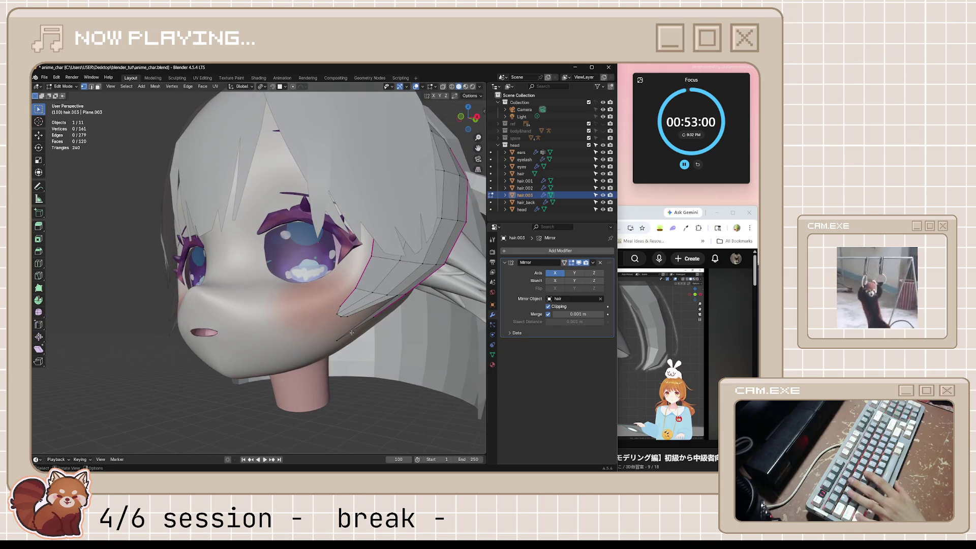
click(340, 338)
key(g)
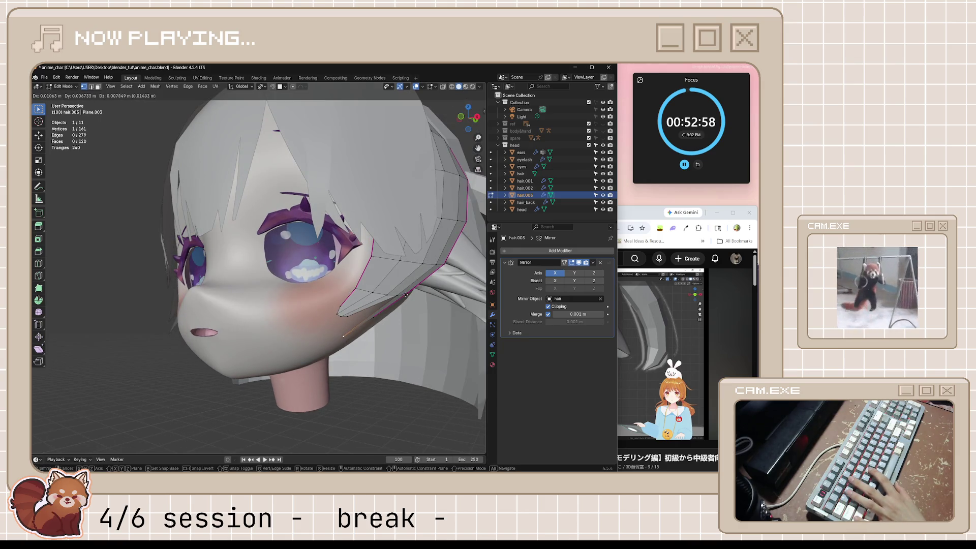
click(417, 273)
mouse_move(416, 273)
middle_down()
mouse_move(362, 317)
mouse_move(456, 339)
mouse_move(439, 354)
mouse_move(411, 350)
mouse_move(346, 293)
middle_up()
key(g)
click(361, 318)
key(g)
key(x)
click(464, 331)
scroll(439, 353, down, 5)
key(Tab)
- Slide two strand vertices along their edges with Shift+V to refine the shape
click(427, 352)
scroll(362, 303, up, 3)
key(Tab)
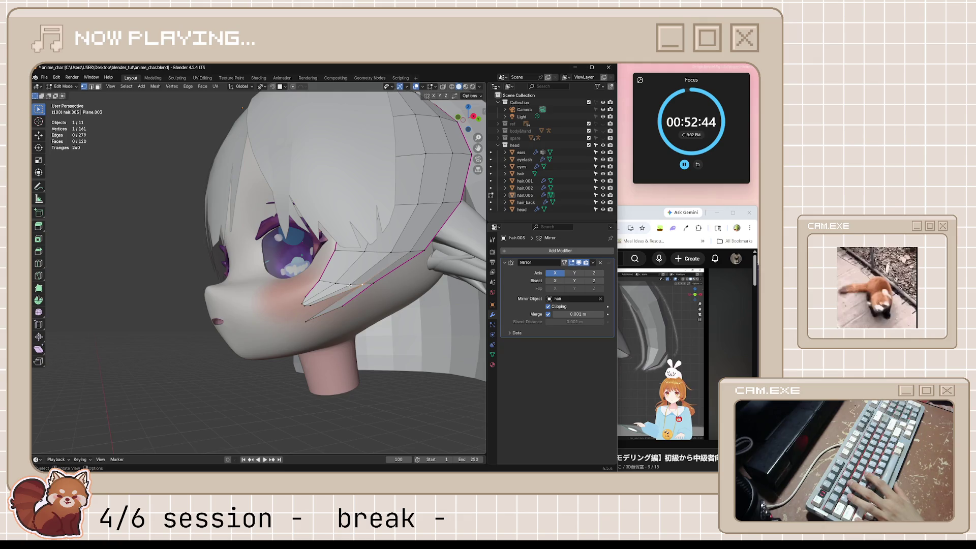
key(shift+v)
click(368, 283)
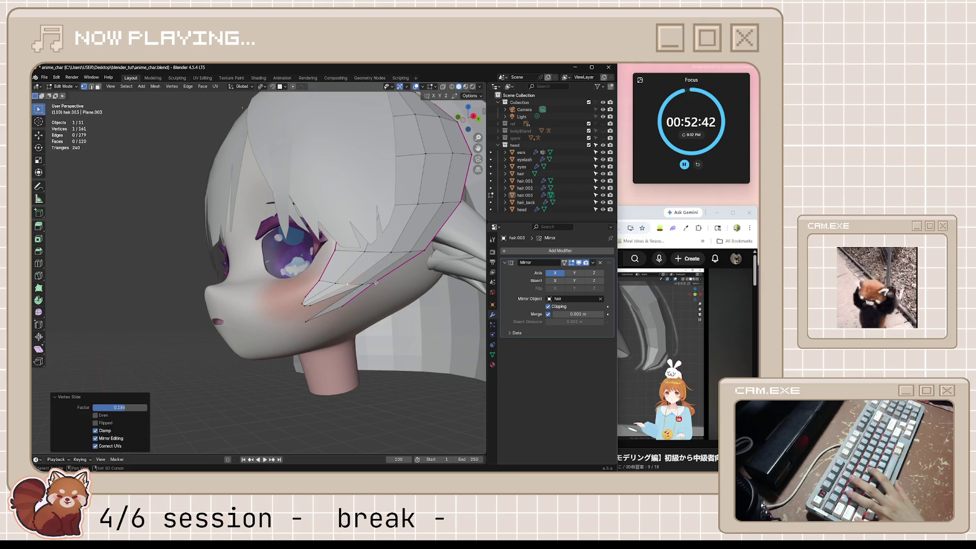
key(shift+v)
click(361, 285)
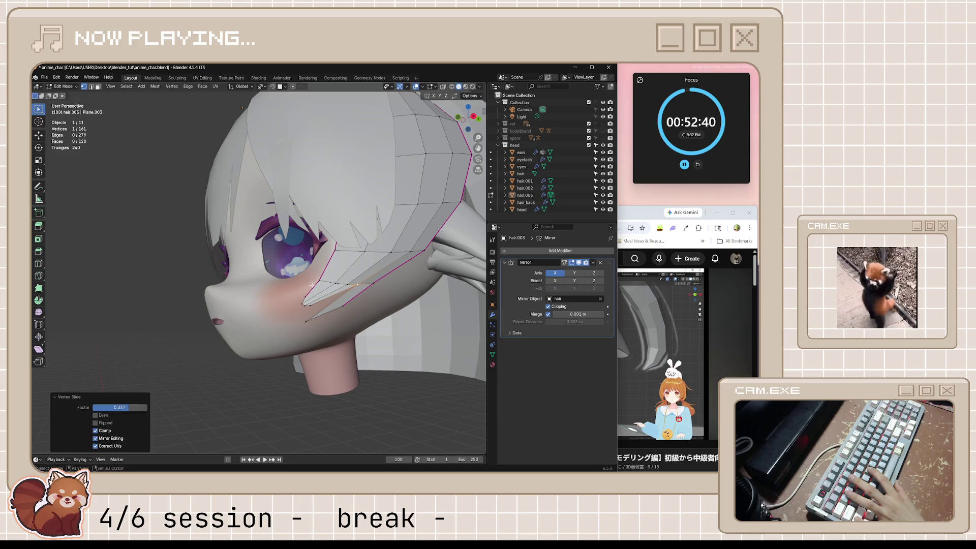
key(Tab)
mouse_move(361, 305)
middle_down()
mouse_move(373, 354)
mouse_move(352, 349)
mouse_move(329, 307)
middle_up()
- Nudge remaining strand vertices while checking from the front, then save anime_char.blend
key(Tab)
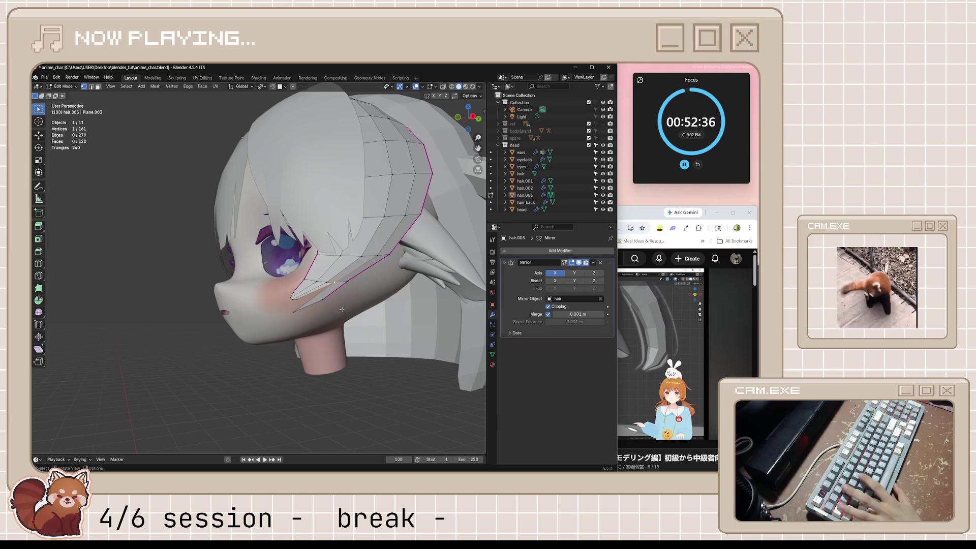
scroll(341, 307, up, 2)
key(g)
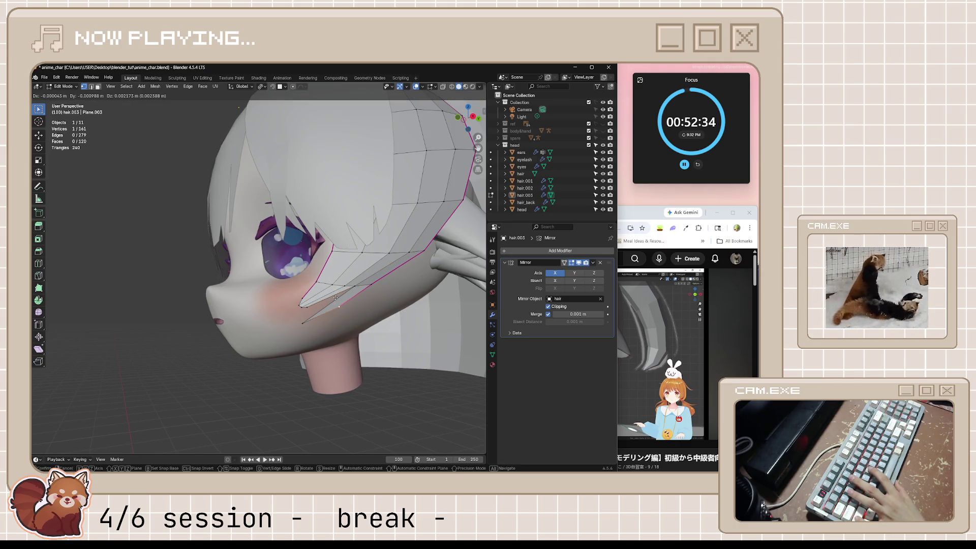
click(335, 297)
key(Tab)
mouse_move(335, 297)
middle_down()
mouse_move(377, 374)
mouse_move(348, 335)
mouse_move(331, 349)
mouse_move(364, 373)
mouse_move(411, 377)
middle_up()
key(Tab)
key(g)
click(331, 349)
key(Tab)
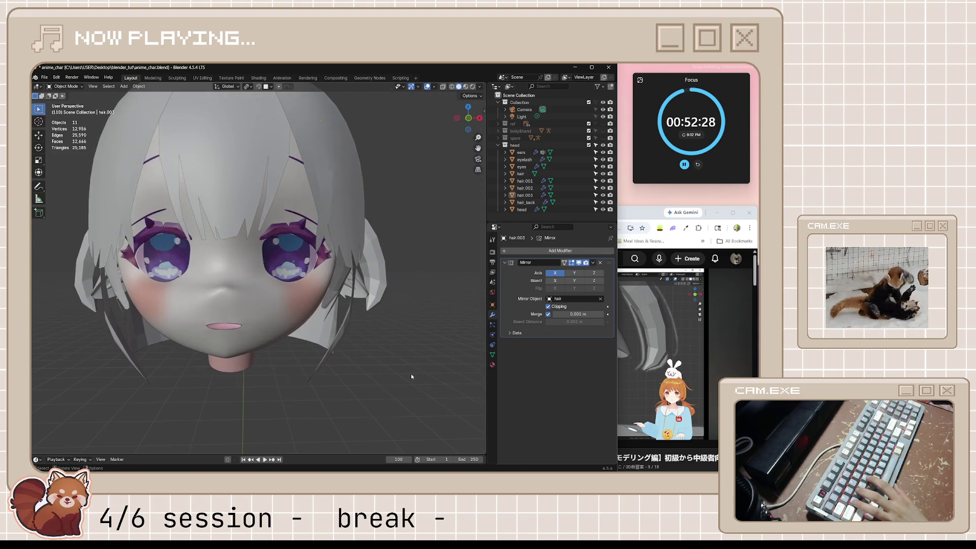
key(ctrl+s)
key(alt+Tab)
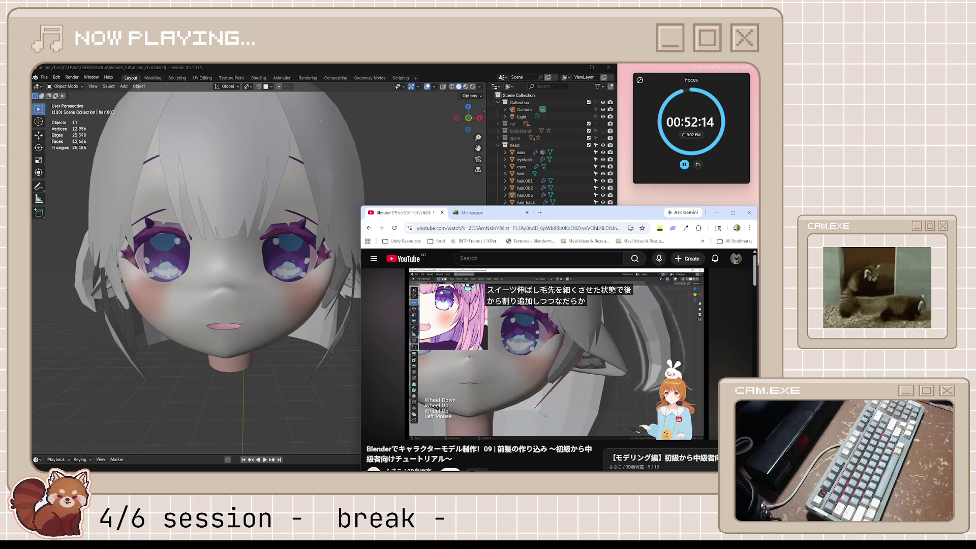
- Pause the front-hair tutorial at its strand-shaping step
click(556, 354)
- In front orthographic view, move the hair.003 strand vertices inward toward the cheek
click(258, 349)
key(KP_1)
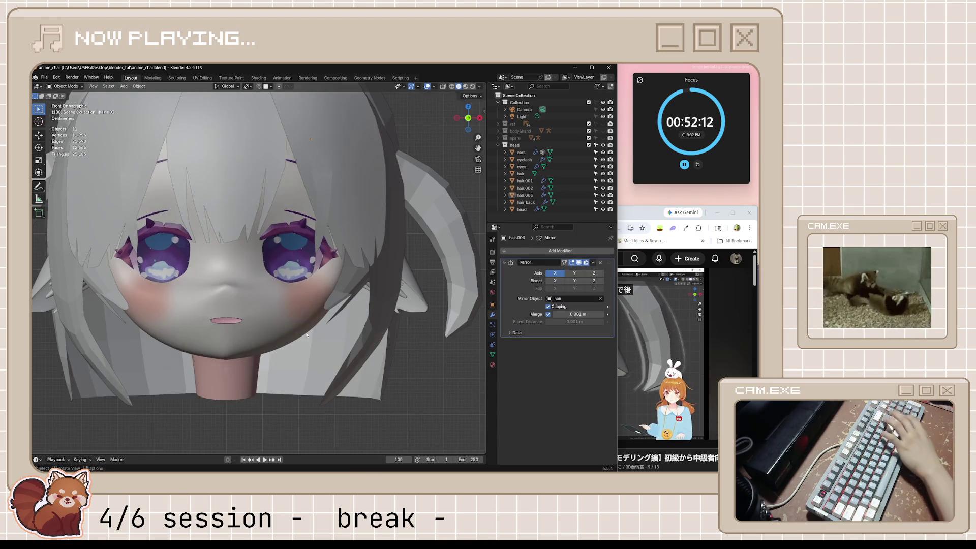
click(354, 291)
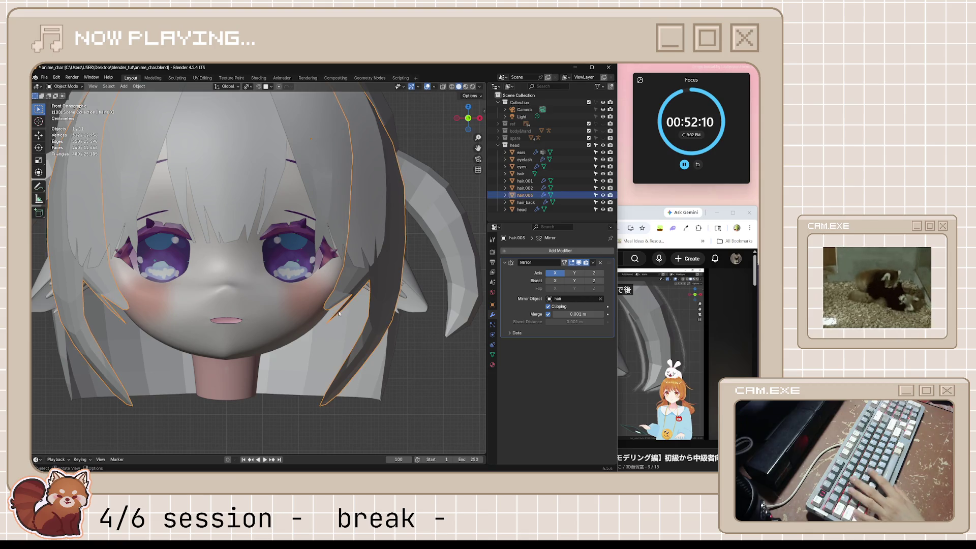
key(Tab)
key(g)
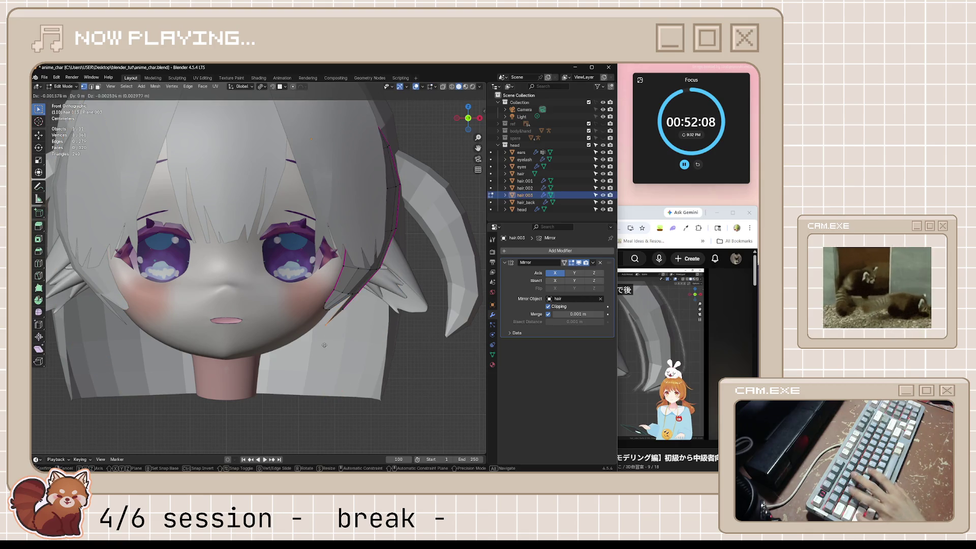
click(271, 374)
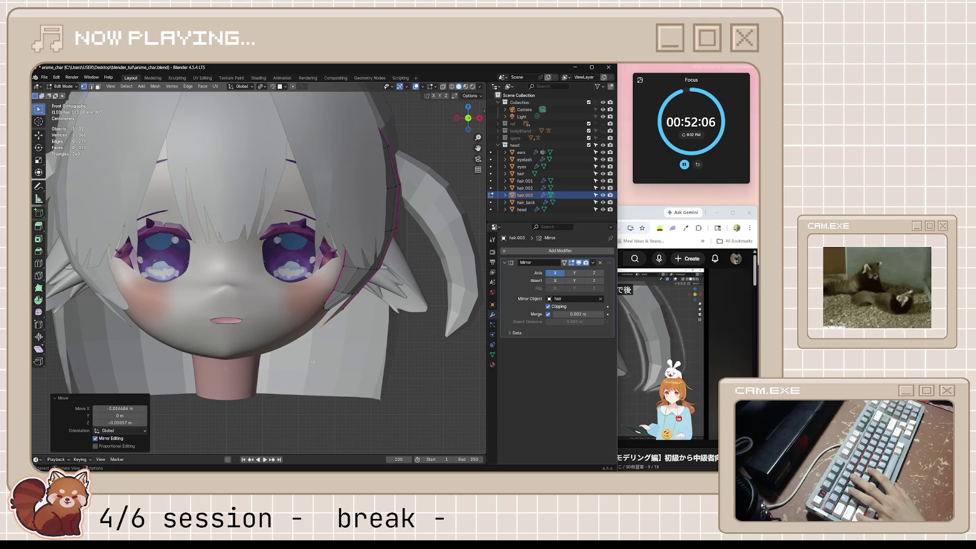
key(g)
click(300, 404)
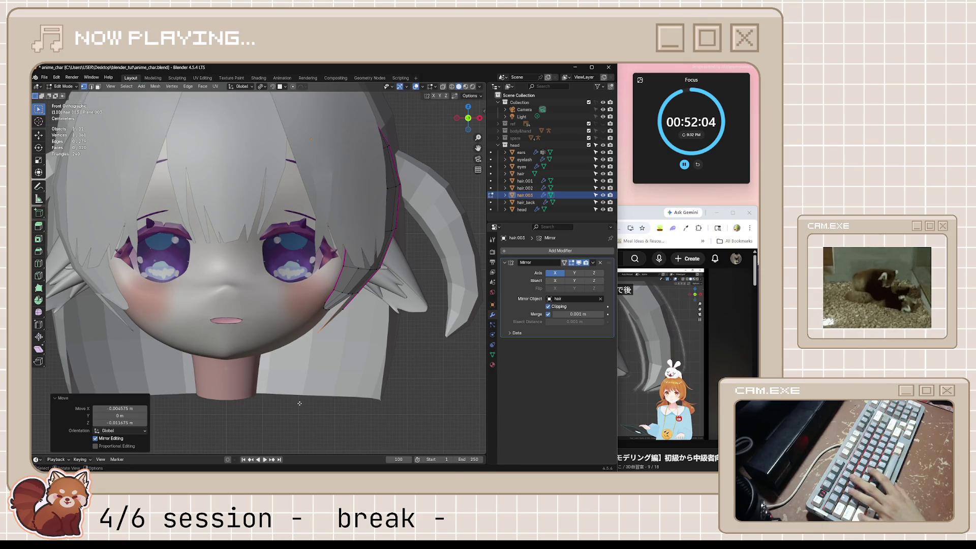
key(Tab)
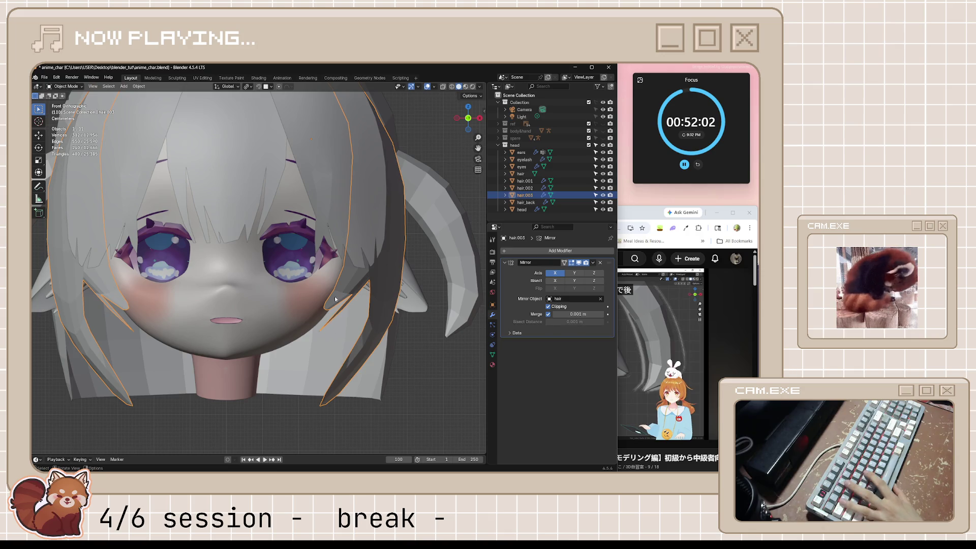
key(Tab)
- Scale a strand vertex chain to 0.697 and nudge vertices along X toward the cheek
mouse_move(336, 300)
middle_down()
mouse_move(416, 349)
mouse_move(386, 320)
middle_up()
ctrl+click(367, 330)
key(s)
click(370, 331)
key(g)
key(x)
click(416, 349)
click(412, 304)
key(g)
key(x)
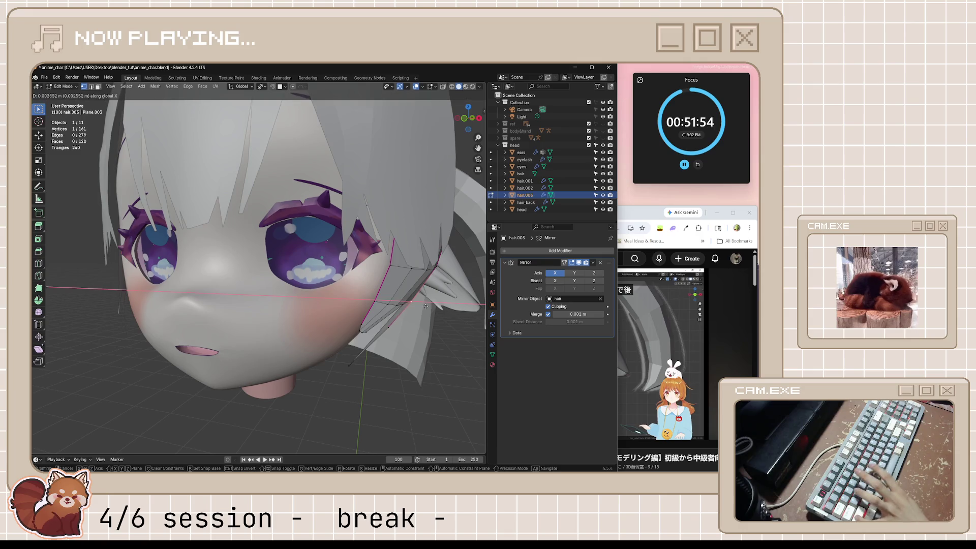
click(449, 303)
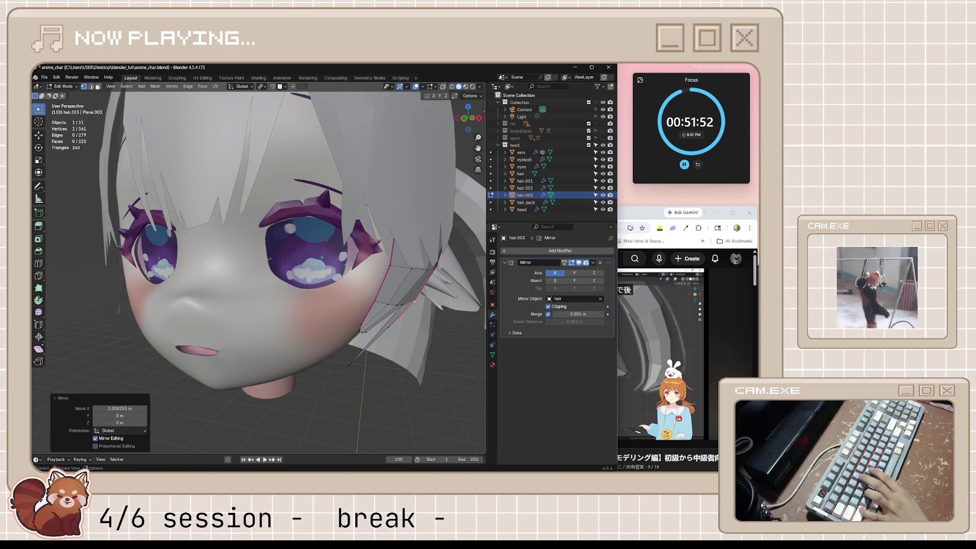
key(Tab)
mouse_move(408, 345)
middle_down()
mouse_move(416, 380)
mouse_move(430, 386)
middle_up()
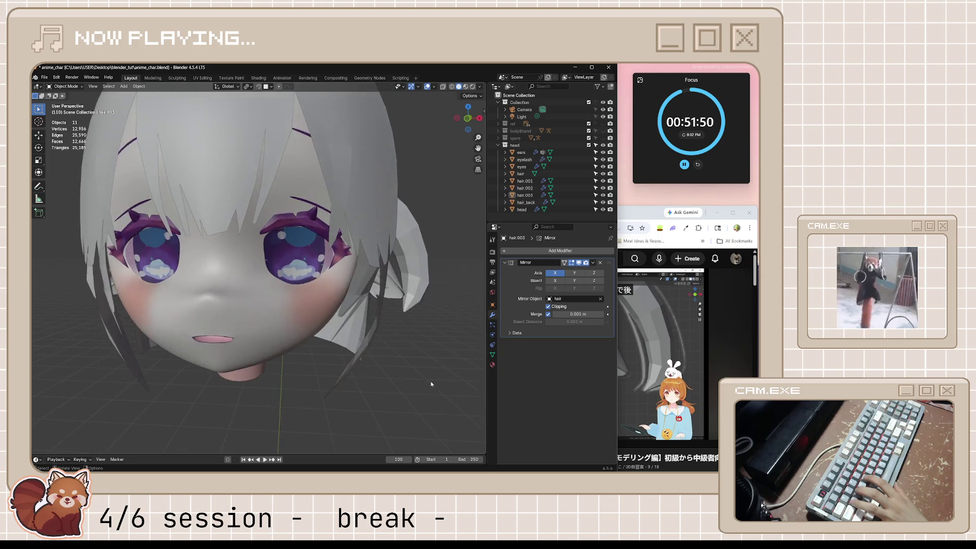
- Switch to the front view and save anime_char.blend
scroll(429, 386, down, 3)
key(KP_1)
scroll(356, 365, up, 2)
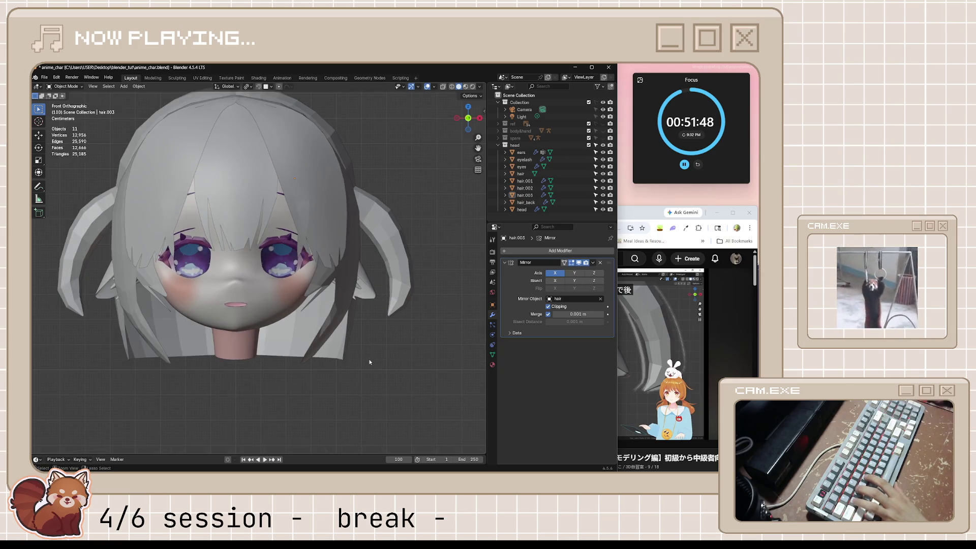
key(ctrl+s)
- Check the tutorial briefly, then reopen hair.003 in Edit Mode
click(683, 334)
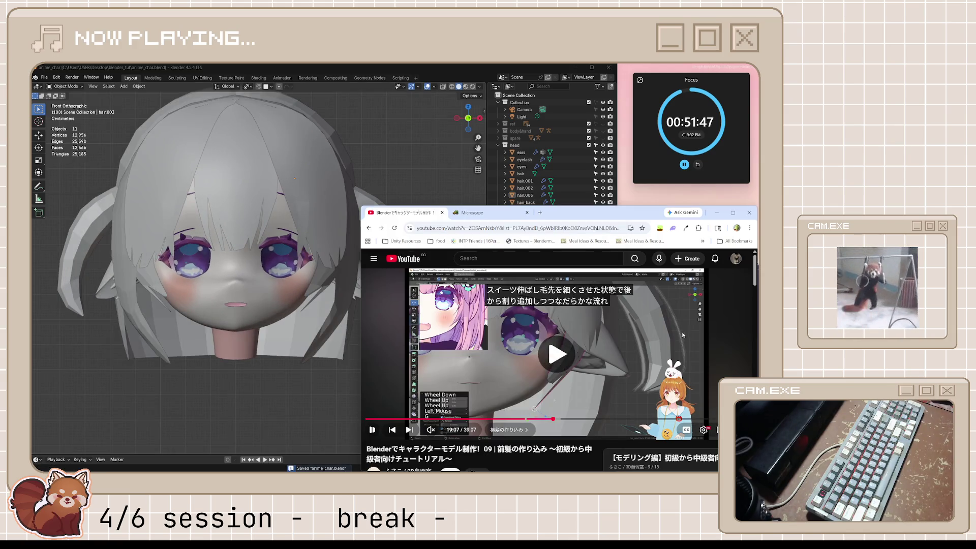
click(617, 333)
mouse_move(355, 306)
middle_down()
mouse_move(328, 289)
mouse_move(382, 319)
mouse_move(375, 307)
middle_up()
click(329, 289)
key(Tab)
scroll(356, 305, up, 4)
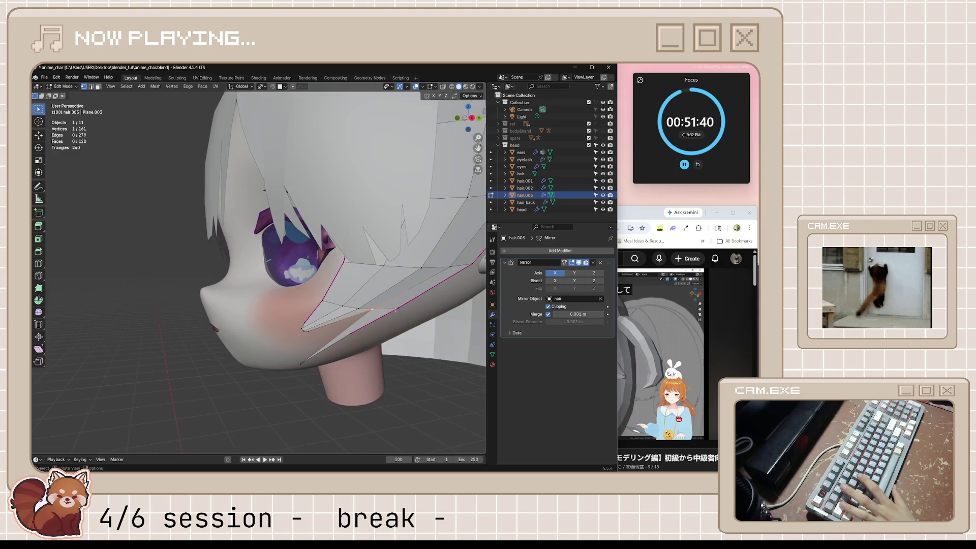
- Vertex-slide a hair.003 strand vertex along its edge at factor 0.150
key(shift+v)
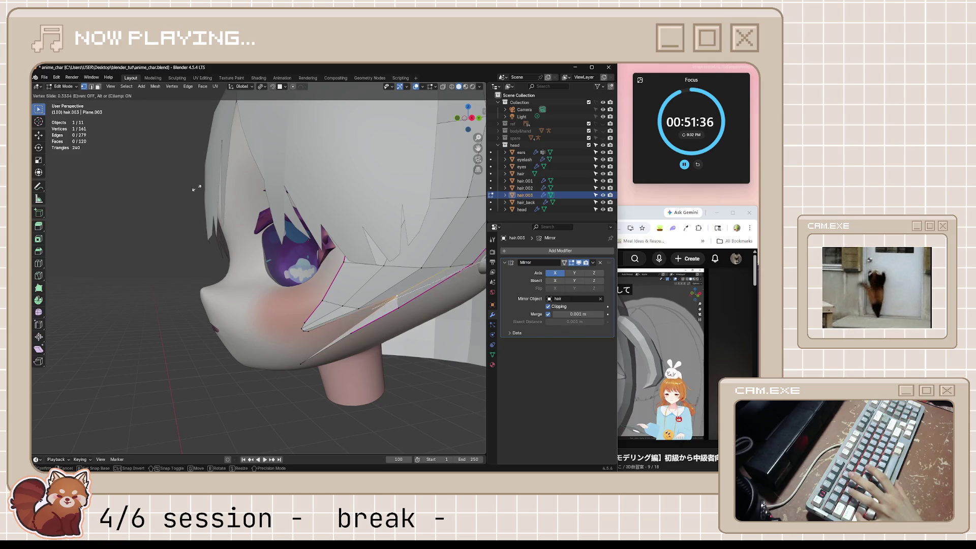
click(308, 157)
key(Tab)
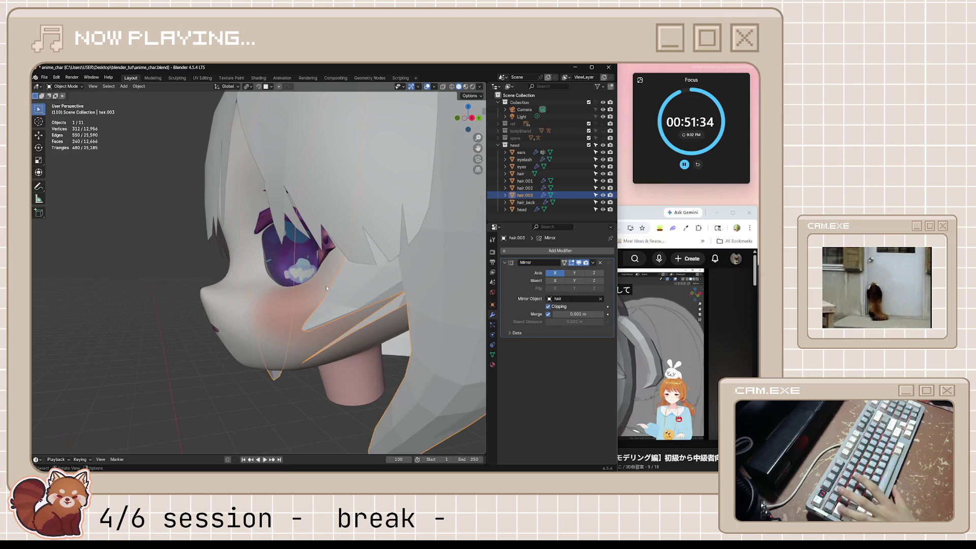
key(Tab)
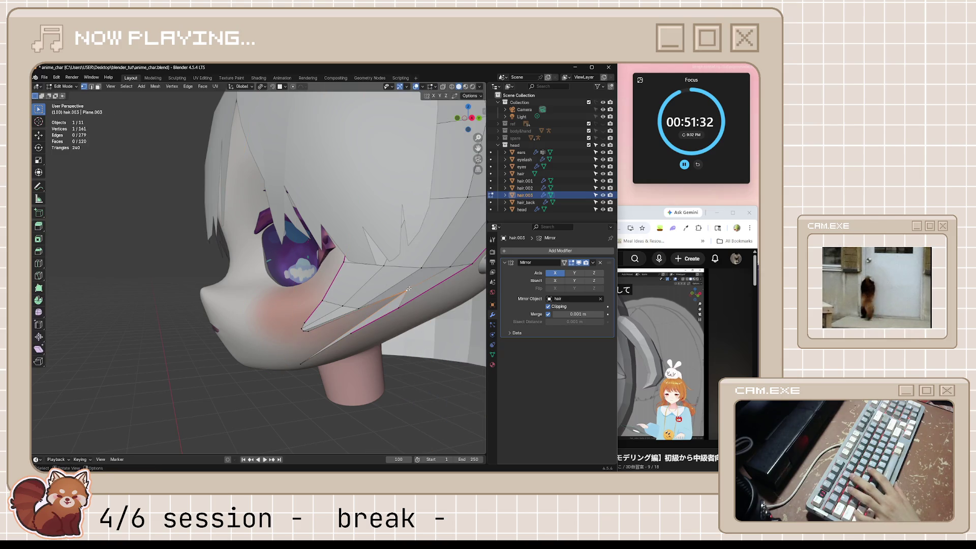
key(shift+v)
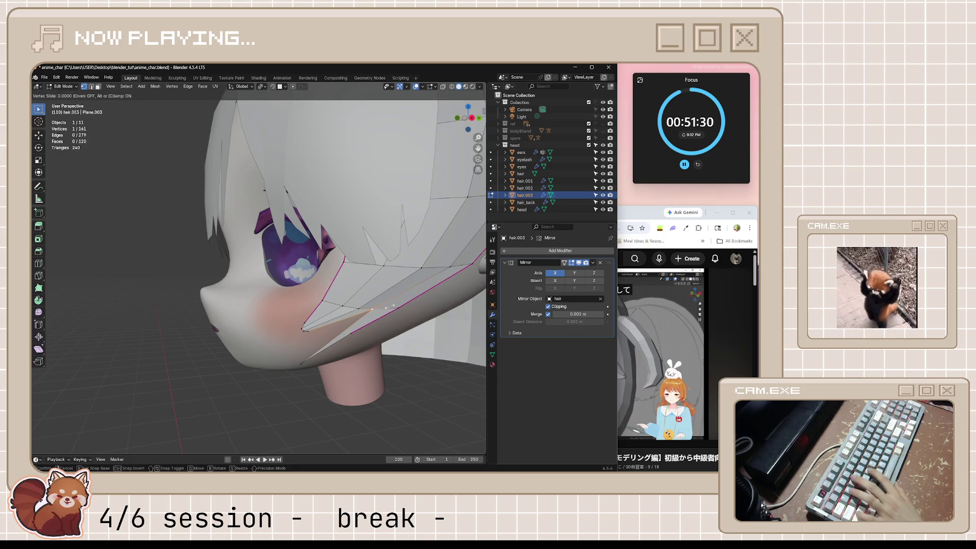
click(49, 237)
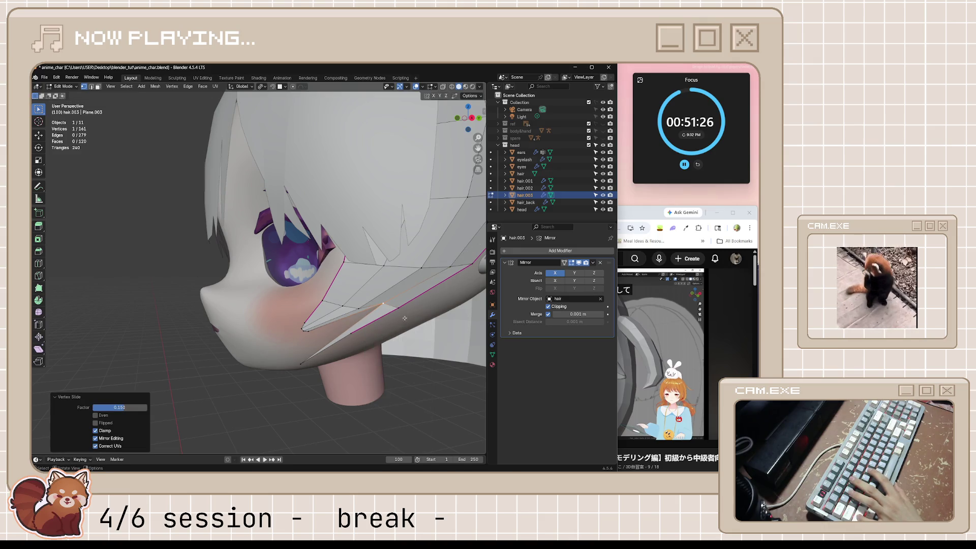
- Move the vertex to tighten the strand's curve over the cheek
key(g)
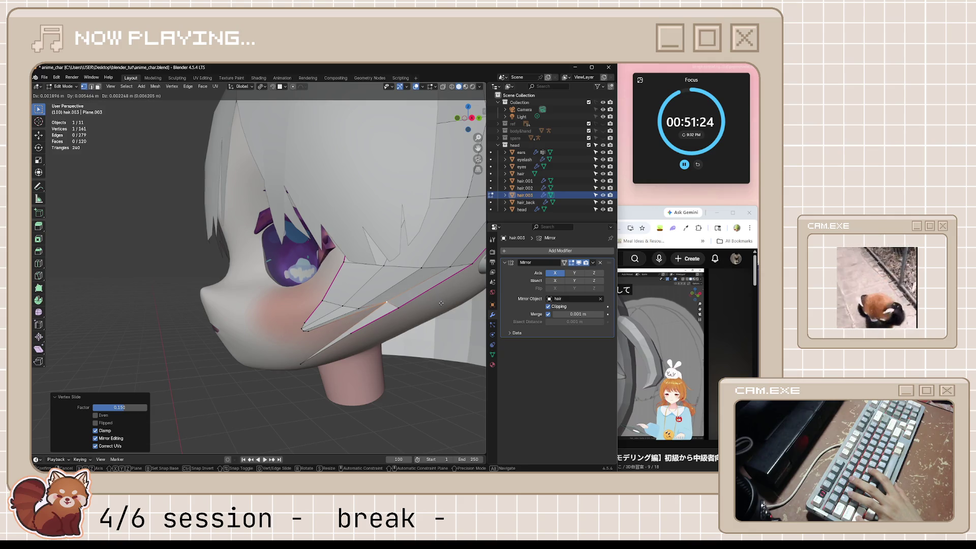
key(Escape)
middle_drag(440, 303, 431, 307)
key(g)
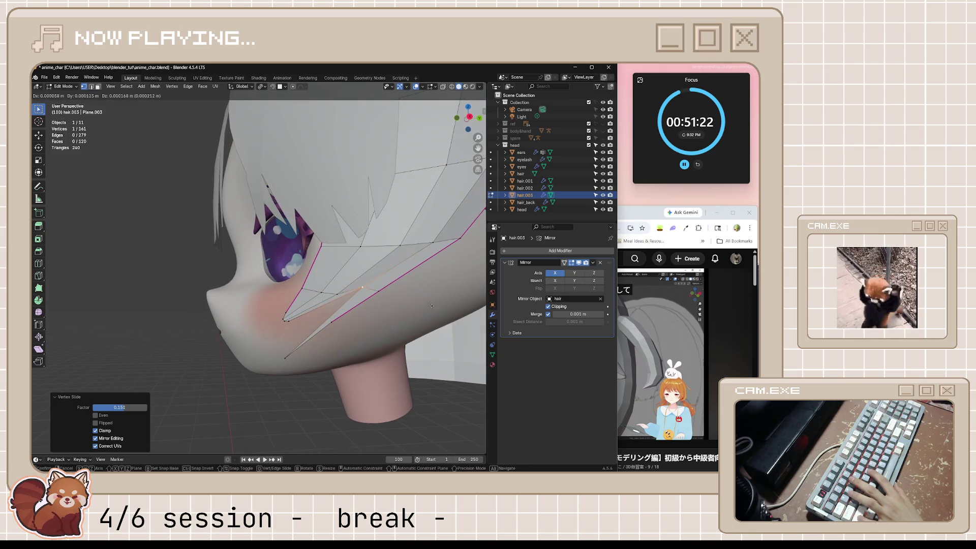
click(450, 271)
mouse_move(449, 271)
middle_down()
mouse_move(339, 375)
mouse_move(395, 380)
middle_up()
- Return to Object Mode, deselect everything and save anime_char.blend
key(Tab)
key(alt+a)
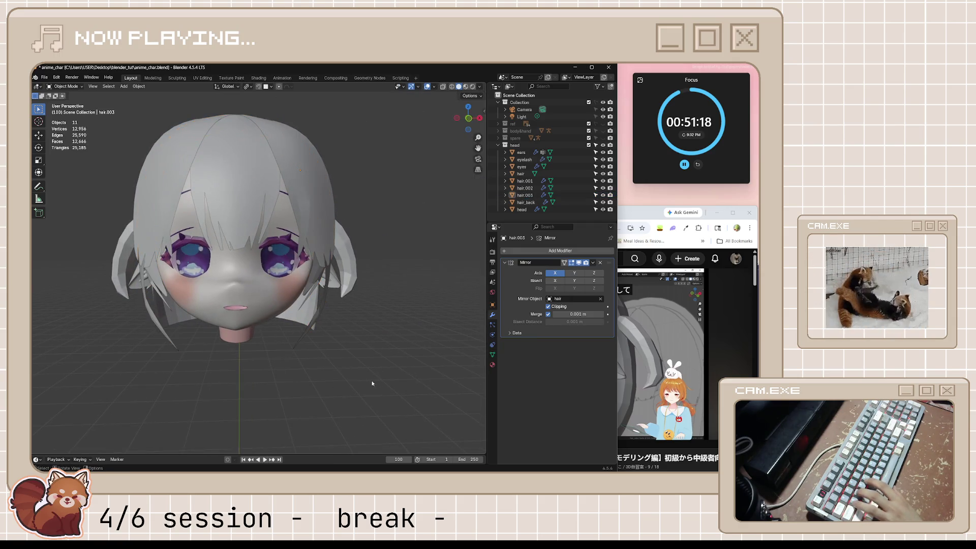
key(ctrl+s)
key(alt+Tab)
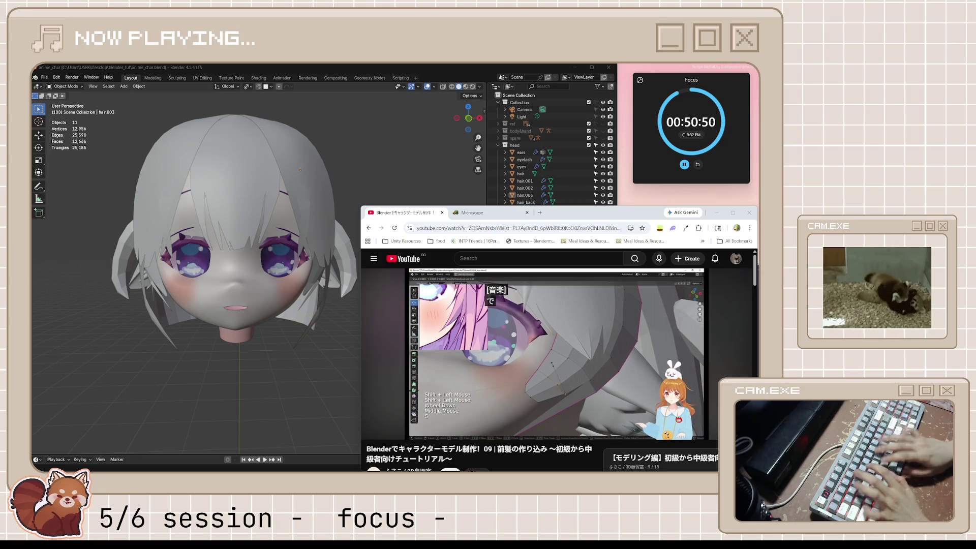
mouse_move(518, 331)
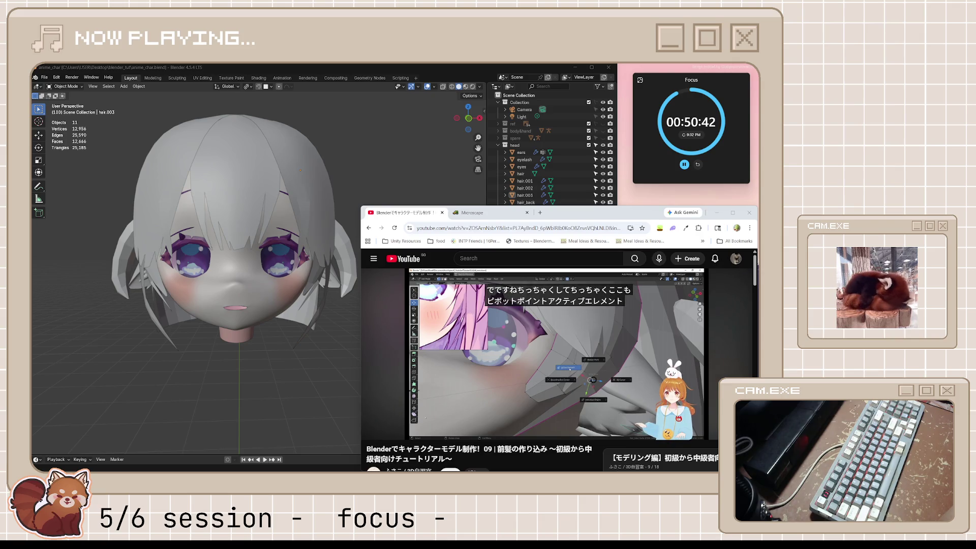
click(596, 395)
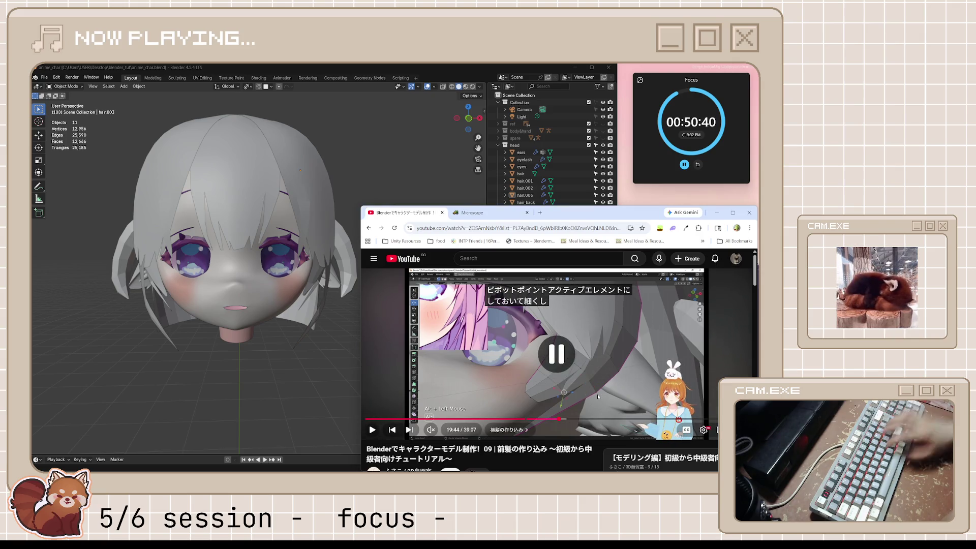
key(j)
key(k)
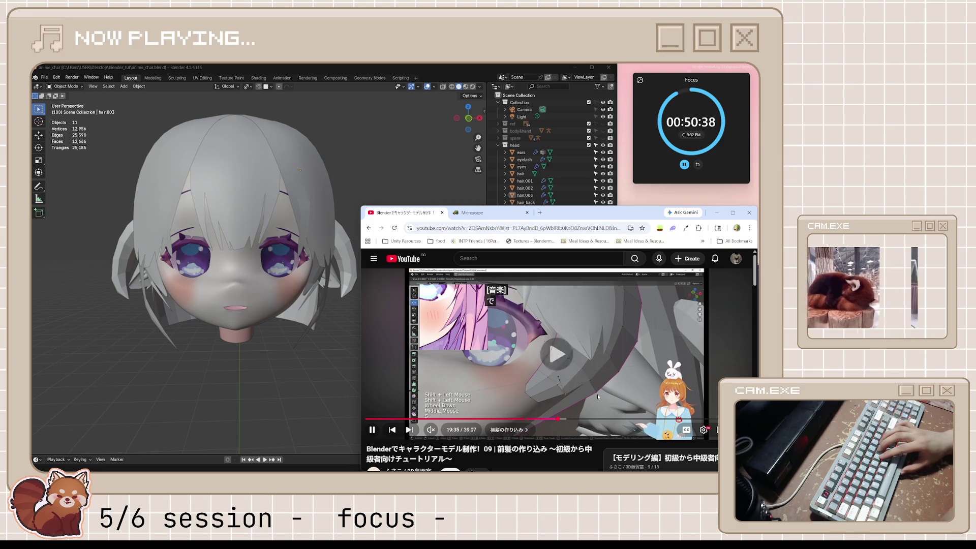
key(j)
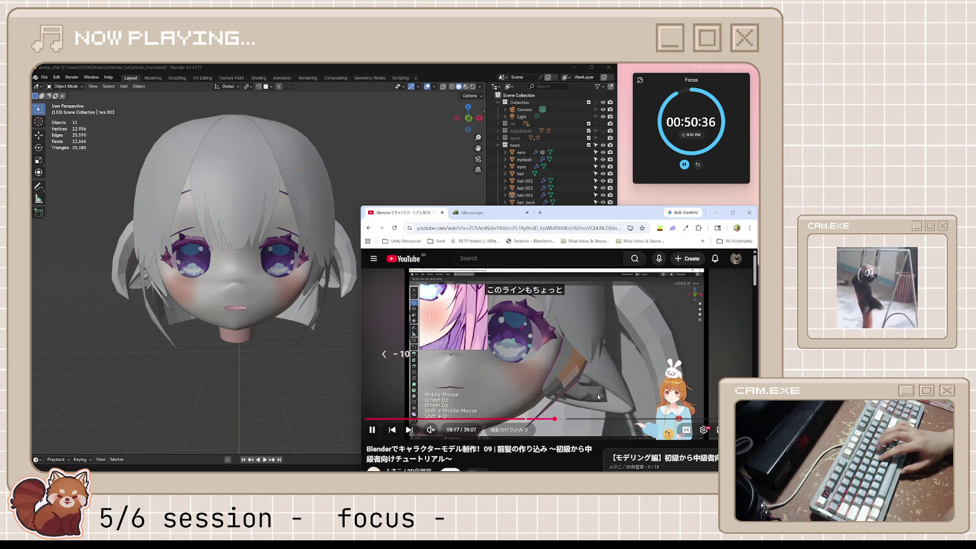
key(j)
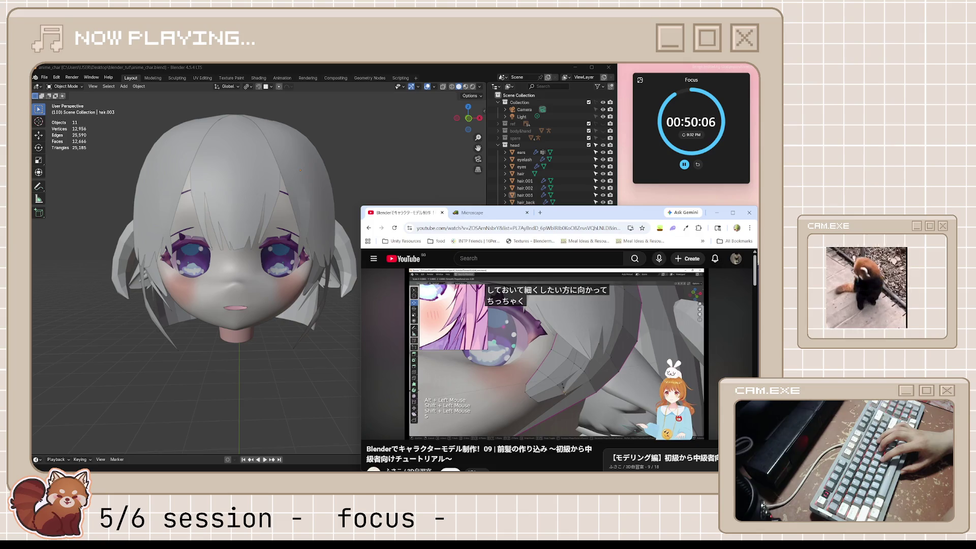
click(597, 395)
- Select hair.003 in a side view and nudge one of its vertices in Edit Mode
middle_drag(276, 281, 365, 270)
scroll(364, 270, up, 2)
click(336, 268)
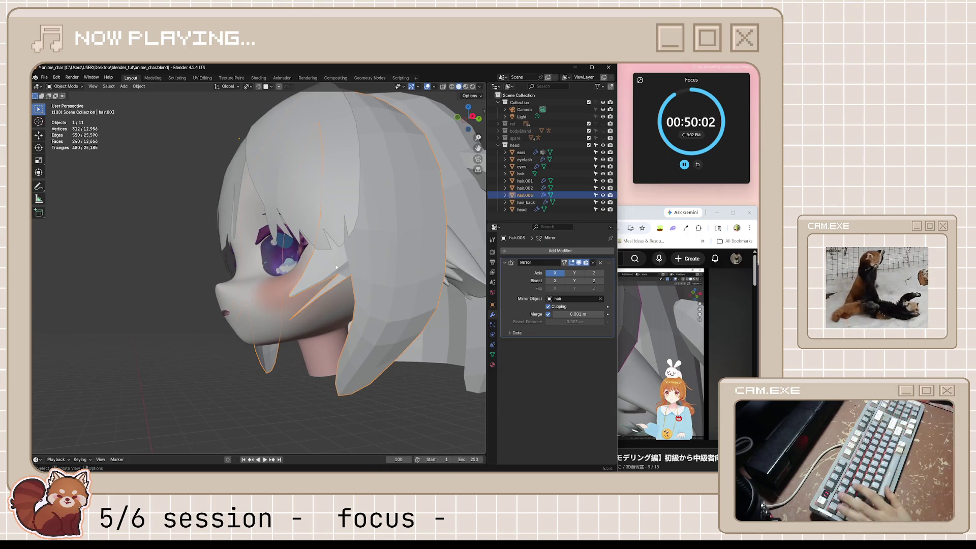
key(Tab)
key(g)
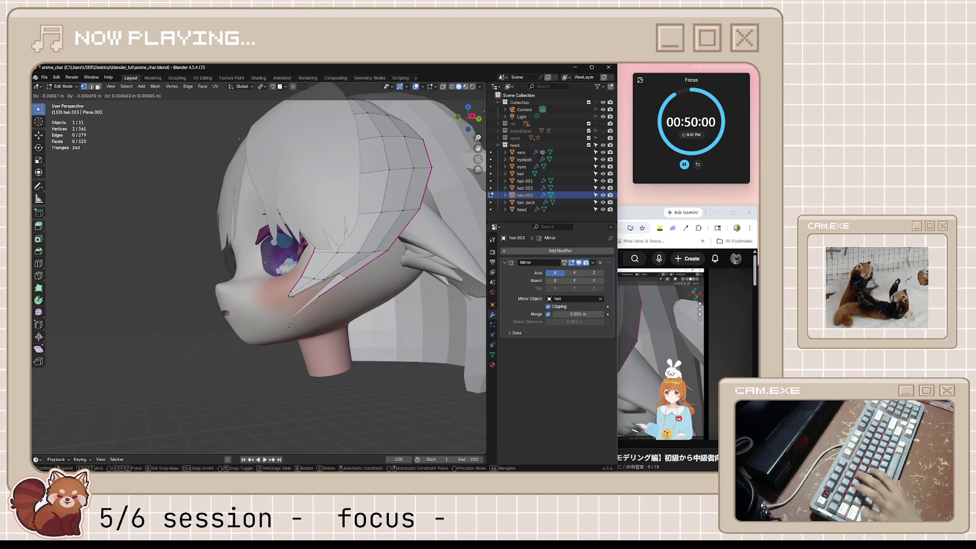
click(275, 306)
scroll(343, 296, up, 2)
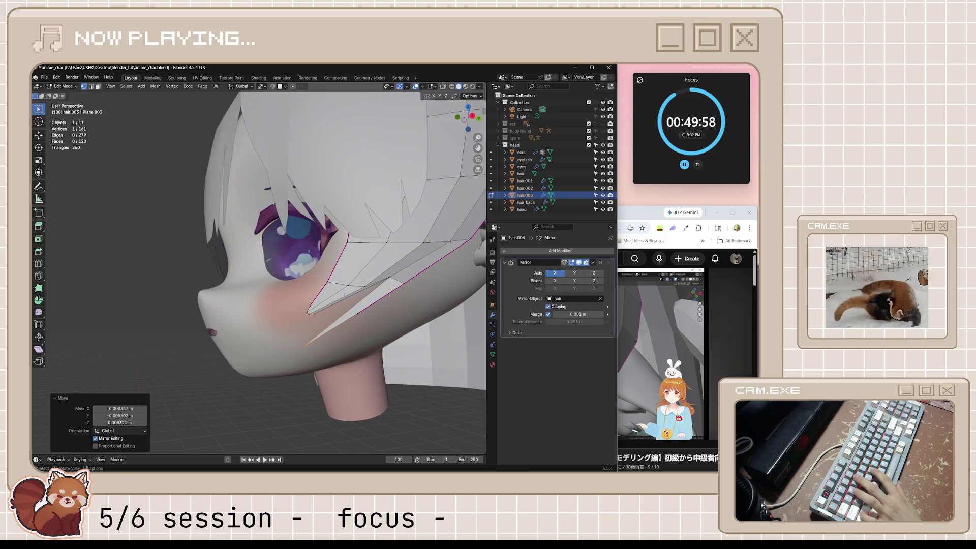
key(alt+a)
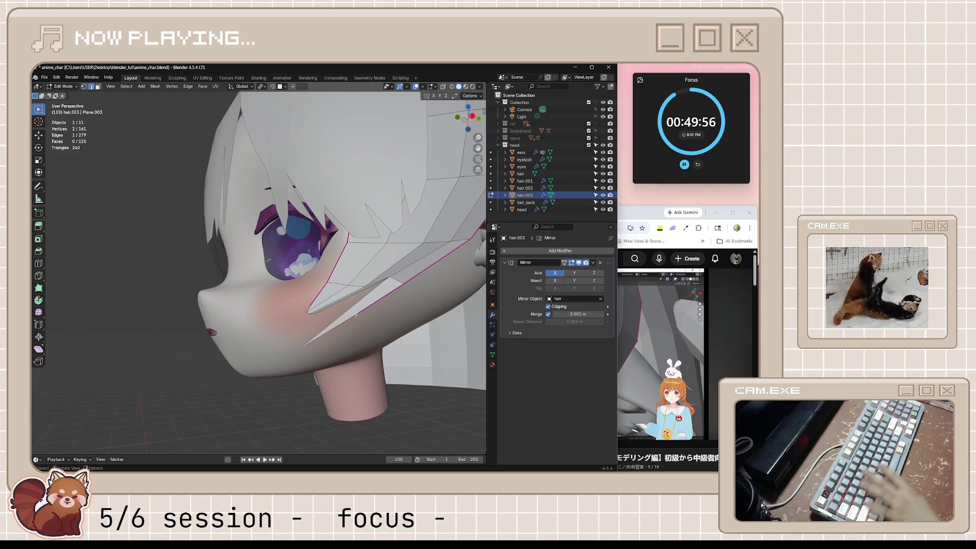
- Subdivide a strand edge and move the new vertex into place
right_click(356, 315)
click(362, 274)
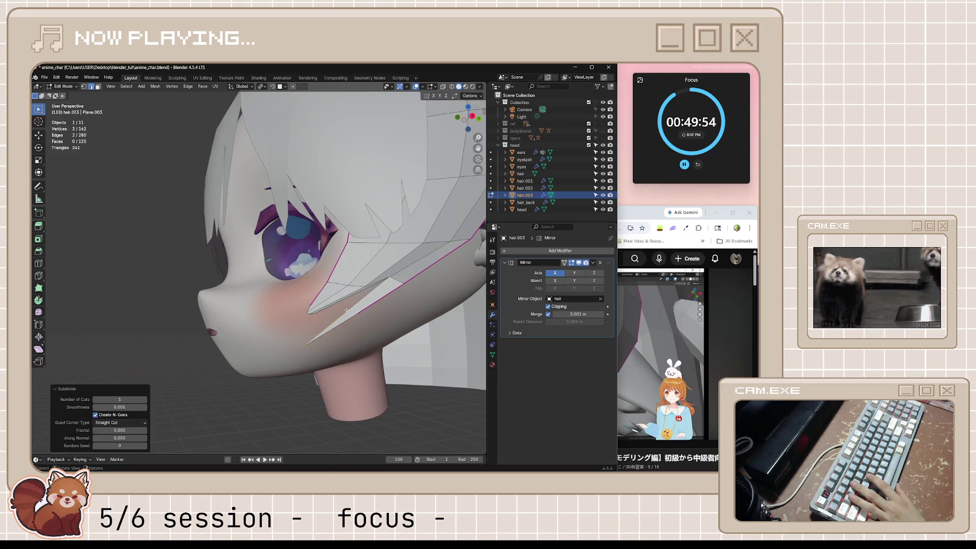
click(365, 312)
key(1)
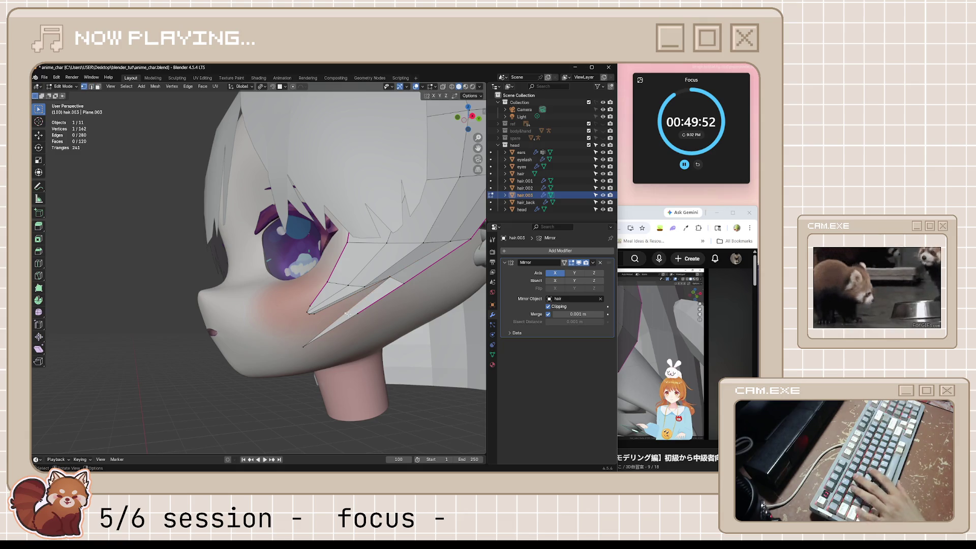
key(g)
click(366, 325)
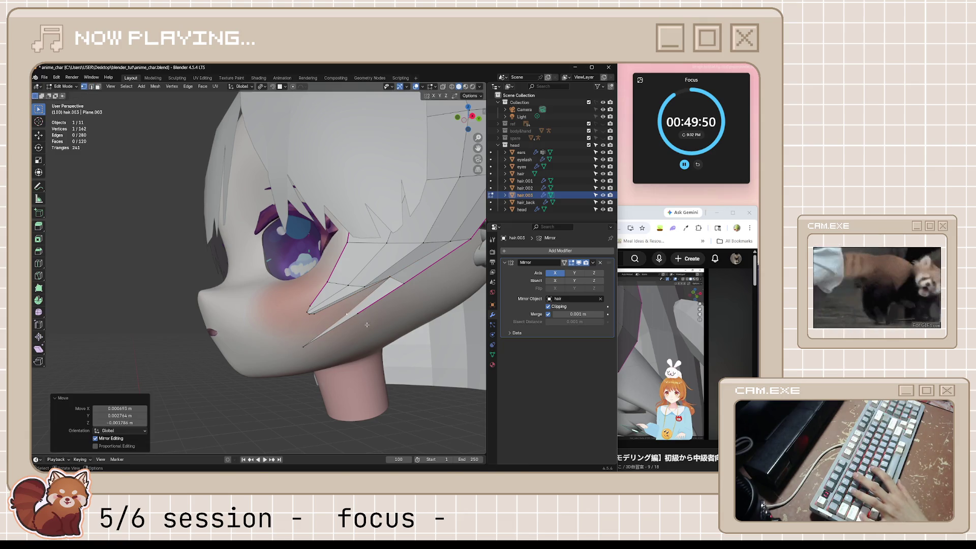
key(Tab)
key(Tab)
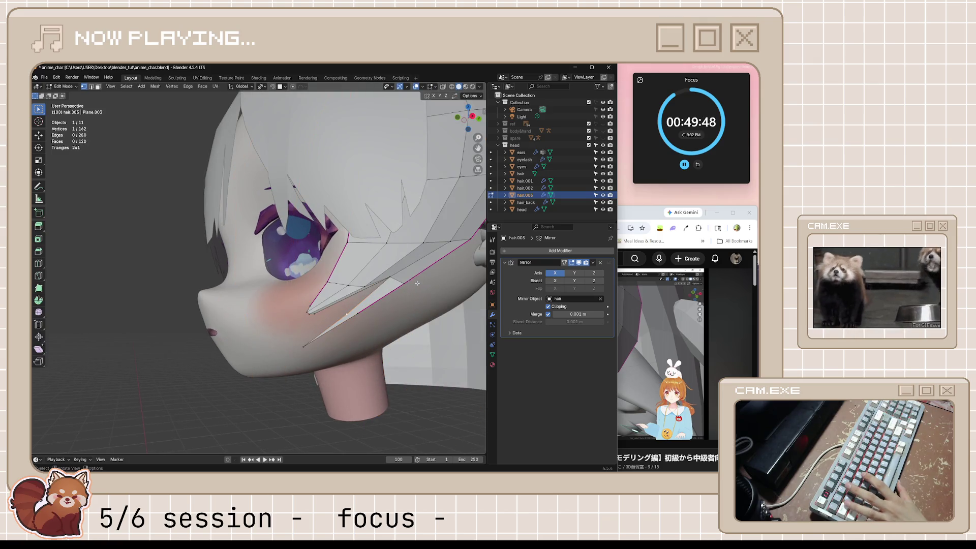
- Duplicate two strand faces and offset the copy 0.005767 m along X
middle_drag(403, 261, 385, 294)
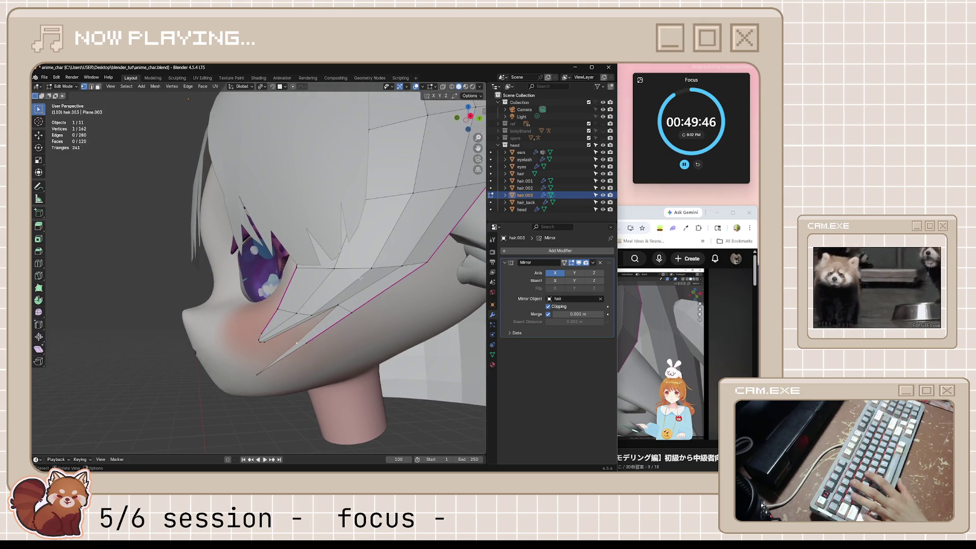
click(329, 285)
shift+click(366, 264)
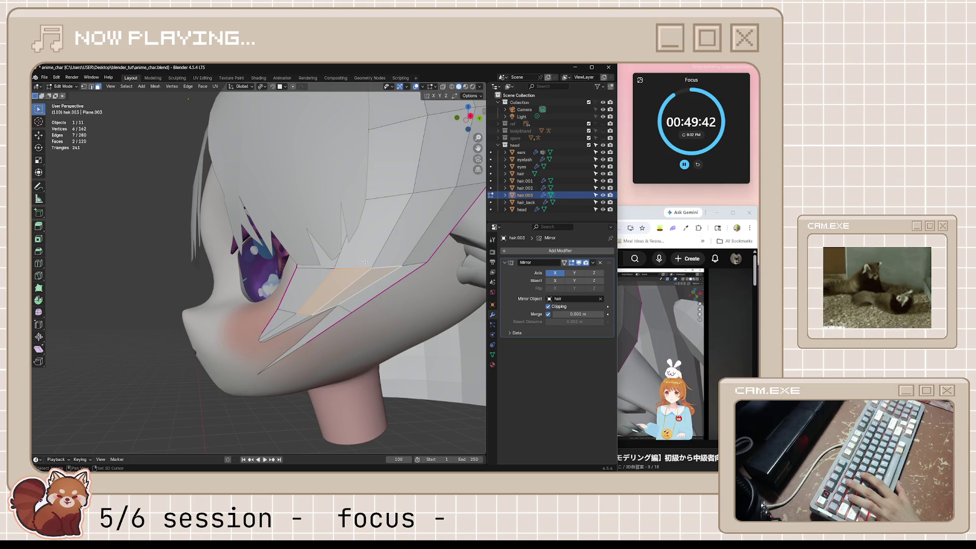
key(e)
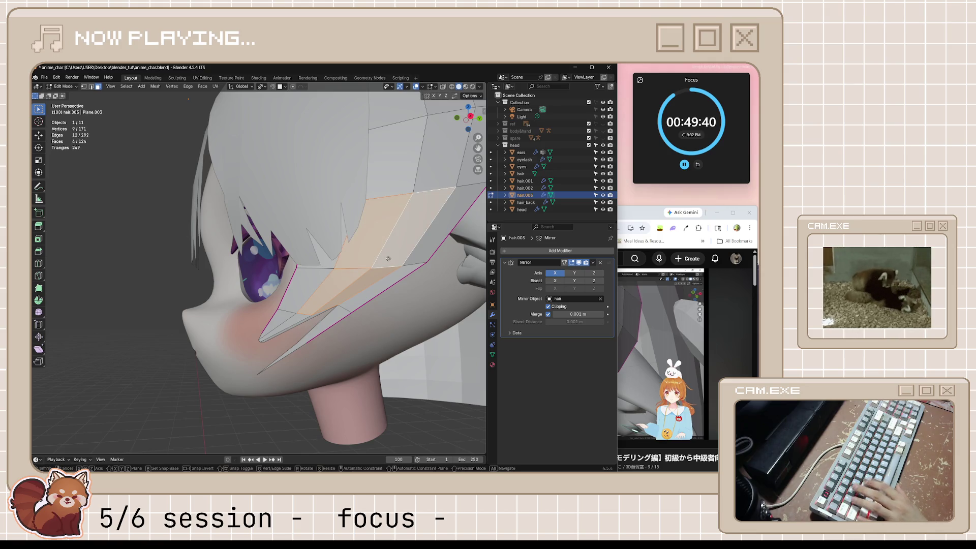
key(x)
click(390, 260)
mouse_move(407, 254)
middle_down()
mouse_move(450, 293)
mouse_move(376, 290)
middle_up()
- After checking the tutorial, slide a single strand vertex along its edge in vertex mode
click(647, 209)
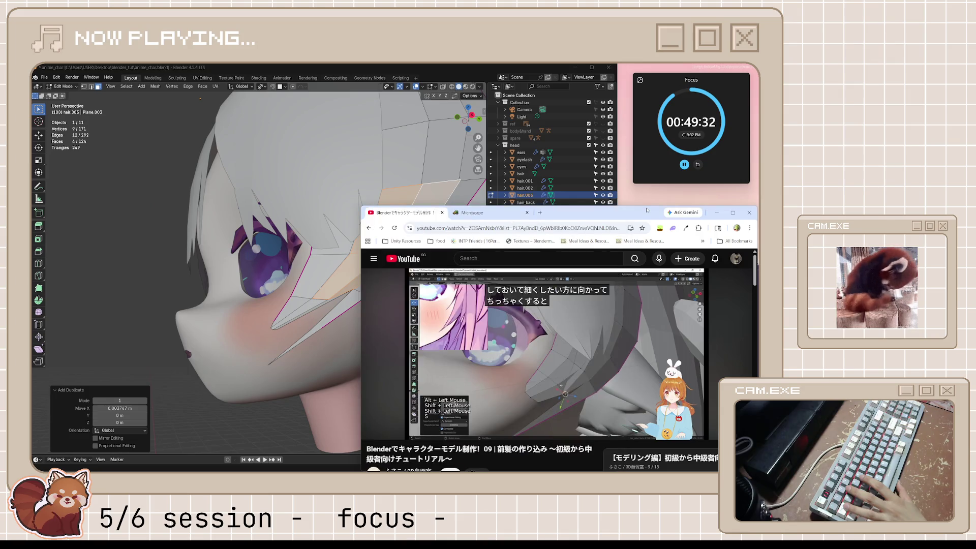
click(536, 65)
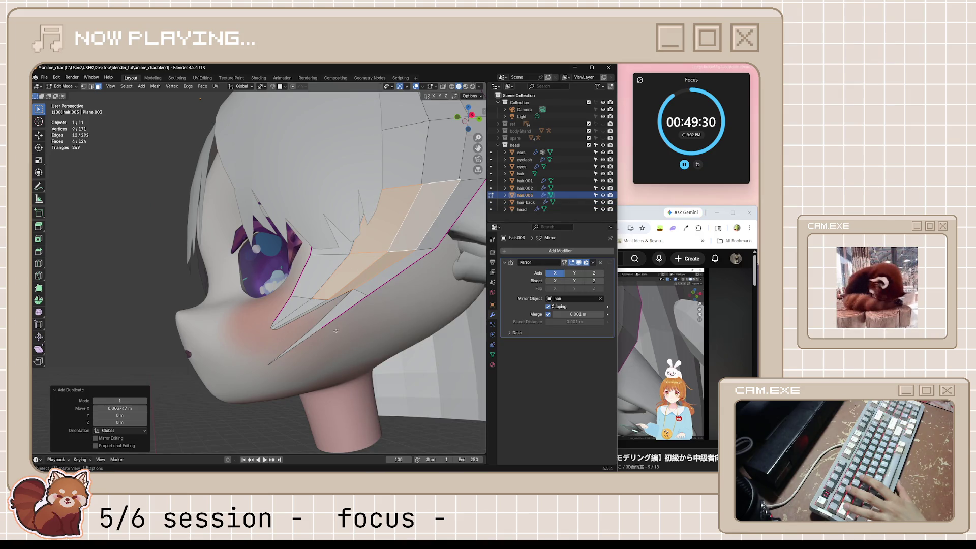
key(Tab)
key(Tab)
key(1)
click(315, 301)
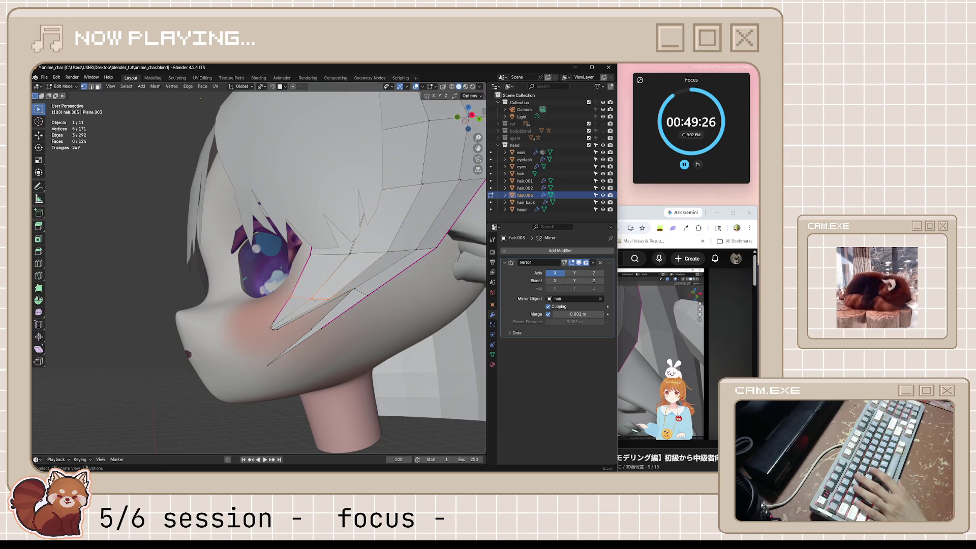
scroll(354, 289, up, 3)
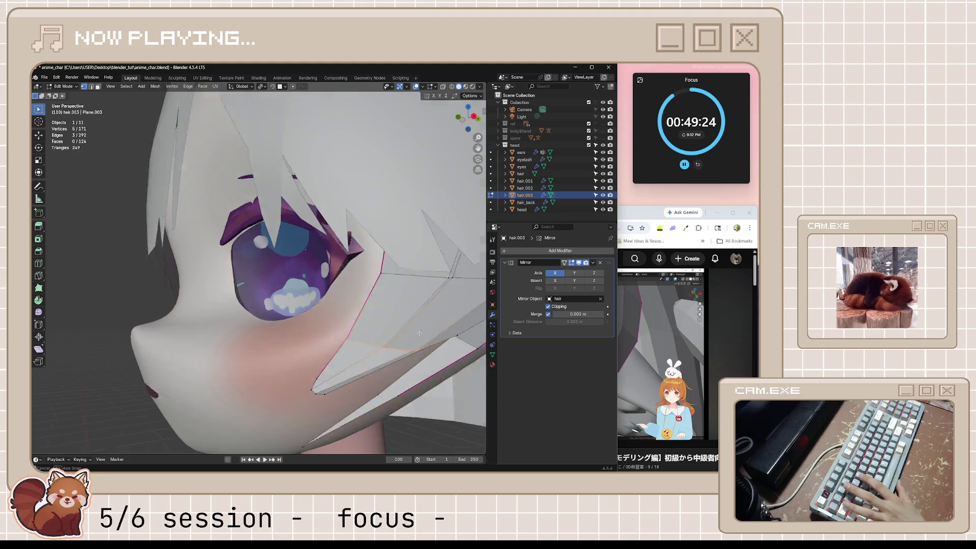
click(350, 338)
key(g)
key(g)
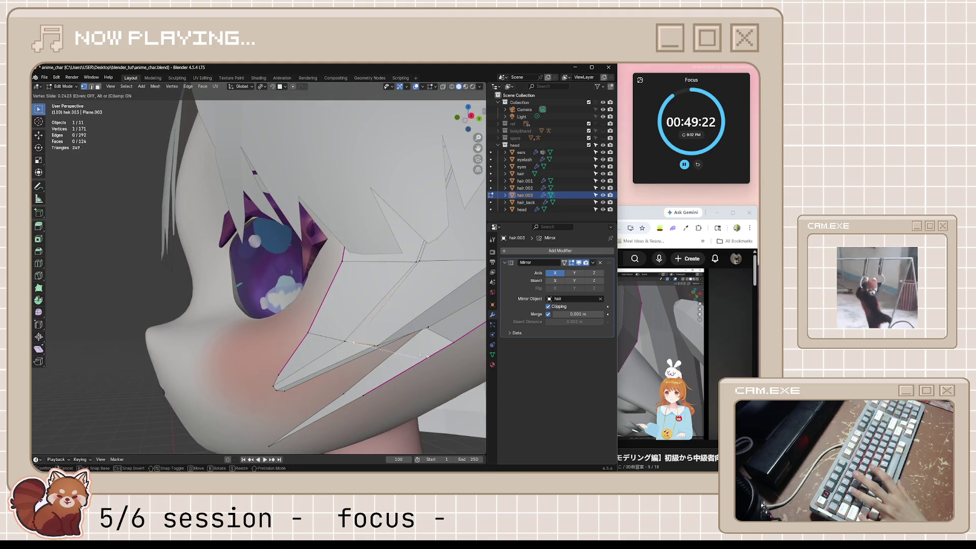
click(119, 379)
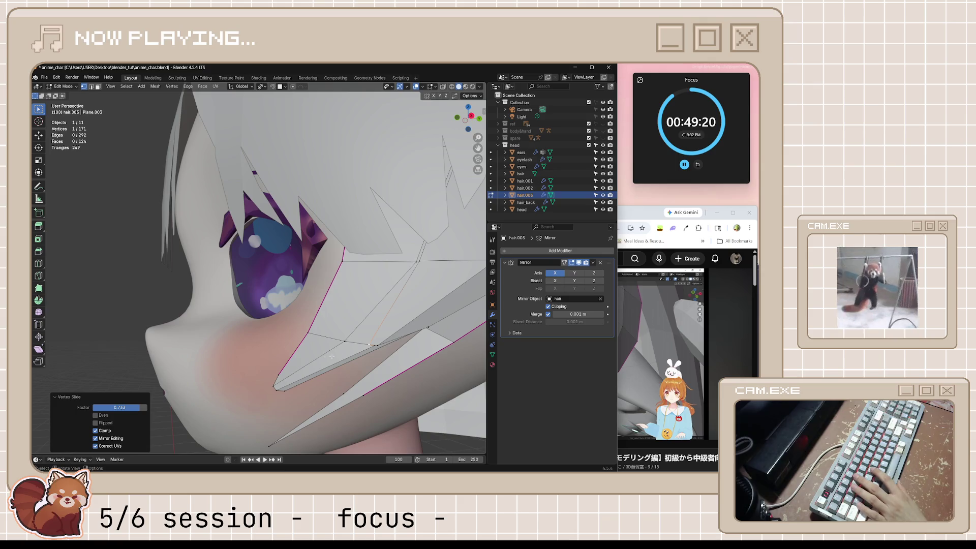
- Select two lower strand vertices, trimming the selection with a box select, and begin moving them
middle_drag(384, 344, 372, 326)
shift+click(335, 278)
mouse_move(336, 278)
middle_down()
mouse_move(422, 280)
mouse_move(449, 253)
middle_up()
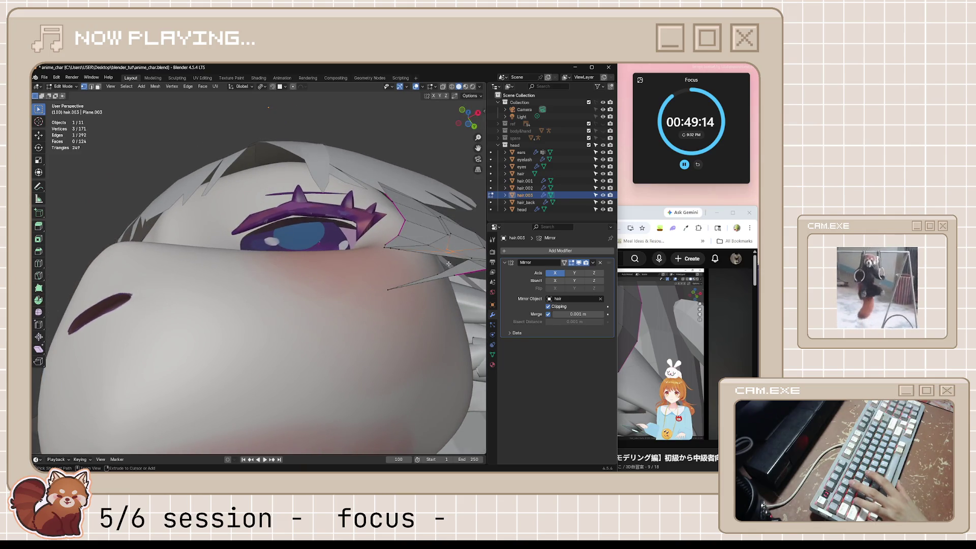
key(b)
mouse_move(450, 256)
middle_down()
mouse_move(417, 251)
mouse_move(430, 352)
mouse_move(341, 350)
middle_up()
scroll(429, 352, down, 3)
key(g)
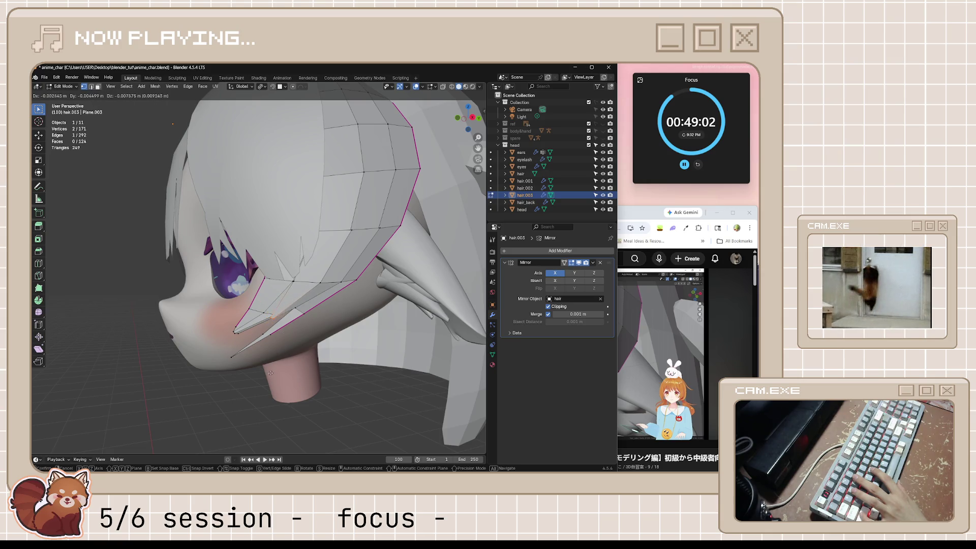
- Move the strand's lower vertices in toward the cheek, one then two together
click(249, 397)
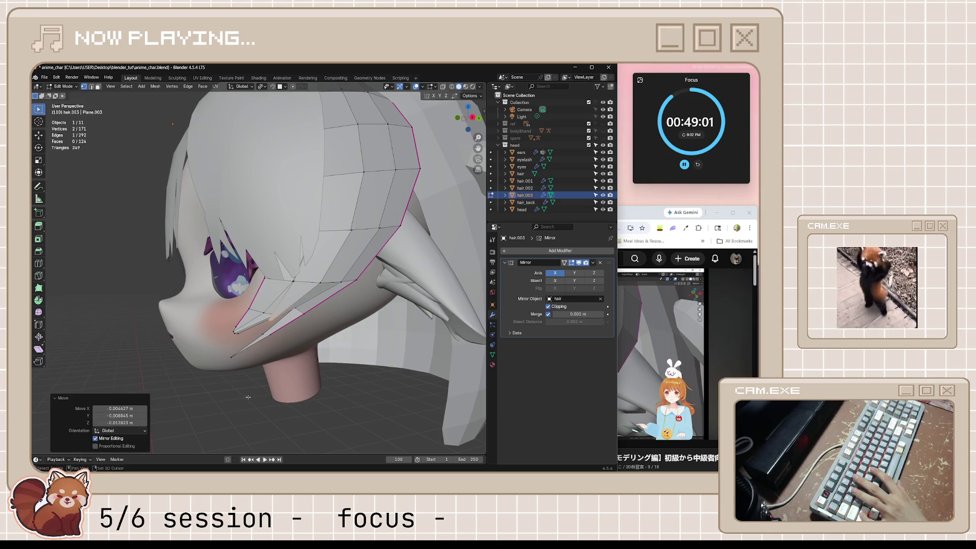
click(295, 305)
key(g)
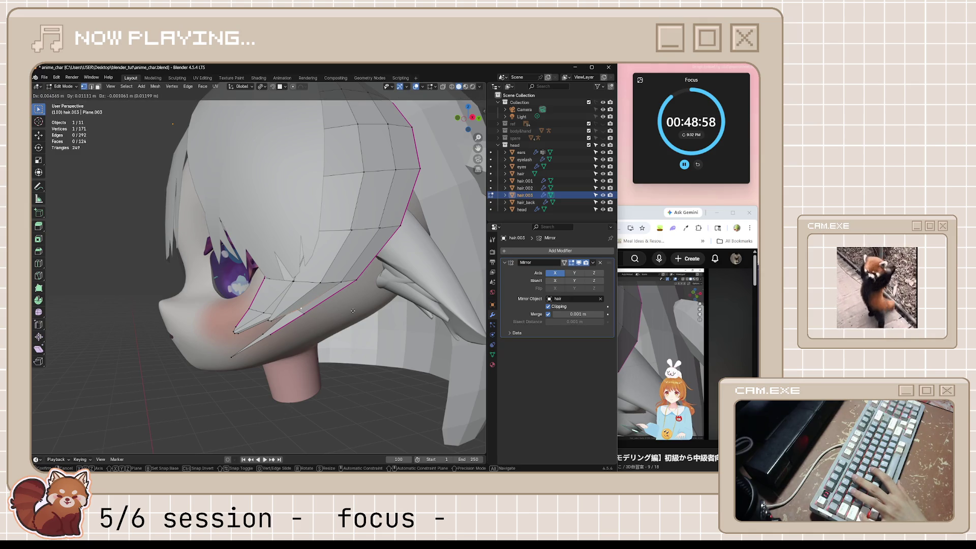
click(353, 311)
shift+click(277, 317)
key(g)
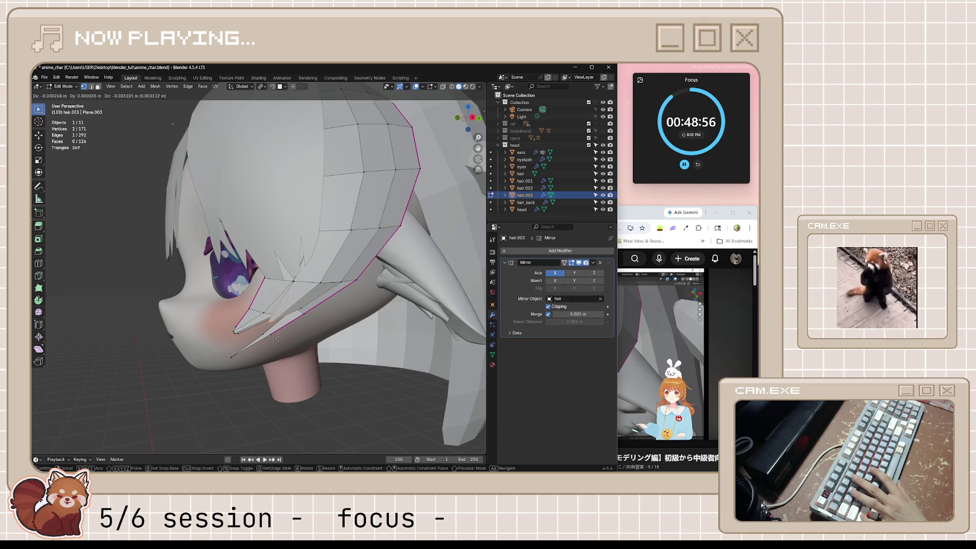
click(226, 389)
- Clear the selection, check the face from the front and save the file
key(alt+a)
mouse_move(229, 389)
middle_down()
mouse_move(414, 376)
mouse_move(315, 374)
mouse_move(311, 380)
mouse_move(331, 398)
mouse_move(430, 374)
middle_up()
scroll(294, 373, up, 3)
key(ctrl+s)
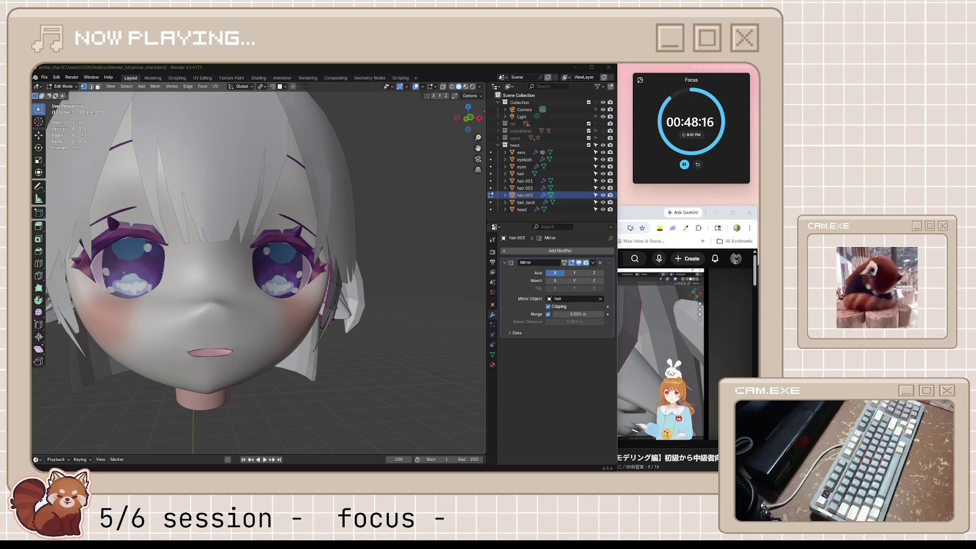
- Orbit the head to inspect the side strand running down the cheek
mouse_move(399, 351)
middle_down()
mouse_move(405, 340)
mouse_move(348, 346)
middle_up()
- Select the whole side strand with L, shift it slightly along X, then switch to Right Ortho view
click(319, 287)
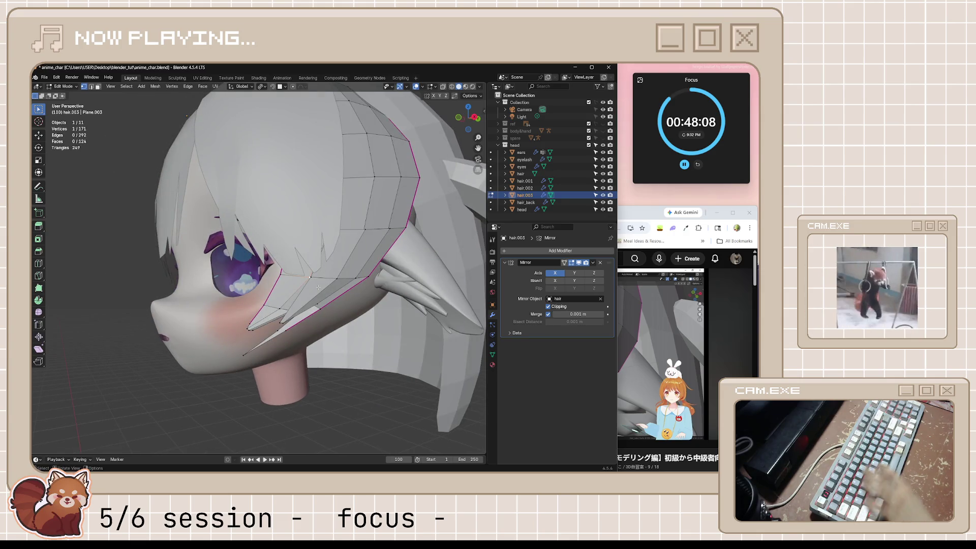
key(l)
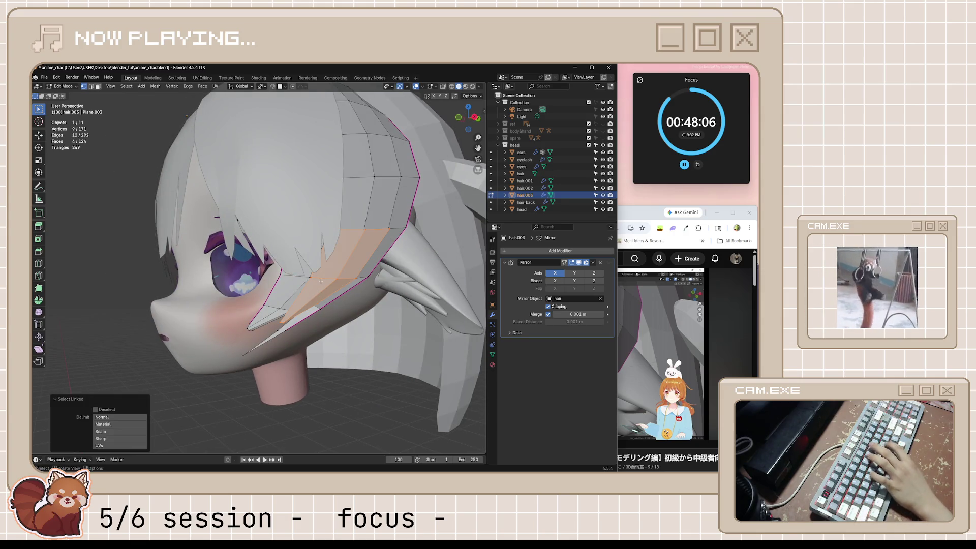
mouse_move(321, 281)
middle_down()
mouse_move(407, 309)
mouse_move(416, 284)
mouse_move(396, 324)
mouse_move(429, 367)
mouse_move(367, 380)
mouse_move(312, 327)
middle_up()
key(g)
key(x)
click(406, 310)
key(Tab)
key(alt+a)
scroll(312, 327, down, 5)
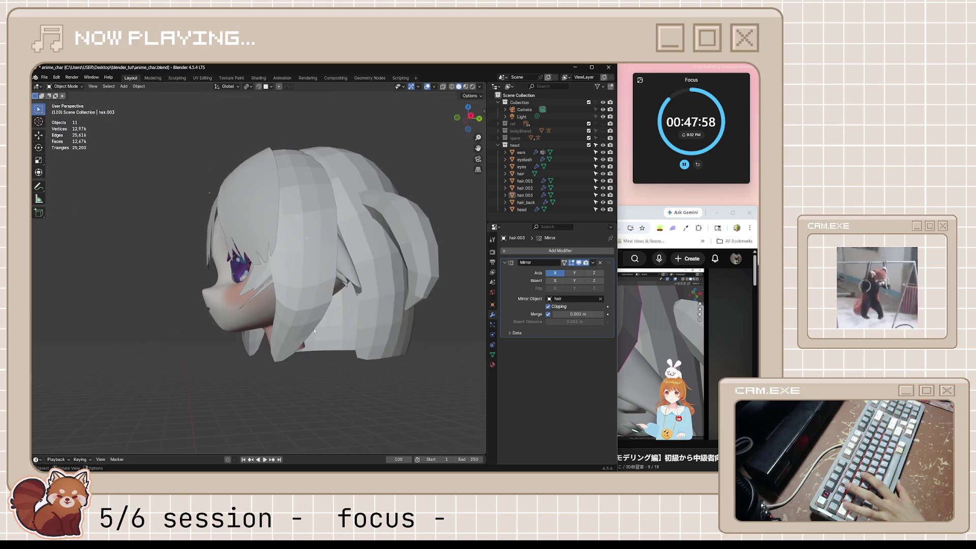
key(KP_3)
scroll(277, 341, up, 4)
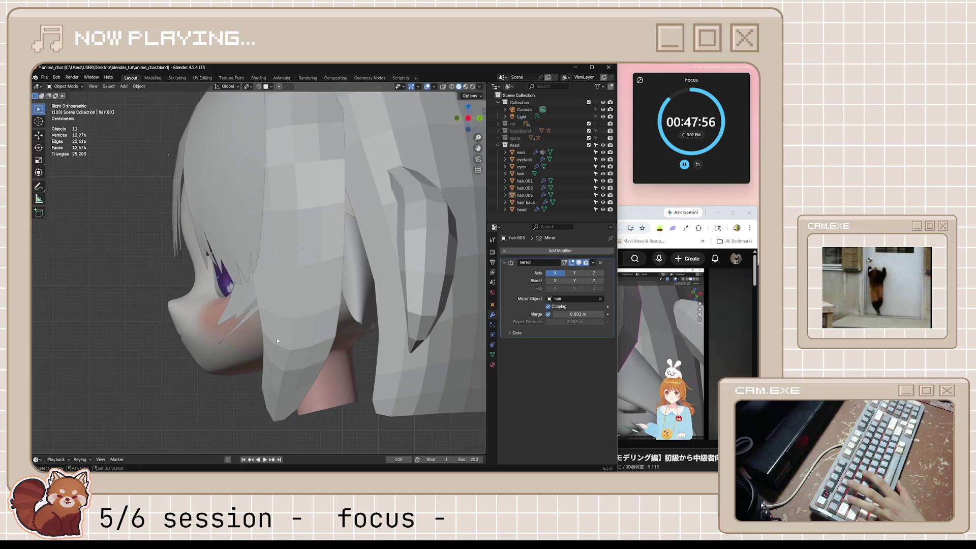
scroll(349, 324, up, 3)
- Move hair.003's tip edge against the cheek, then select and frame the head in Object Mode
click(348, 321)
key(Tab)
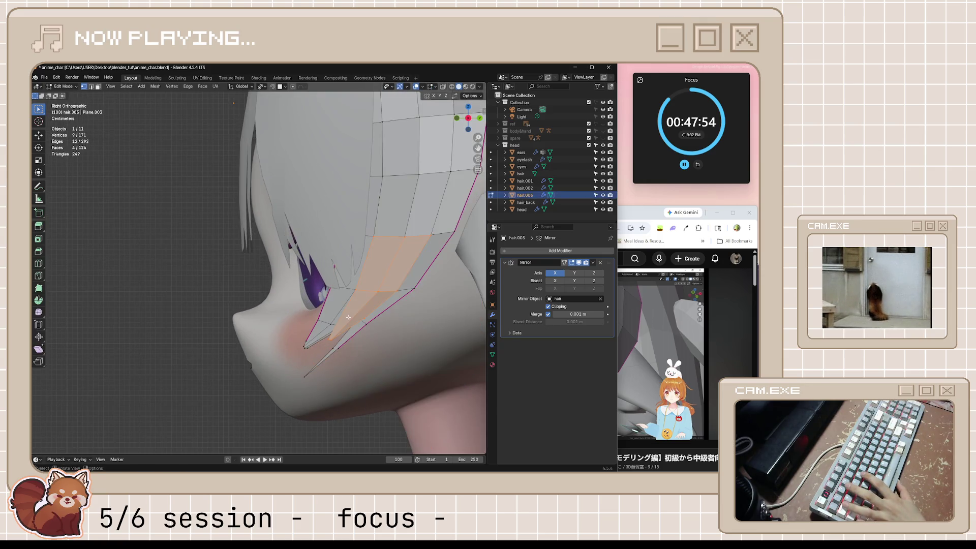
click(340, 331)
key(g)
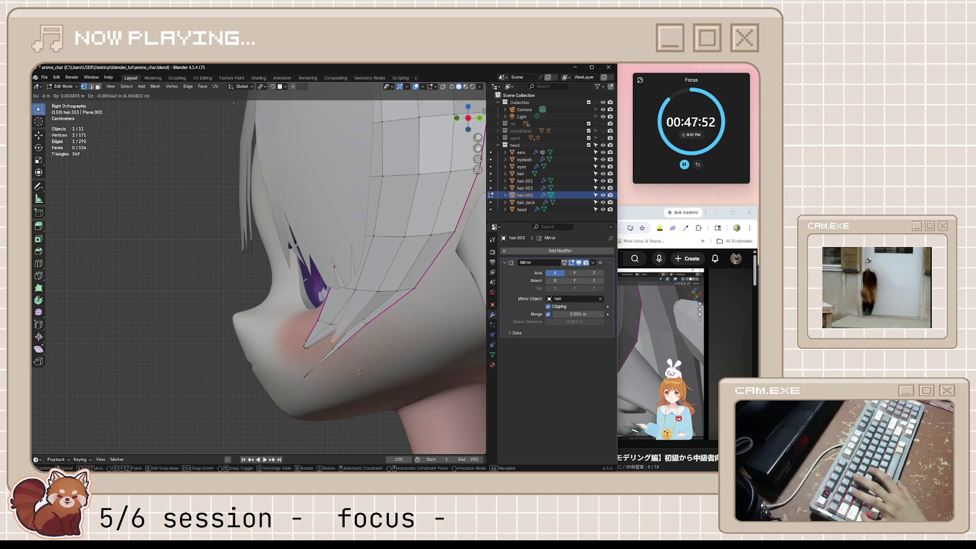
click(333, 397)
key(Tab)
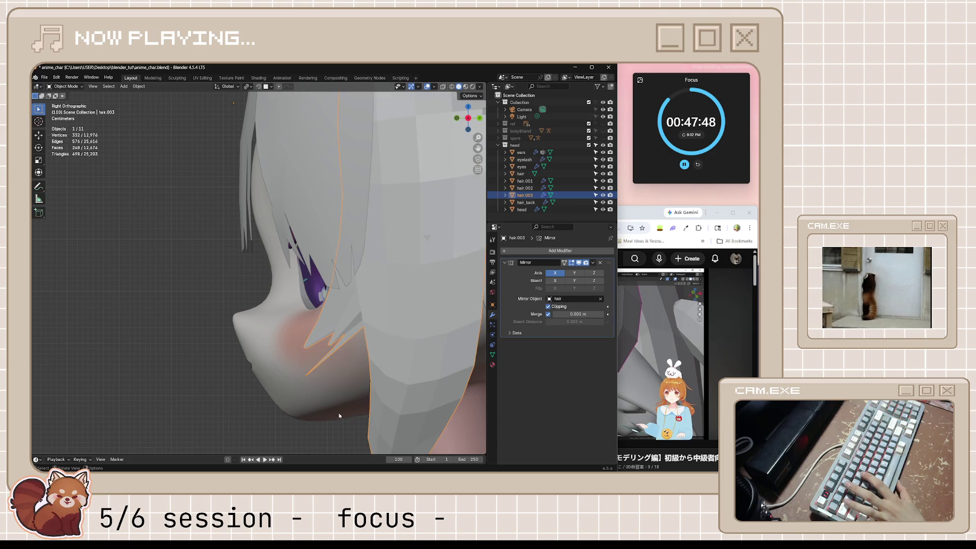
click(339, 414)
key(KP_Decimal)
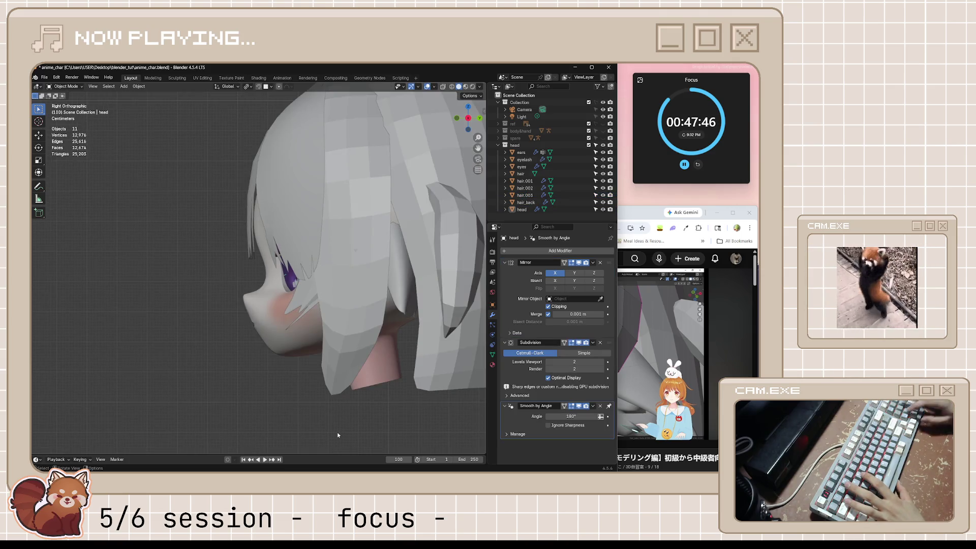
- From the front view, select hair.003 and select its whole strand with L in Edit Mode
key(KP_1)
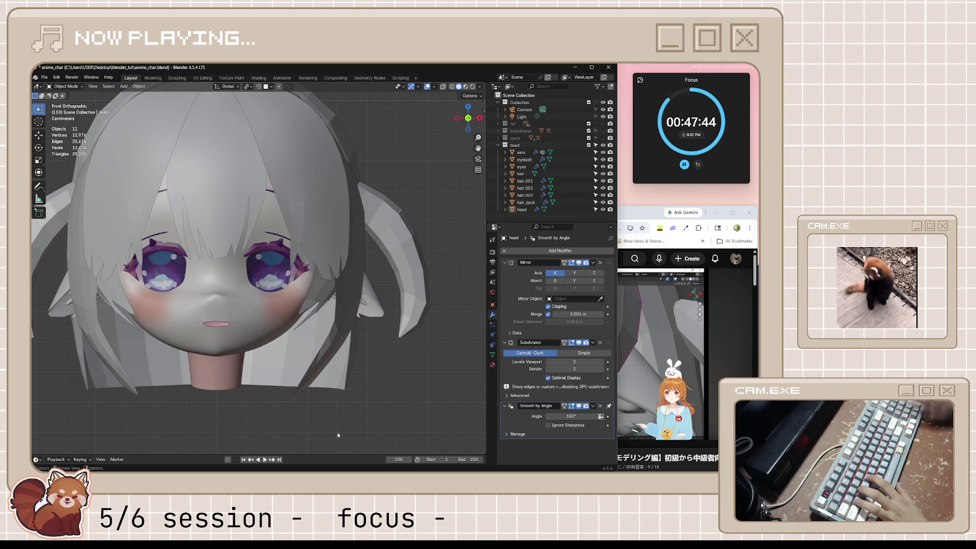
scroll(361, 321, up, 2)
click(353, 322)
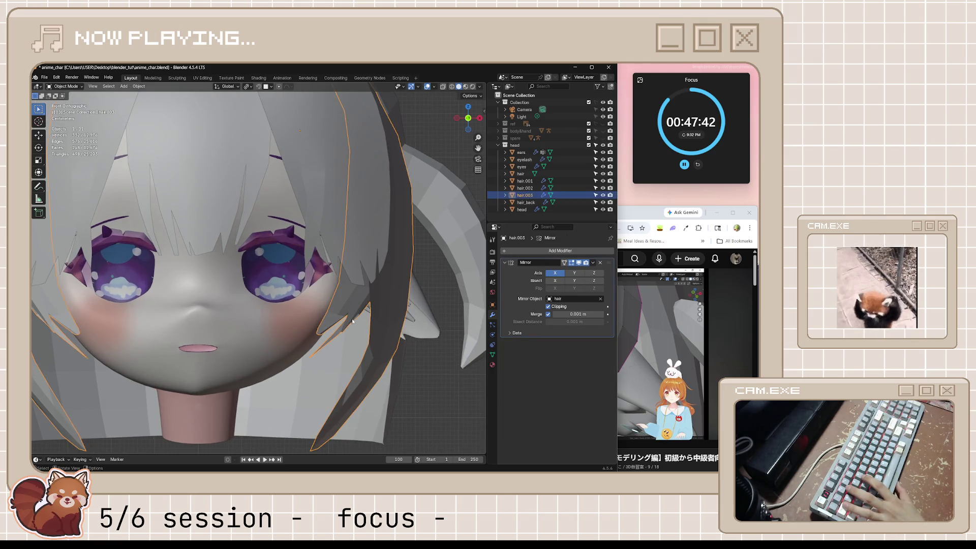
key(Tab)
key(Tab)
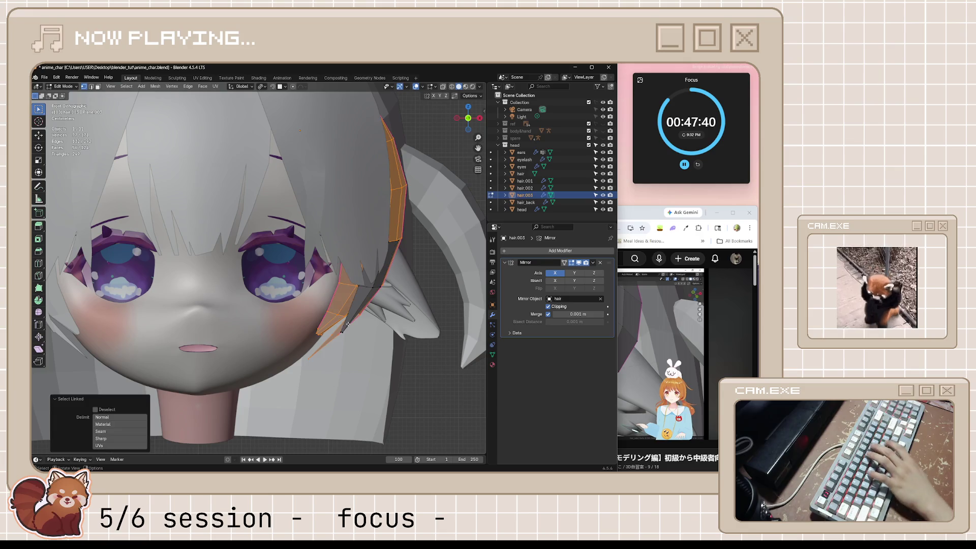
key(Tab)
mouse_move(348, 324)
middle_down()
mouse_move(344, 354)
mouse_move(387, 318)
middle_up()
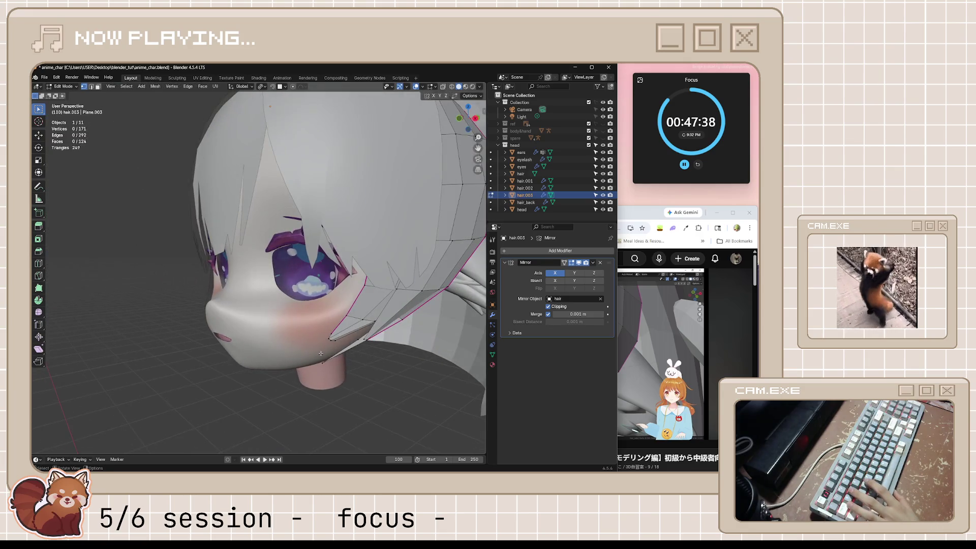
key(Tab)
key(Tab)
key(l)
key(KP_1)
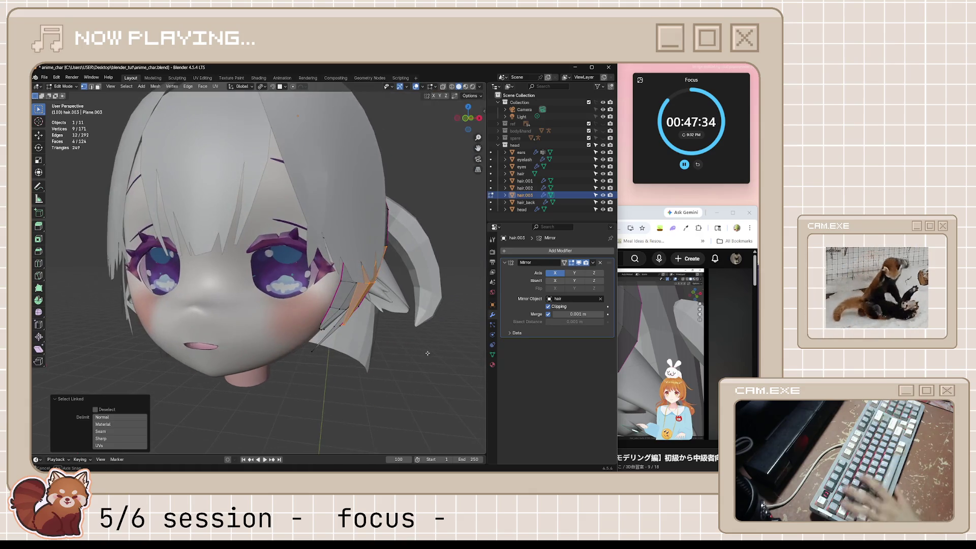
scroll(429, 352, up, 2)
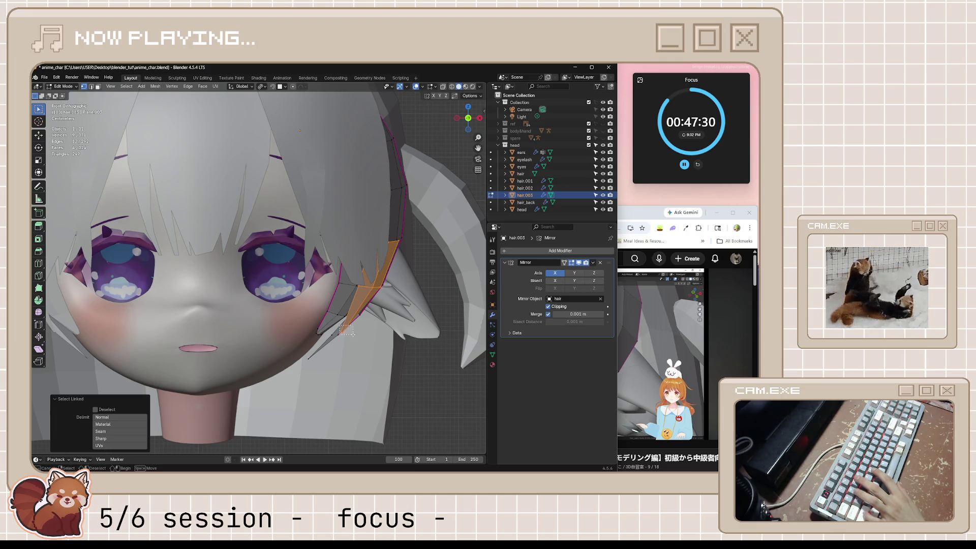
- With X-ray on, move the strand's tip edge inward toward the cheek, then re-enter Edit Mode
click(353, 333)
key(alt+z)
key(g)
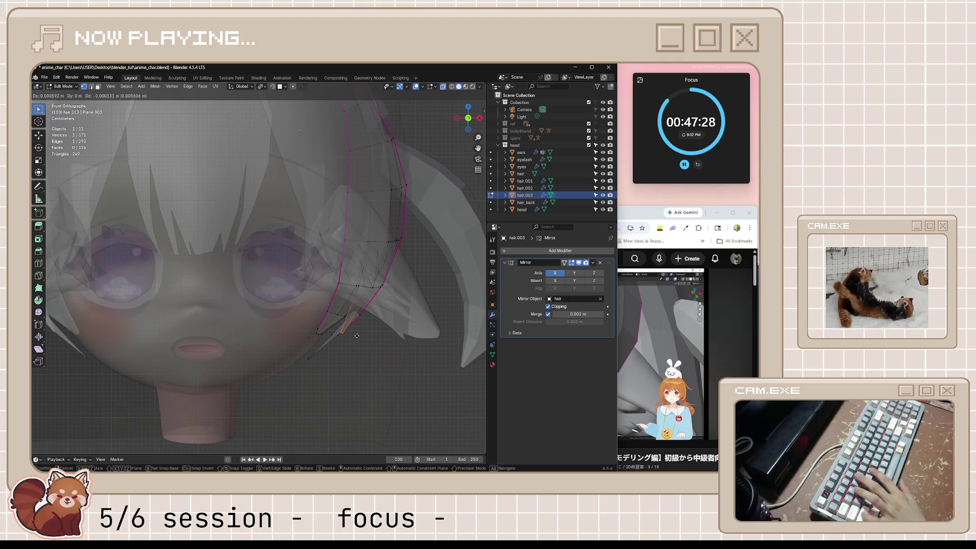
click(397, 338)
key(Tab)
key(alt+z)
mouse_move(397, 337)
middle_down()
mouse_move(349, 342)
mouse_move(370, 360)
mouse_move(380, 308)
middle_up()
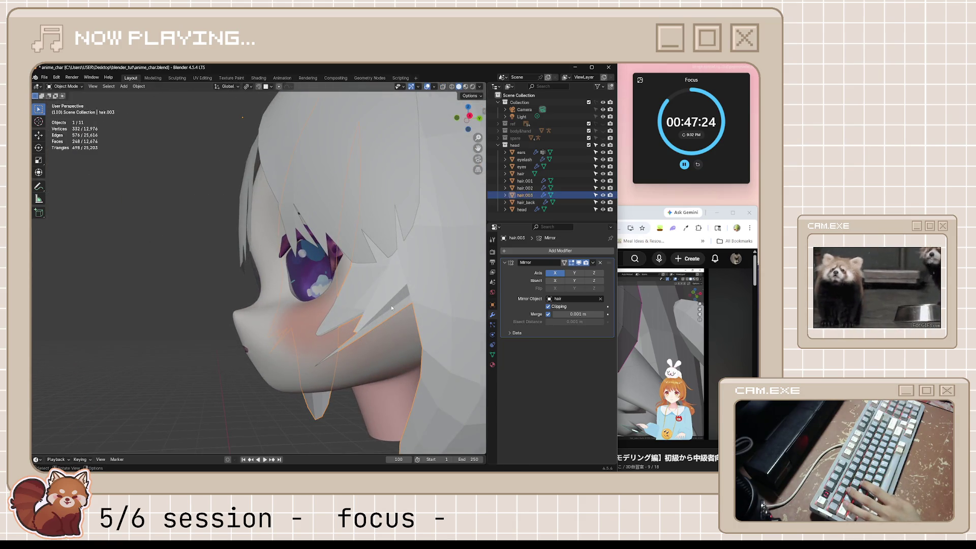
key(Tab)
middle_drag(407, 289, 400, 318)
- Shift the strand selection along X, then check it in front and right views
key(g)
key(x)
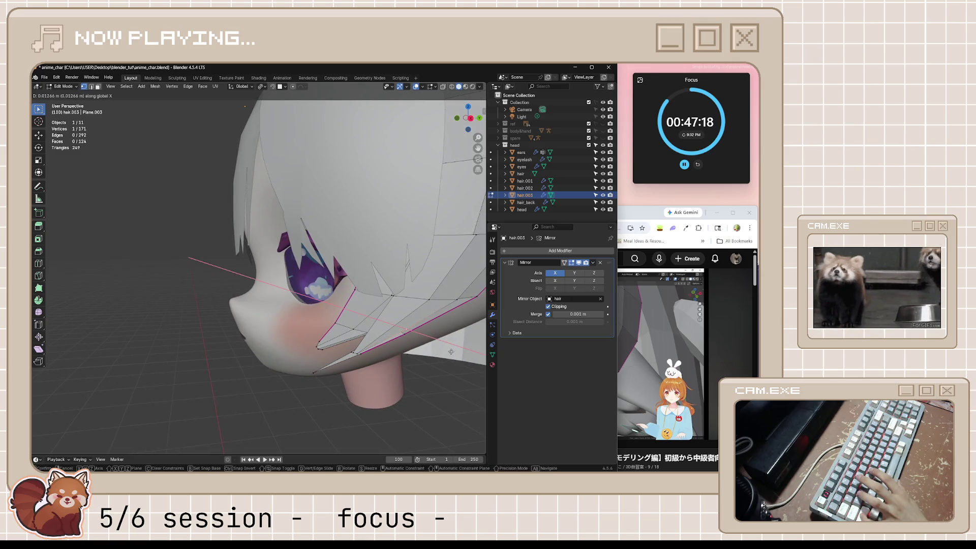
click(451, 351)
key(Tab)
middle_drag(428, 364, 461, 382)
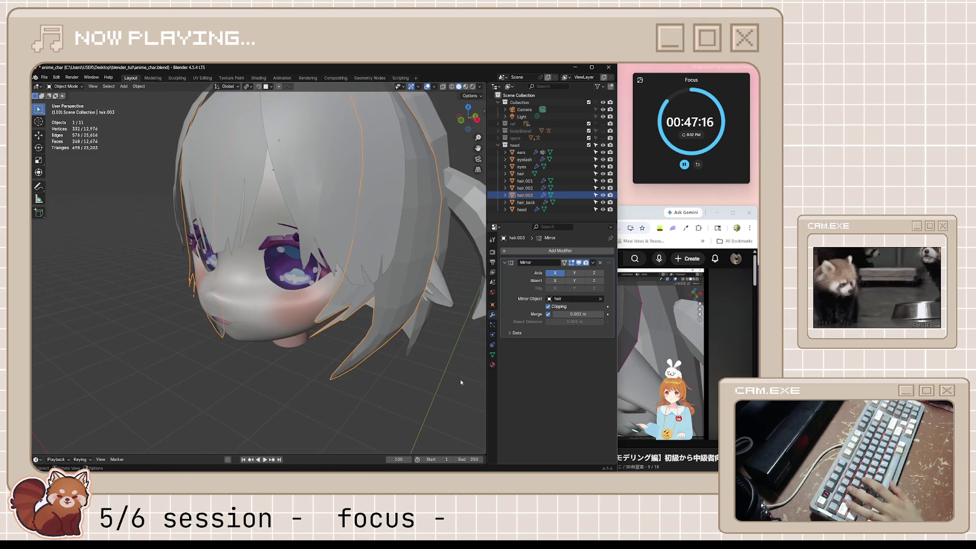
key(KP_1)
key(KP_3)
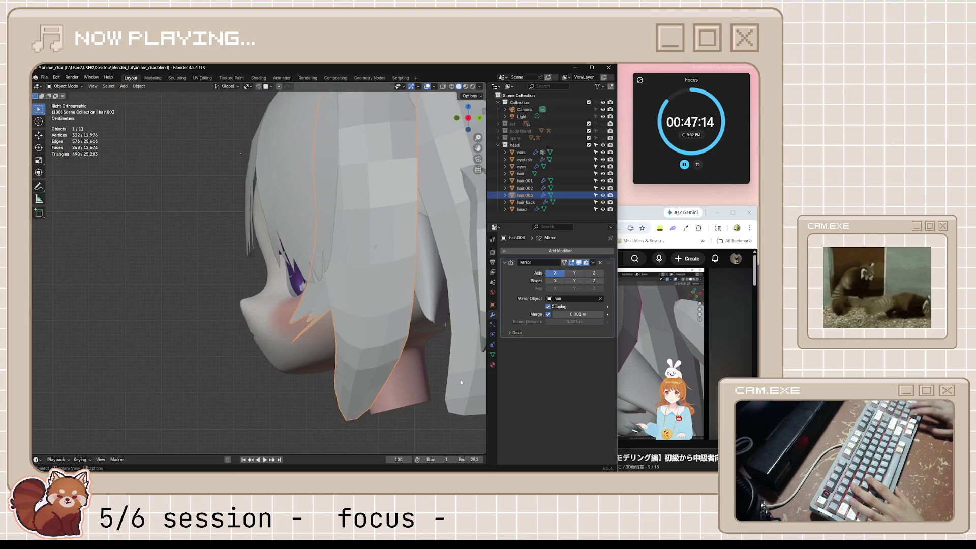
- Tuck the strand's tip vertices toward the cheek in profile with two moves, then save anime_char.blend
key(Tab)
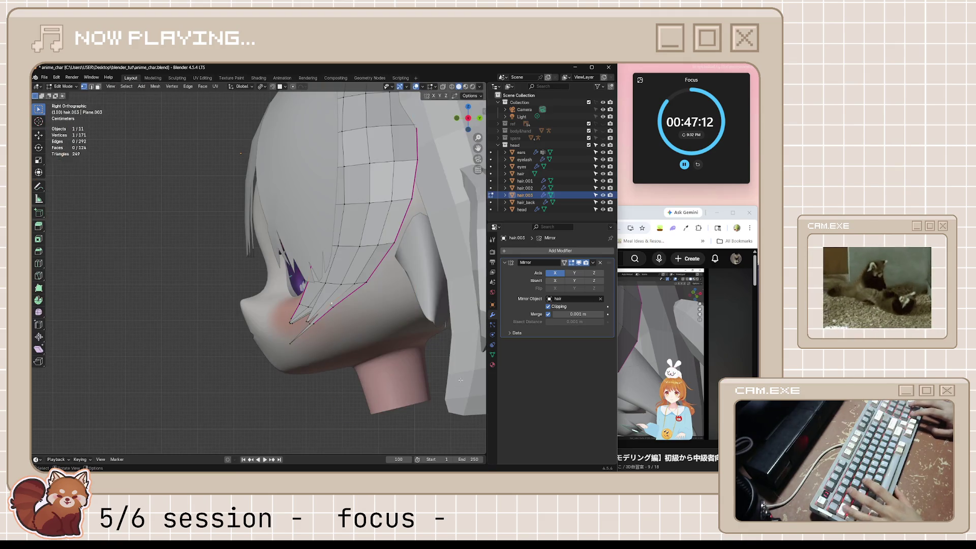
key(g)
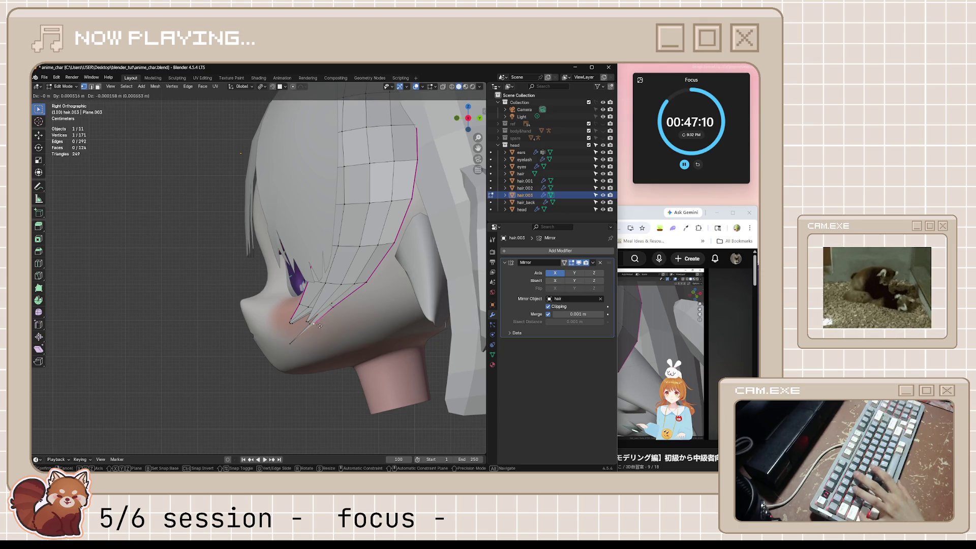
click(326, 315)
key(g)
click(333, 308)
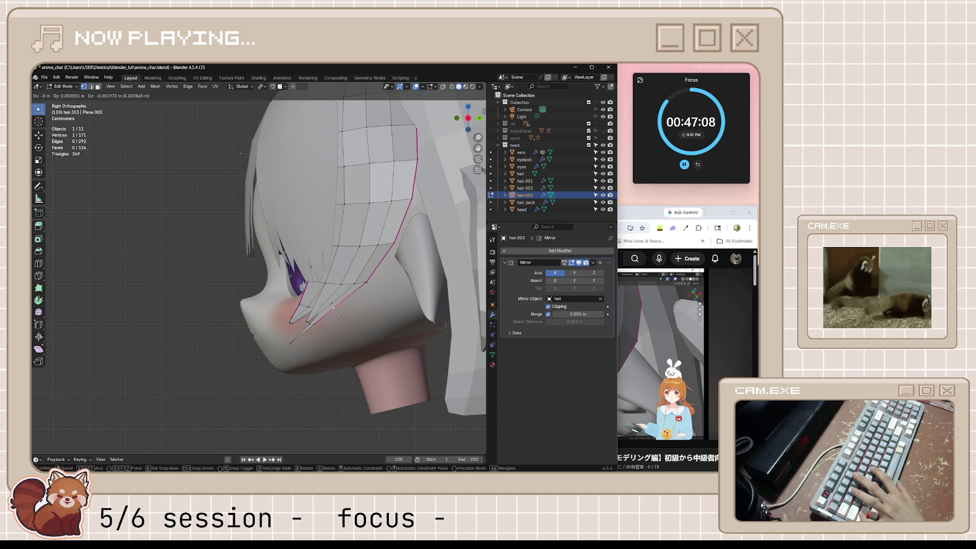
key(Tab)
middle_drag(322, 406, 373, 403)
key(ctrl+s)
- Deselect the strand, review the head in front and side views, and save anime_char.blend again
scroll(345, 407, down, 3)
click(373, 403)
key(KP_1)
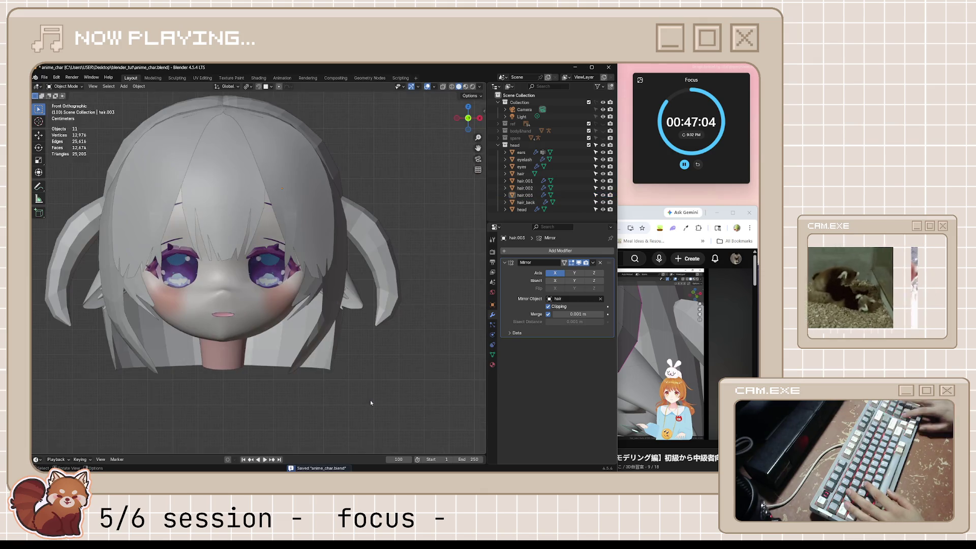
key(KP_3)
key(KP_1)
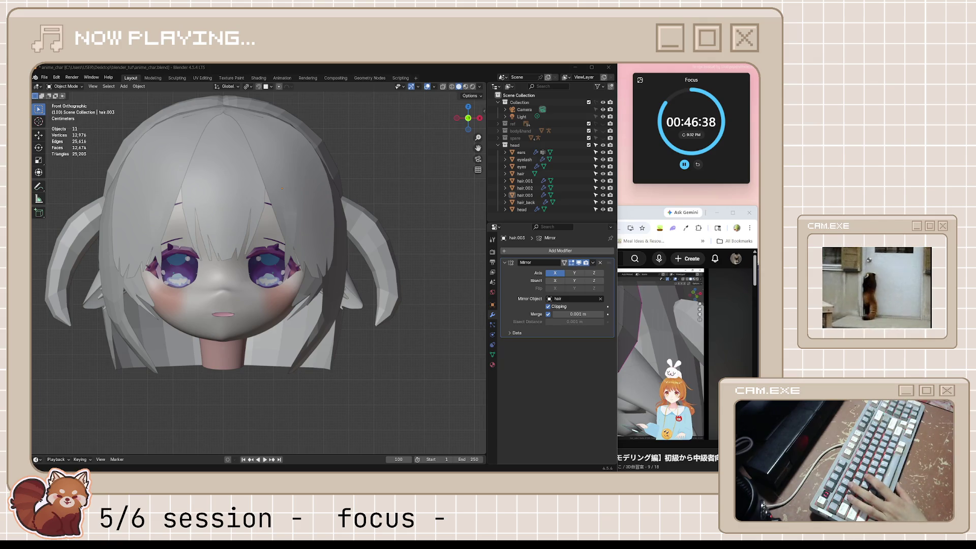
middle_drag(447, 183, 404, 218)
scroll(406, 220, down, 2)
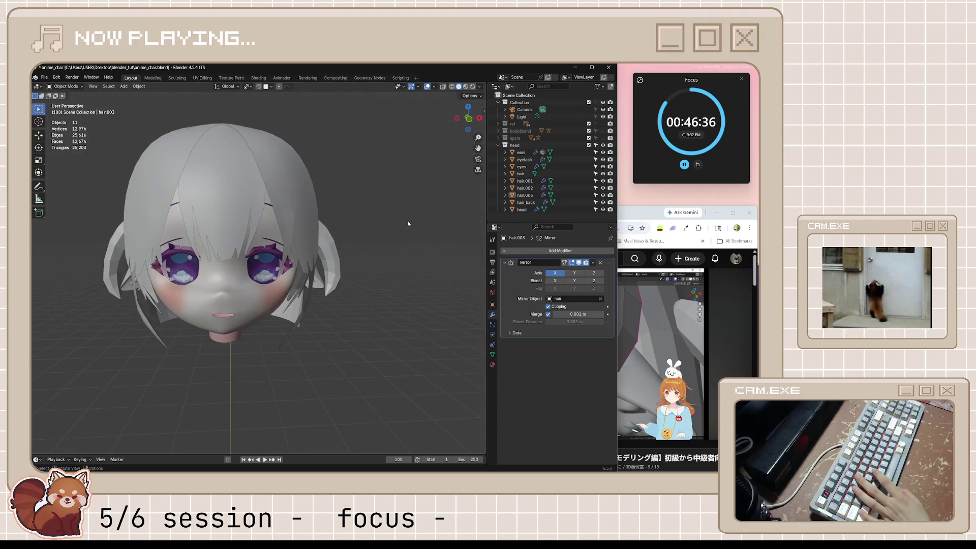
key(KP_1)
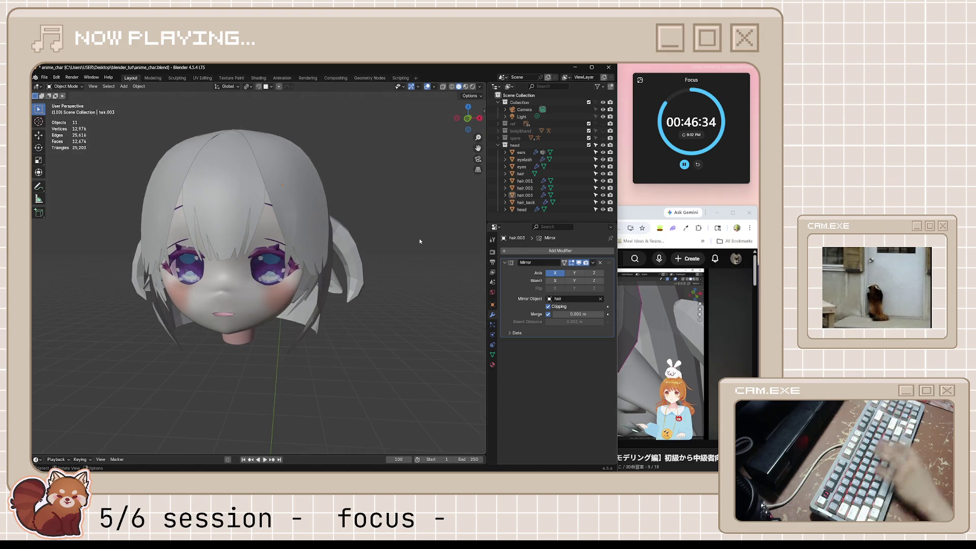
scroll(406, 240, up, 4)
click(399, 153)
key(ctrl+s)
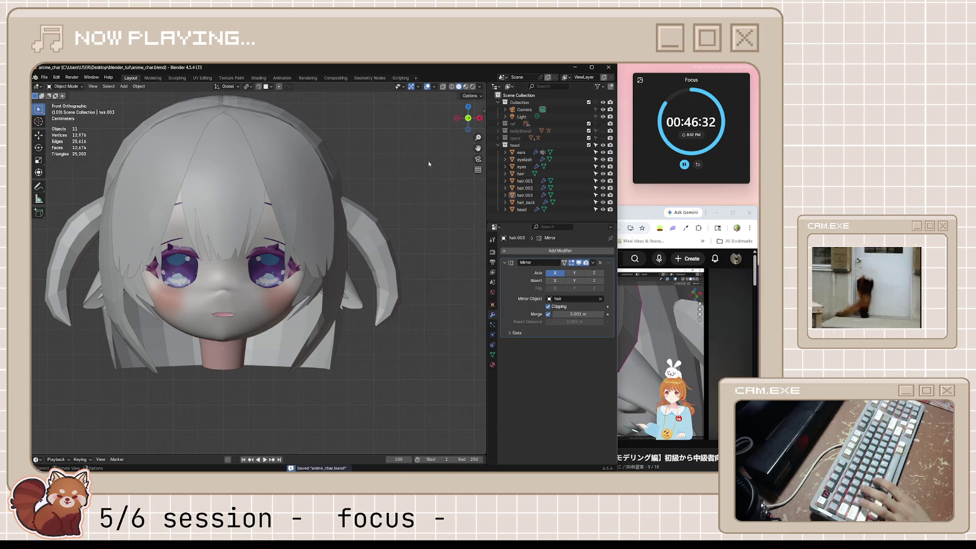
- Play the hair-modelling tutorial in Chrome for comparison, then return to the Blender model
click(664, 220)
click(630, 315)
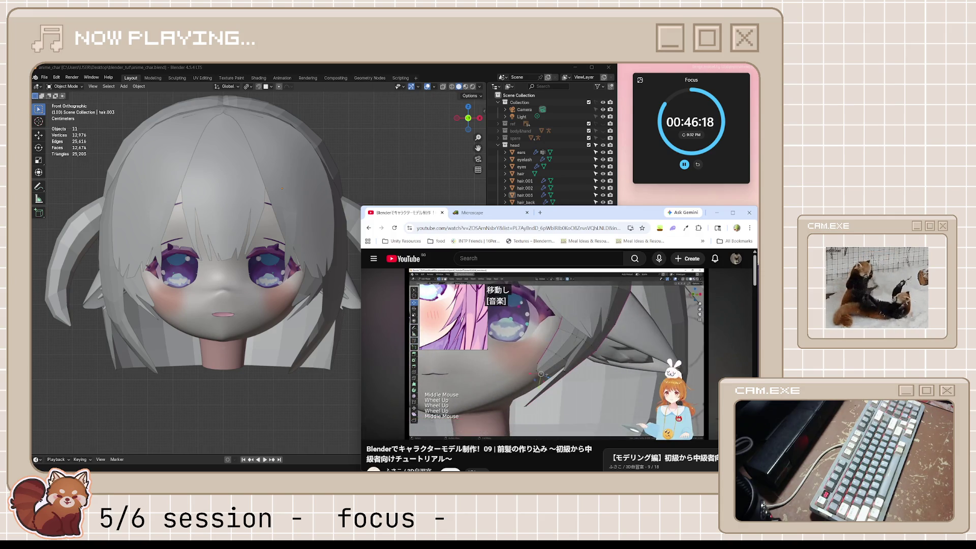
mouse_move(583, 324)
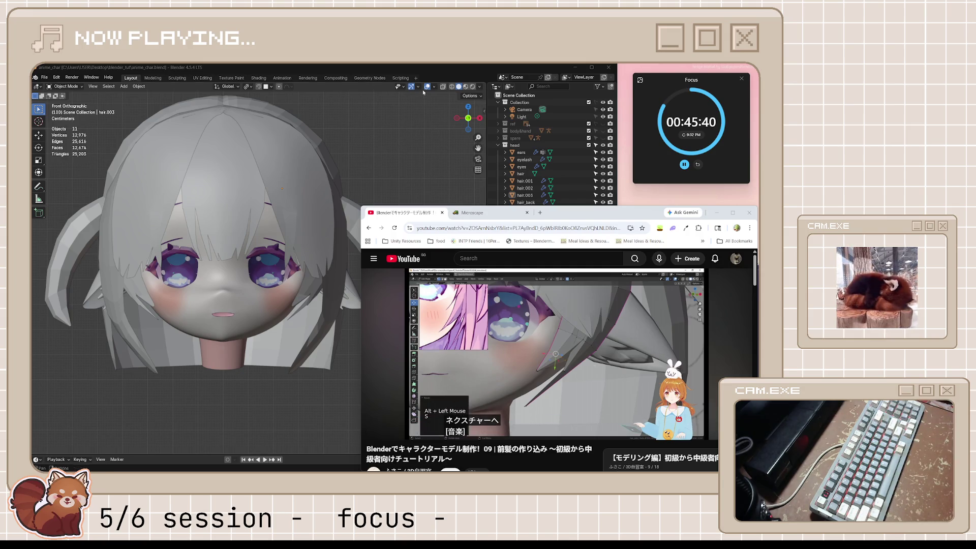
click(273, 383)
- In Edit Mode, box-select the side strand's four tip vertices and scale them to 0.488
scroll(318, 298, up, 3)
click(318, 298)
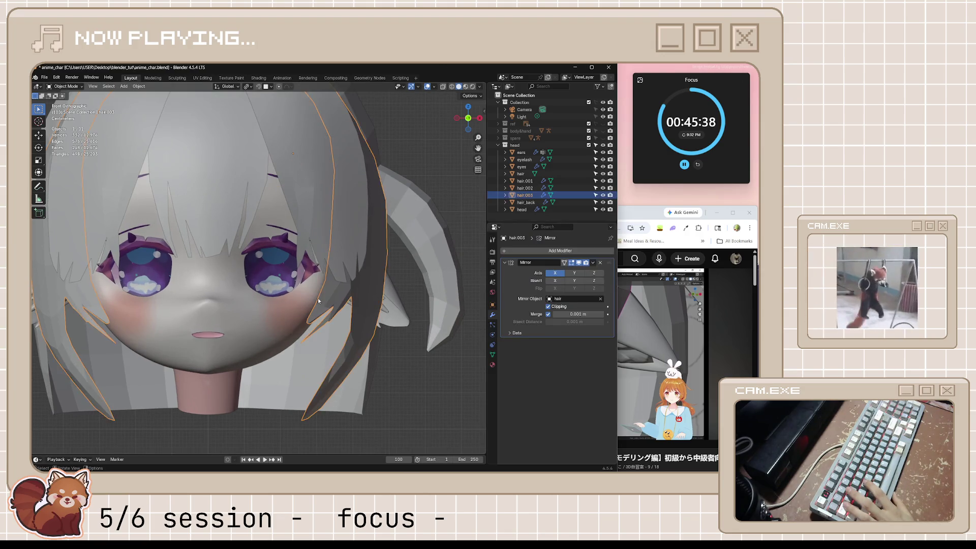
key(Tab)
key(b)
drag(304, 320, 328, 307)
middle_drag(328, 308, 366, 356)
key(s)
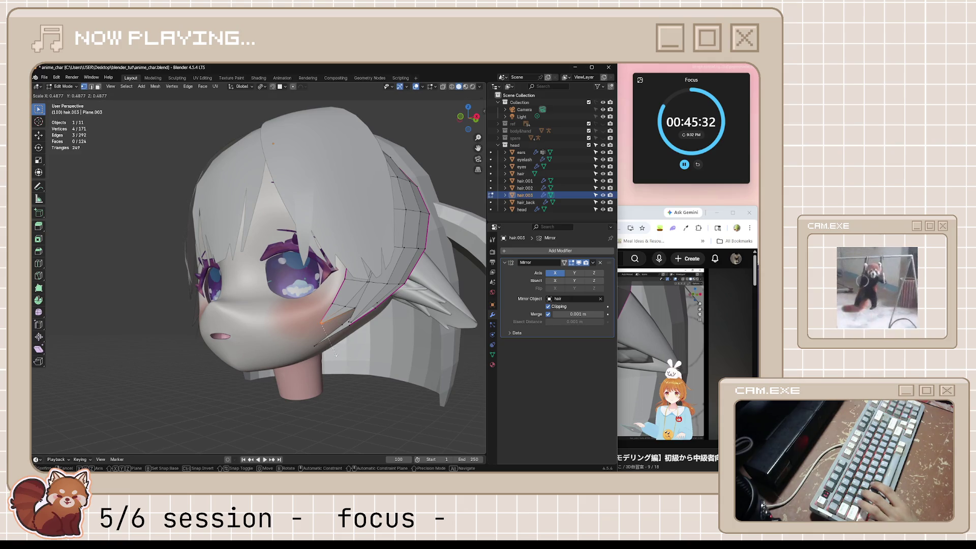
click(336, 354)
- Try merging the four tip vertices, undo the merge, deselect, and save anime_char.blend
key(m)
click(305, 331)
click(347, 382)
mouse_move(347, 382)
middle_down()
mouse_move(390, 389)
mouse_move(342, 382)
middle_up()
key(ctrl+z)
key(alt+a)
key(ctrl+s)
- Reselect the hair.003 strand and return to its Edit Mode
key(Tab)
key(alt+a)
click(317, 305)
key(Tab)
mouse_move(317, 305)
middle_down()
mouse_move(361, 334)
mouse_move(333, 323)
middle_up()
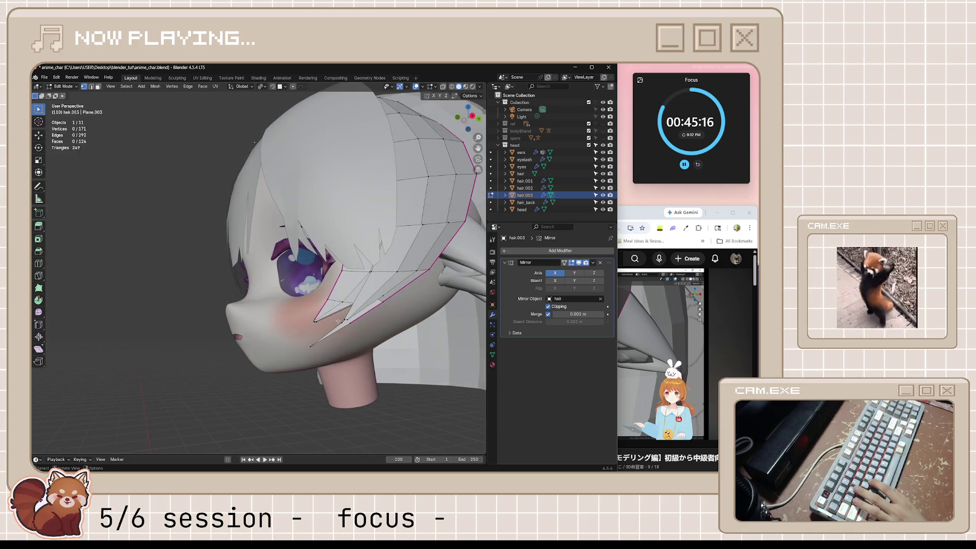
- Move two lower-border edges about 0.03 m along X against the cheek, then restore Object Mode
shift+click(382, 296)
shift+click(379, 299)
middle_drag(378, 299, 423, 338)
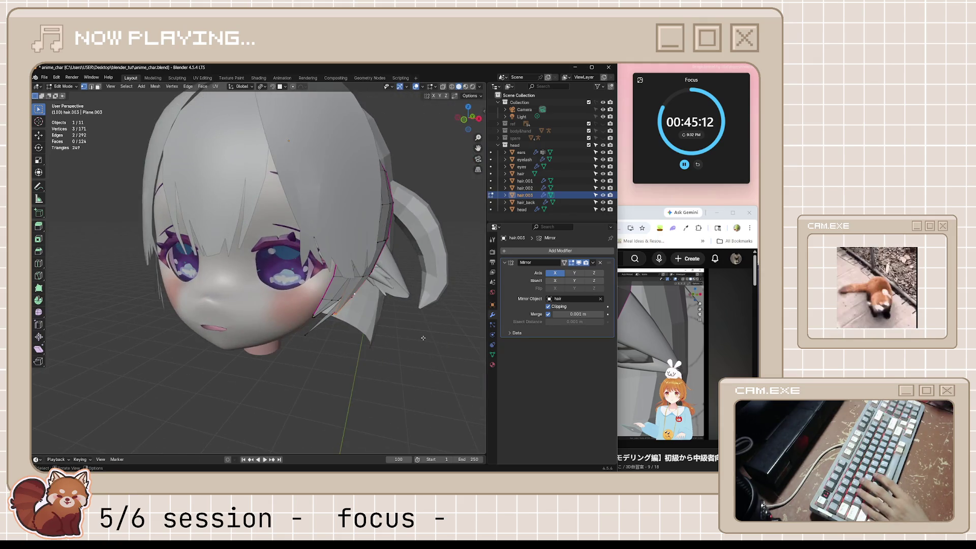
key(KP_1)
key(g)
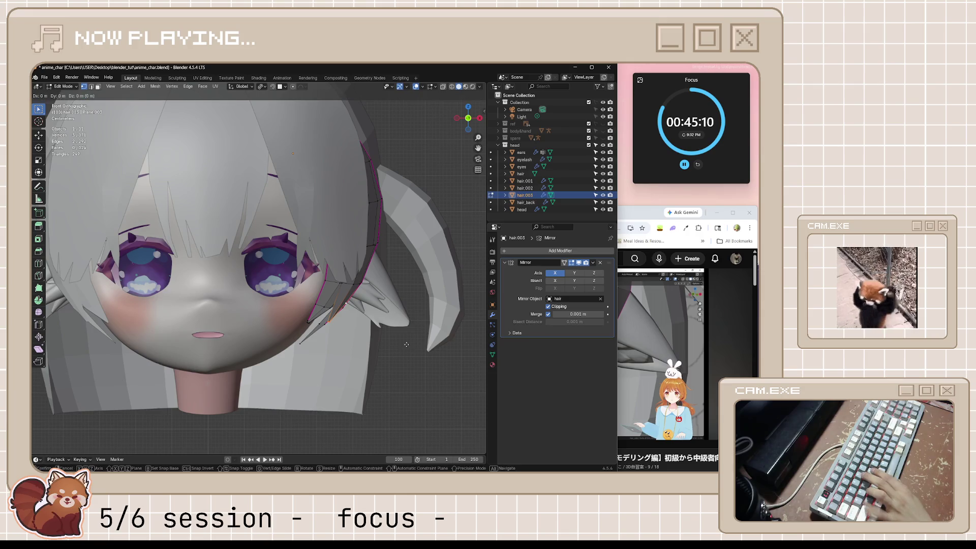
click(442, 347)
key(Tab)
scroll(423, 364, up, 2)
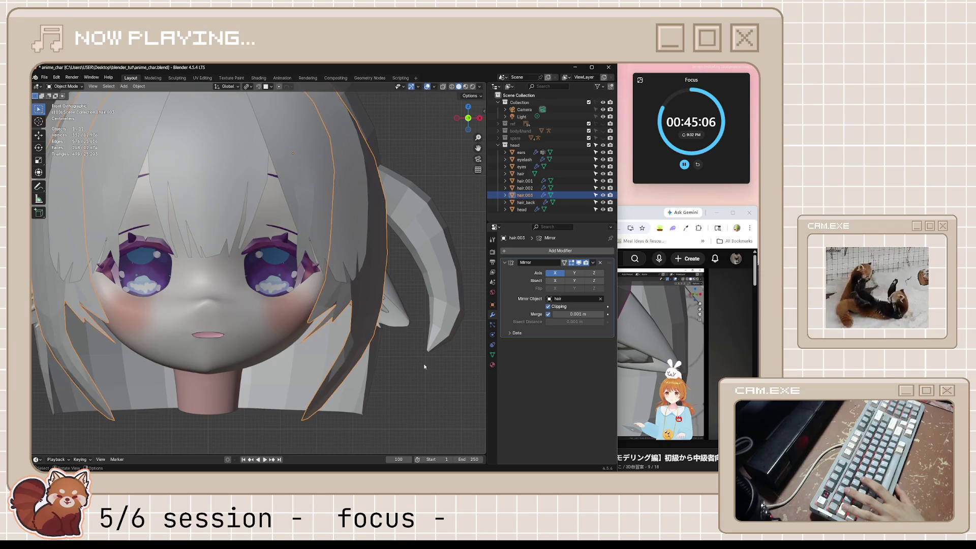
scroll(423, 364, down, 2)
- Deselect, review the head from the right side and front views, and save anime_char.blend
click(423, 364)
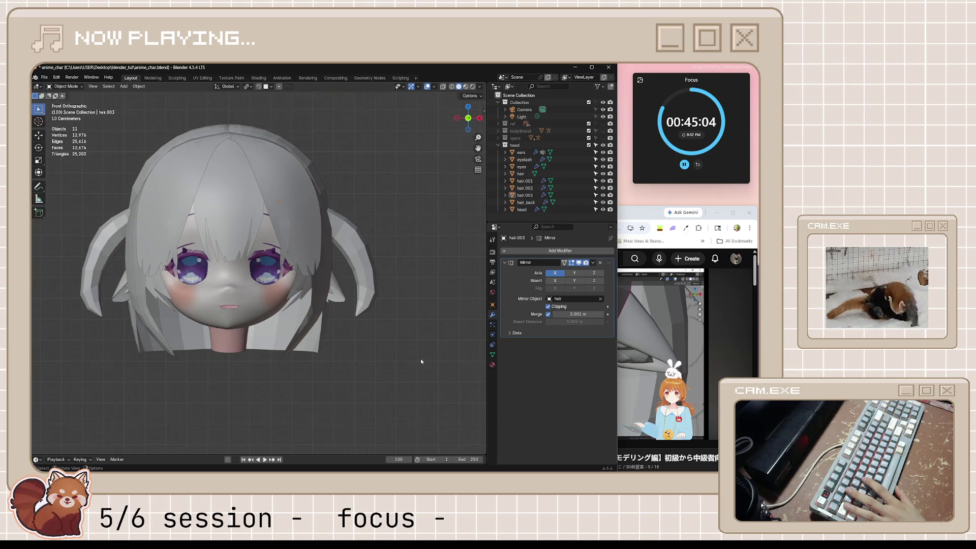
middle_drag(420, 358, 392, 362)
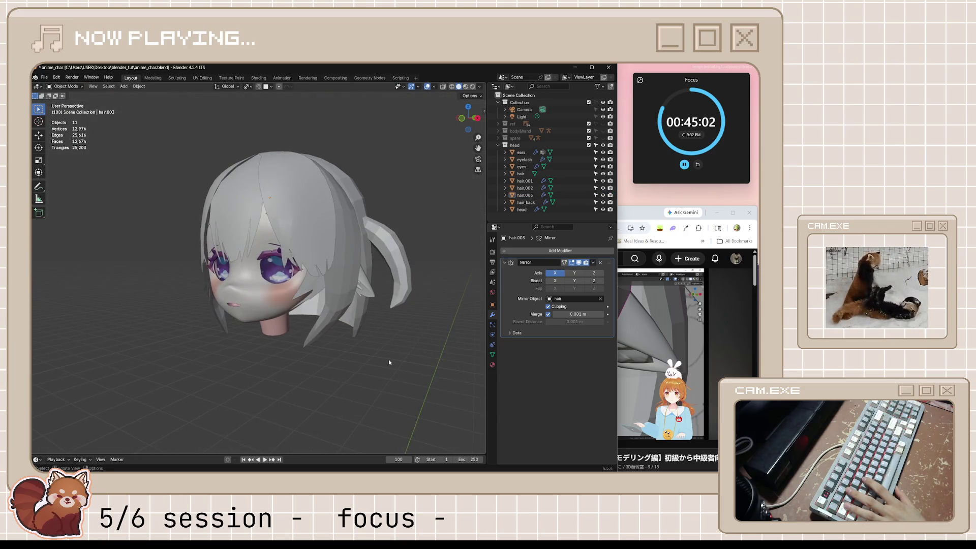
key(KP_3)
key(KP_1)
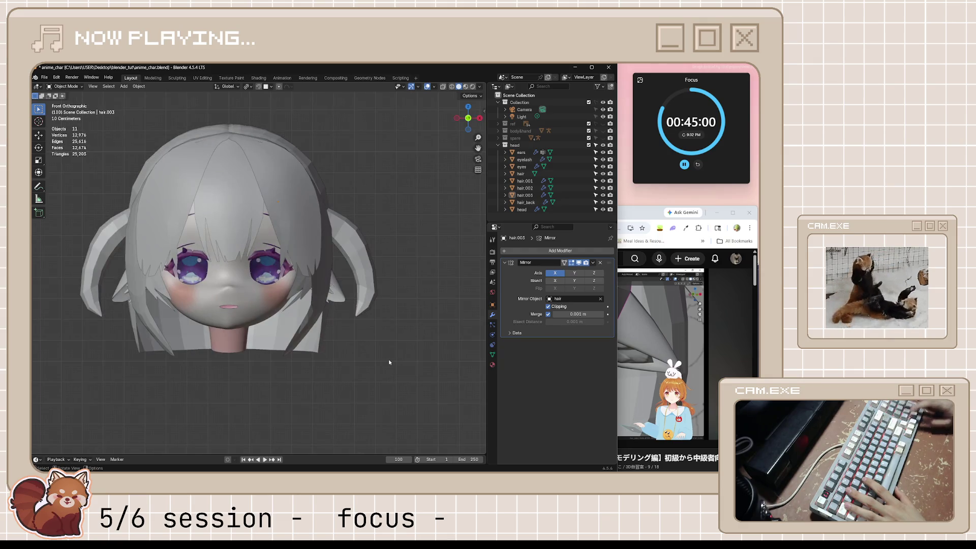
scroll(388, 359, down, 5)
scroll(358, 344, up, 2)
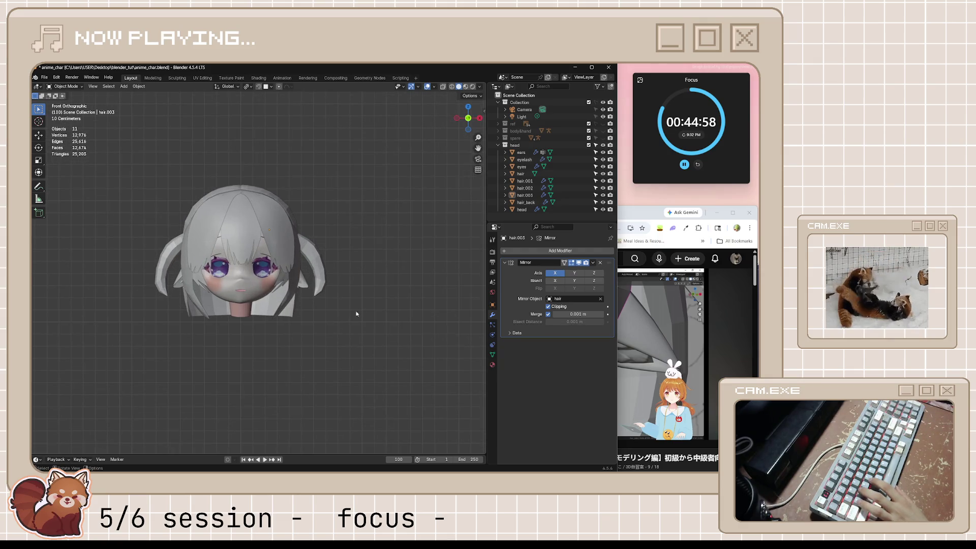
key(ctrl+s)
scroll(367, 307, up, 1)
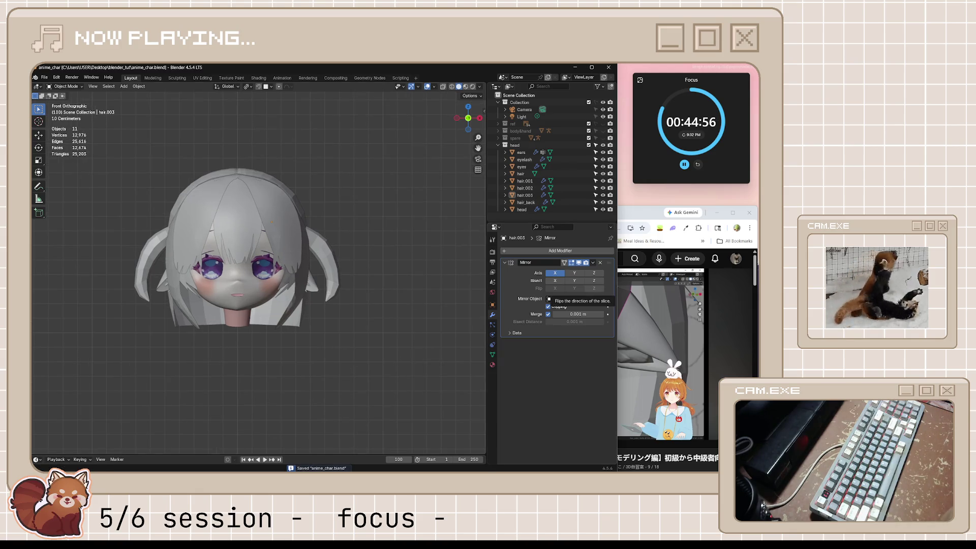
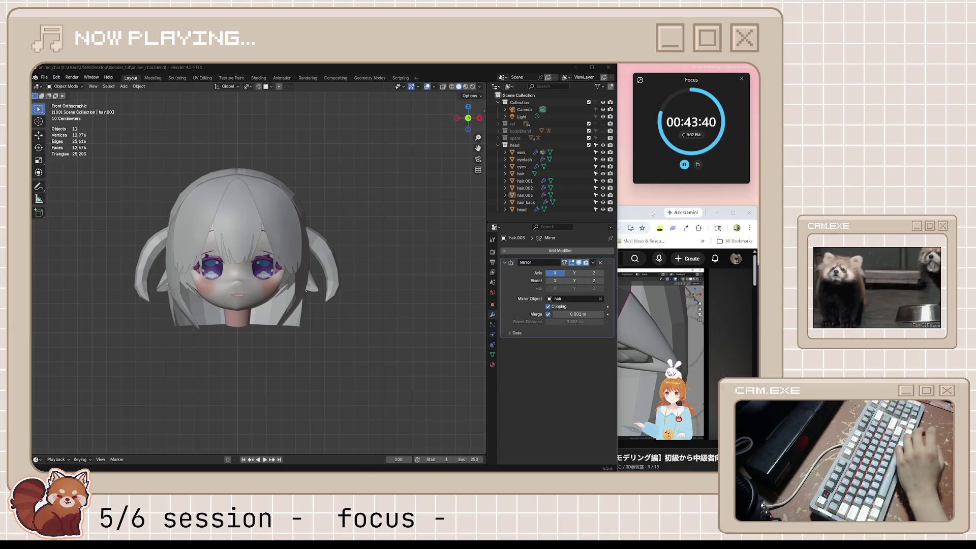
- Return to the bangs tutorial tab, play it, and pause at 20:52 of 39:07
key(alt+Tab)
click(473, 213)
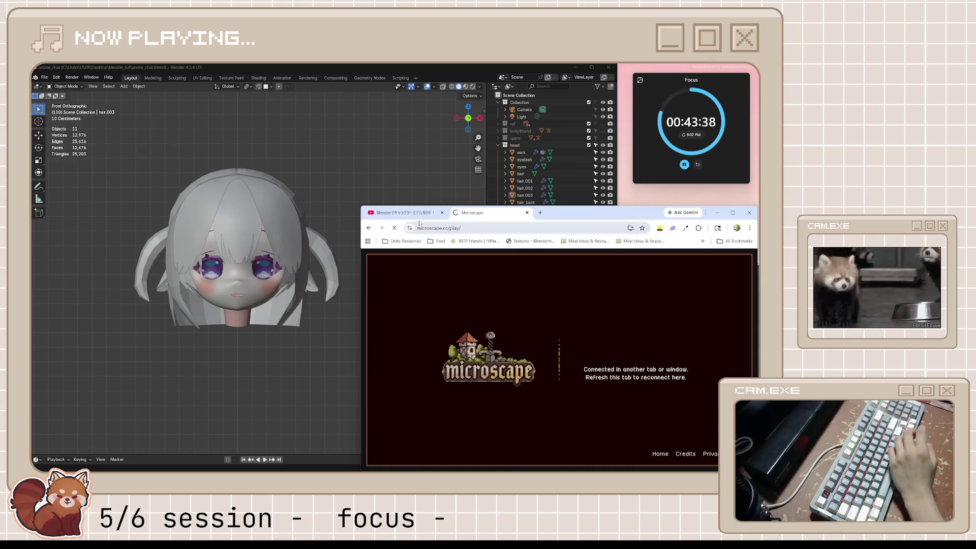
click(399, 213)
click(619, 370)
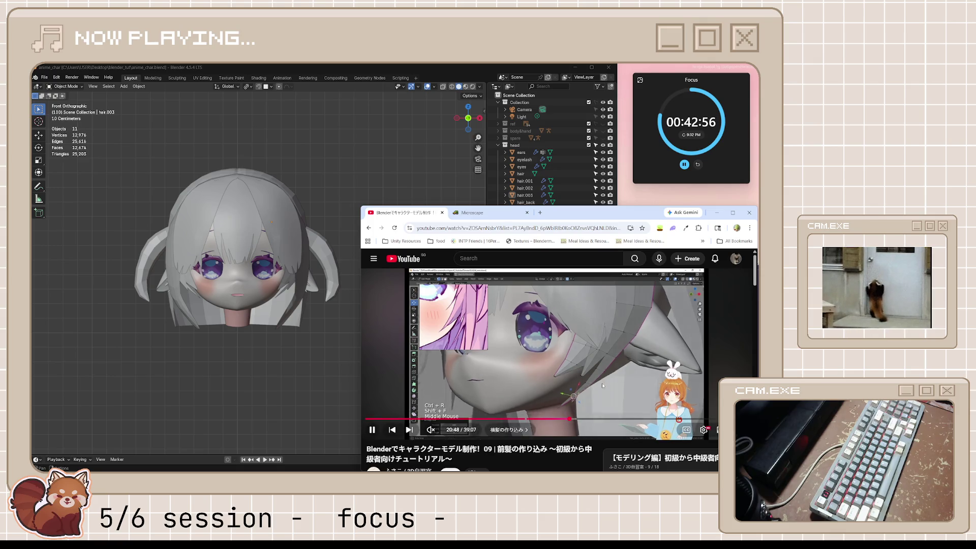
mouse_move(601, 382)
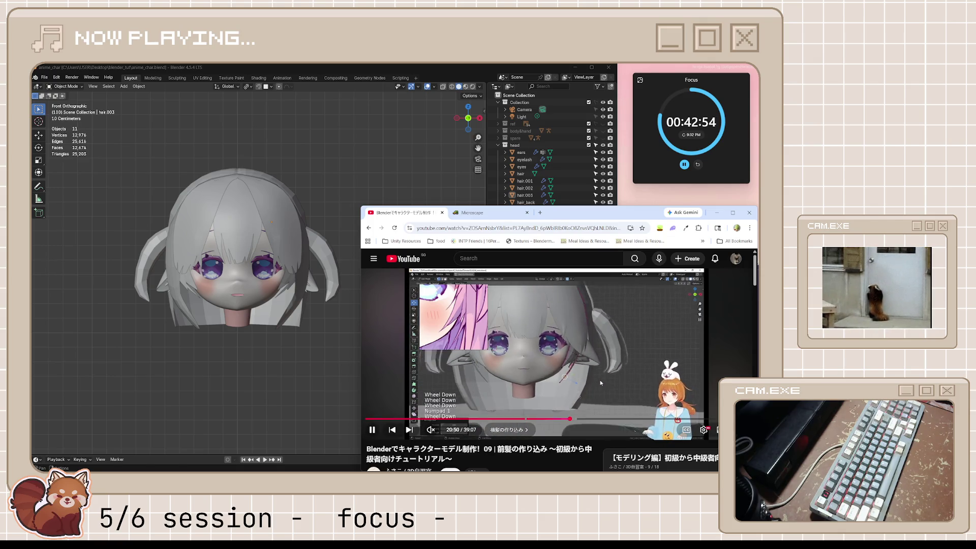
click(597, 360)
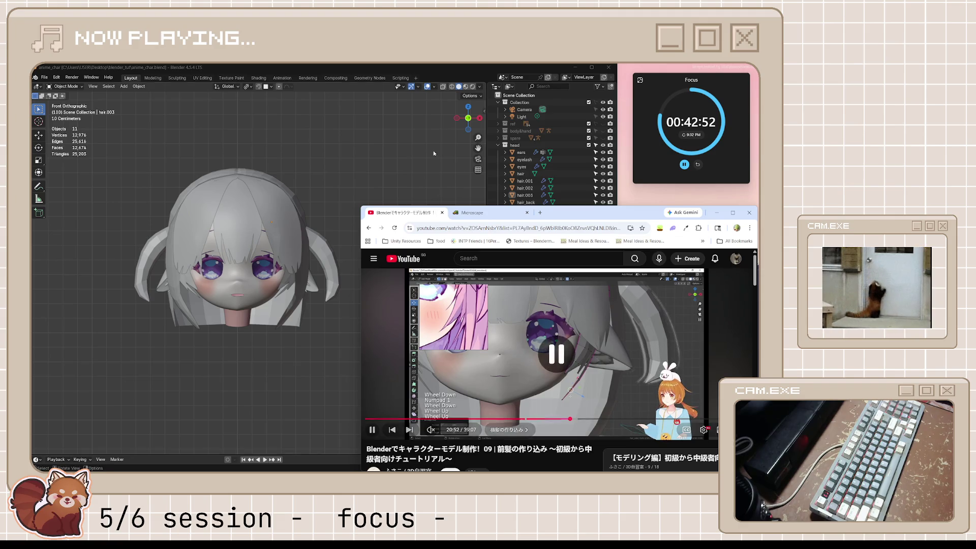
- Select hair.003 in Edit Mode and reposition its two tip vertices
click(303, 337)
scroll(304, 337, up, 3)
scroll(303, 337, up, 3)
click(328, 344)
key(Tab)
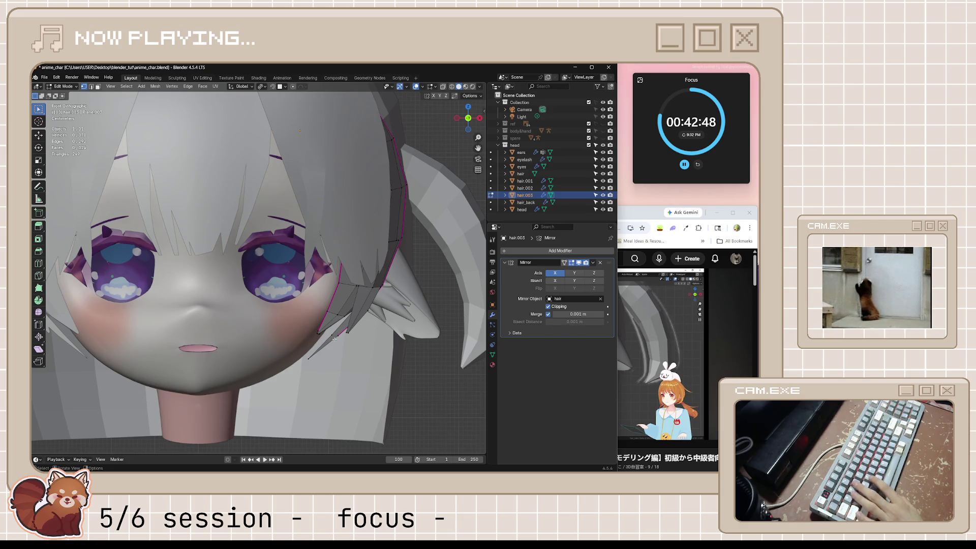
shift+click(316, 339)
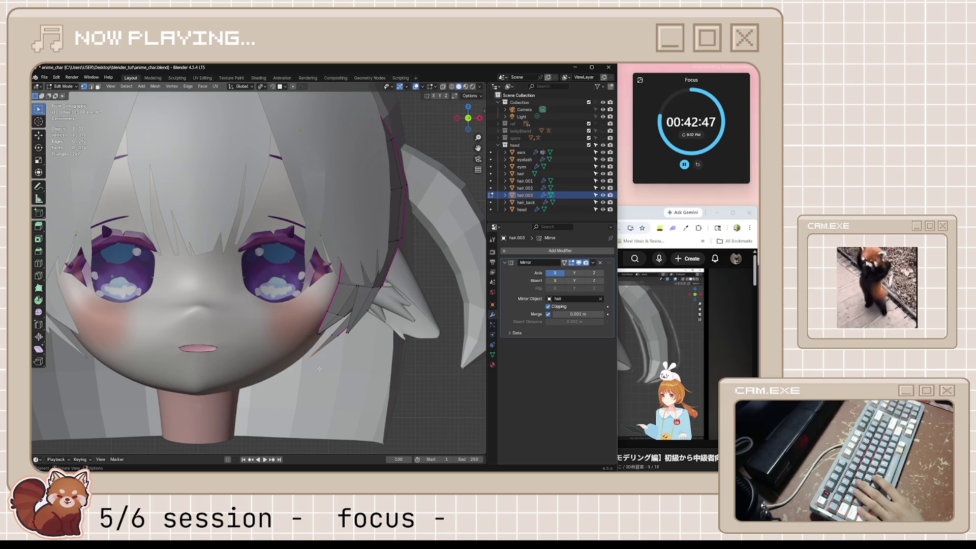
shift+click(337, 336)
key(g)
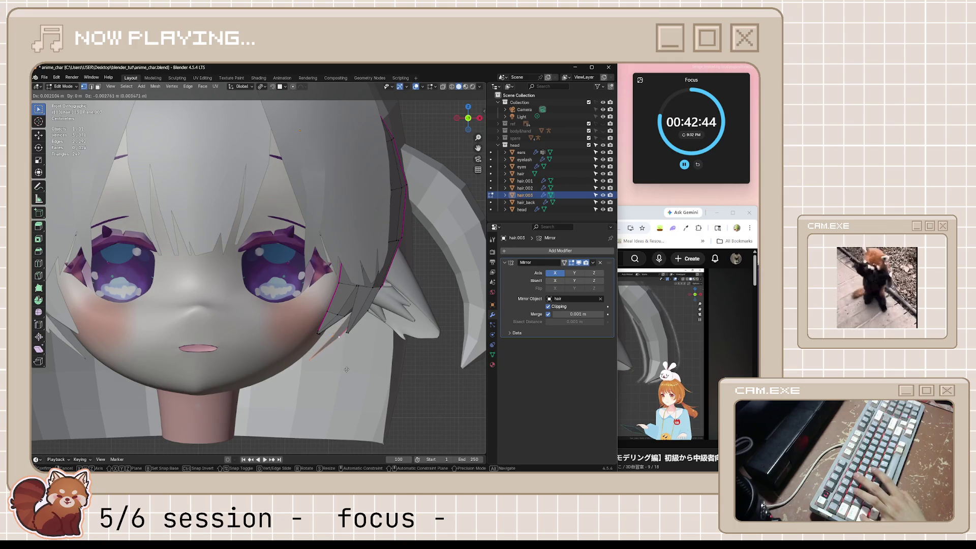
click(328, 378)
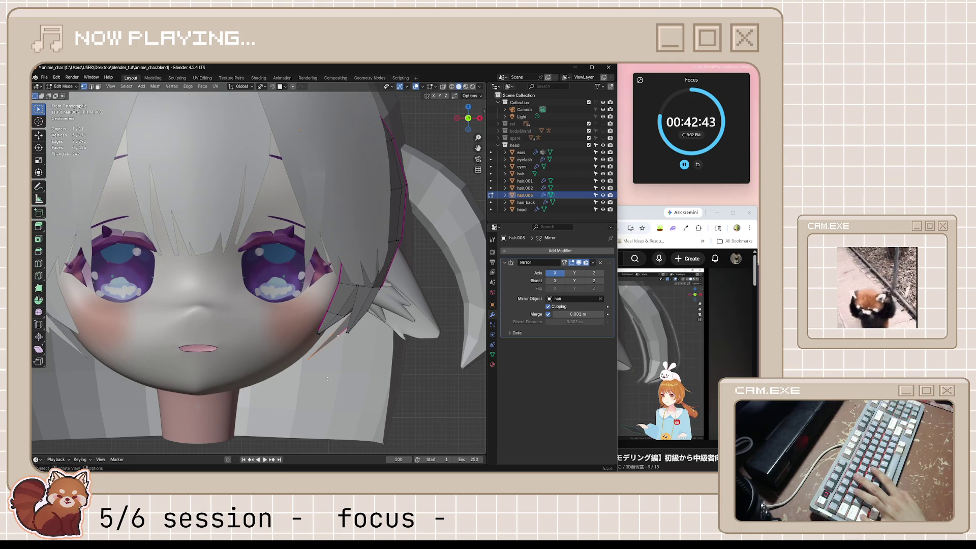
- Fine-tune individual hair.003 tip vertices with a few small moves
click(309, 358)
key(g)
click(300, 364)
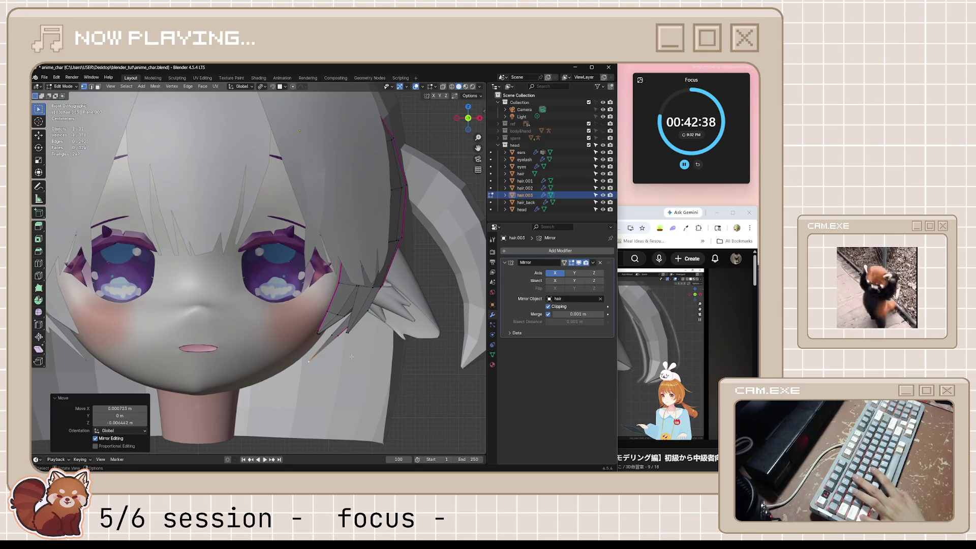
scroll(351, 358, down, 4)
scroll(323, 329, up, 4)
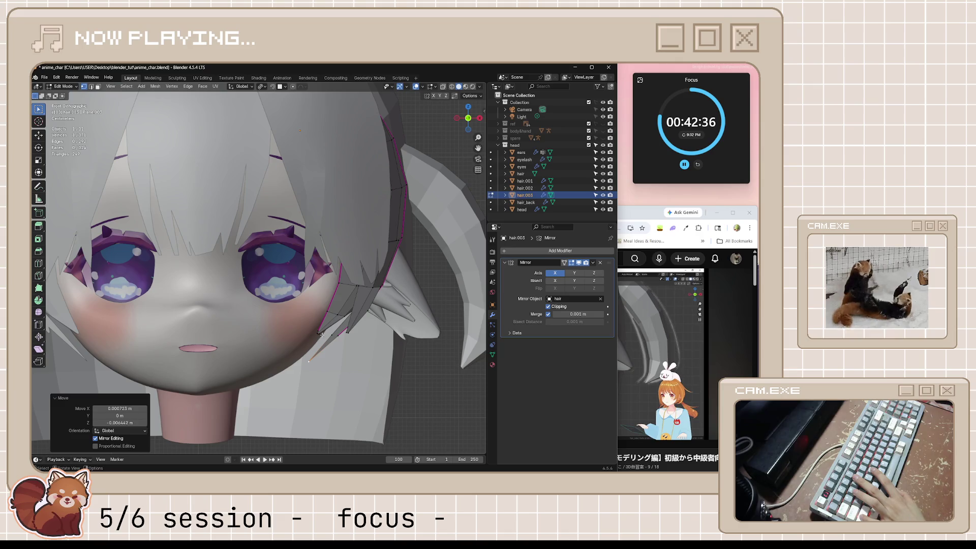
shift+click(335, 331)
key(g)
click(344, 355)
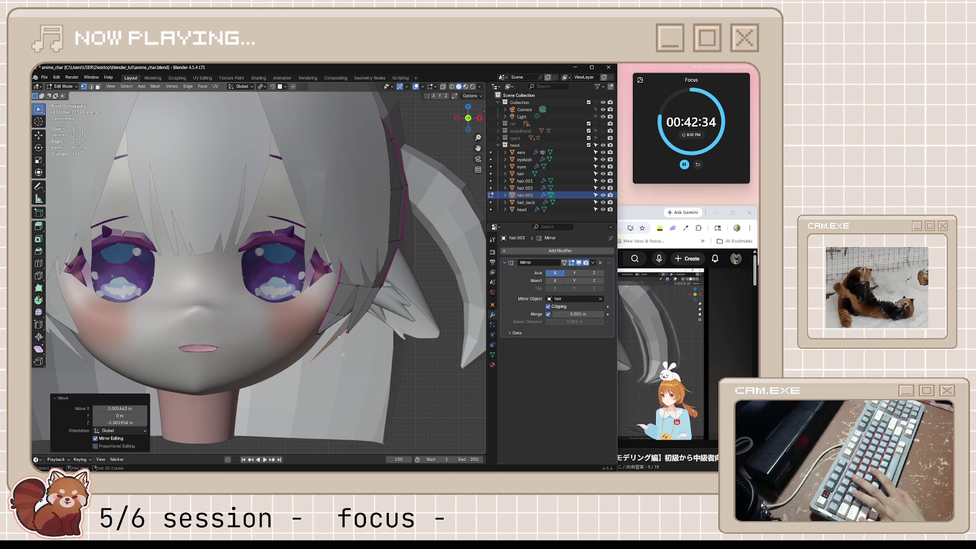
- Fill the gap at the hair tip with a new face and nudge a vertex into place
click(348, 331)
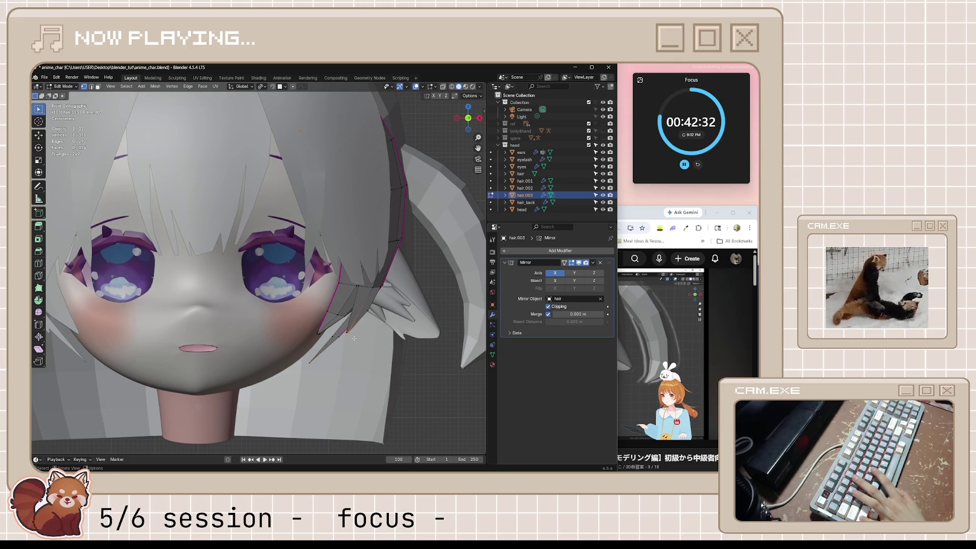
shift+click(348, 331)
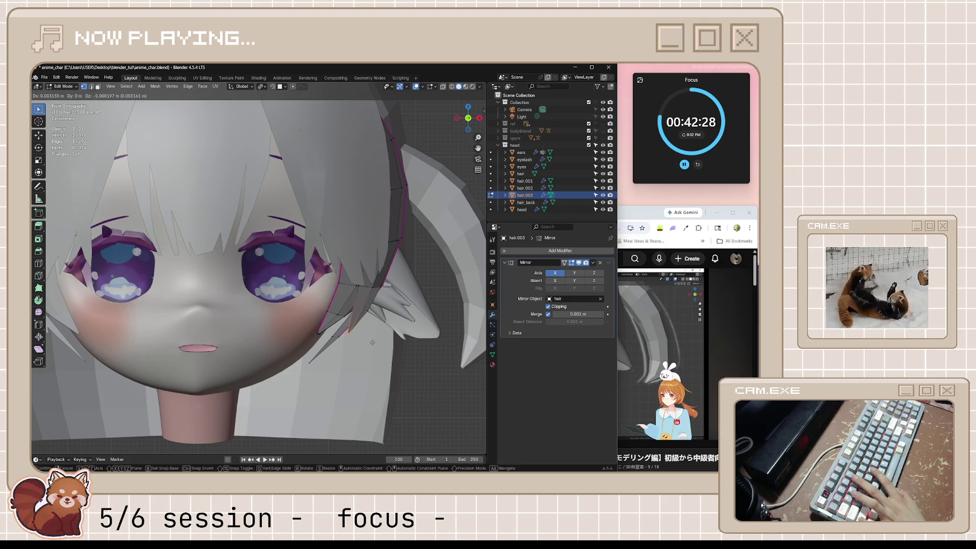
key(f)
click(354, 360)
scroll(336, 365, down, 4)
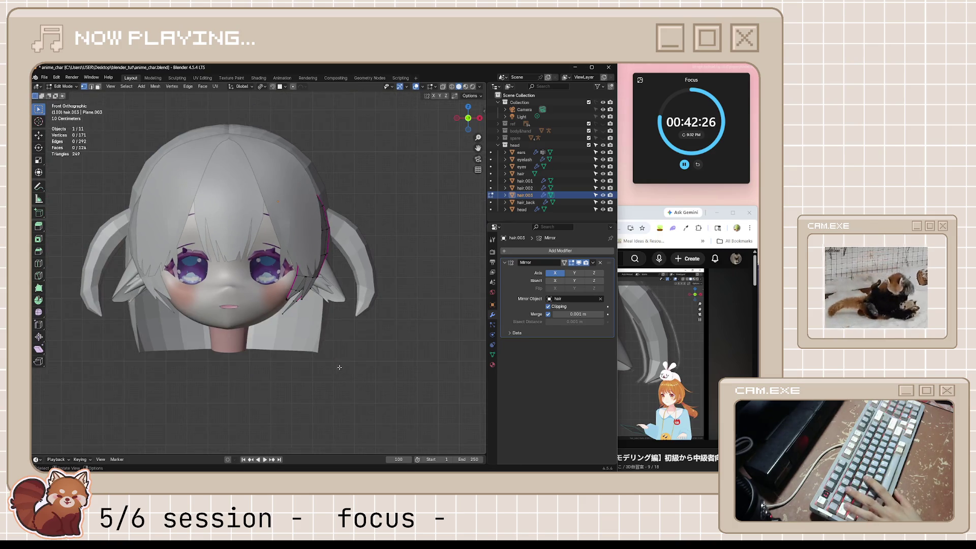
scroll(322, 337, up, 5)
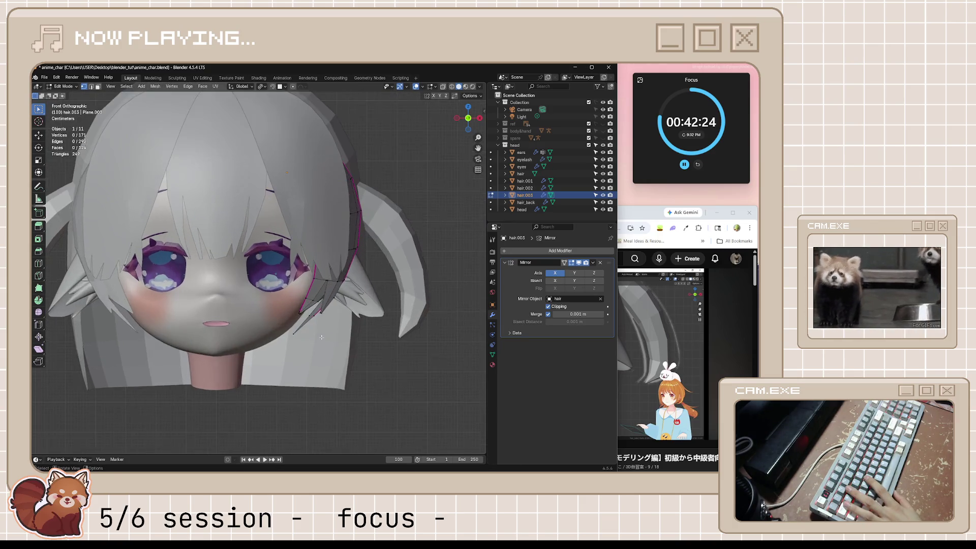
key(g)
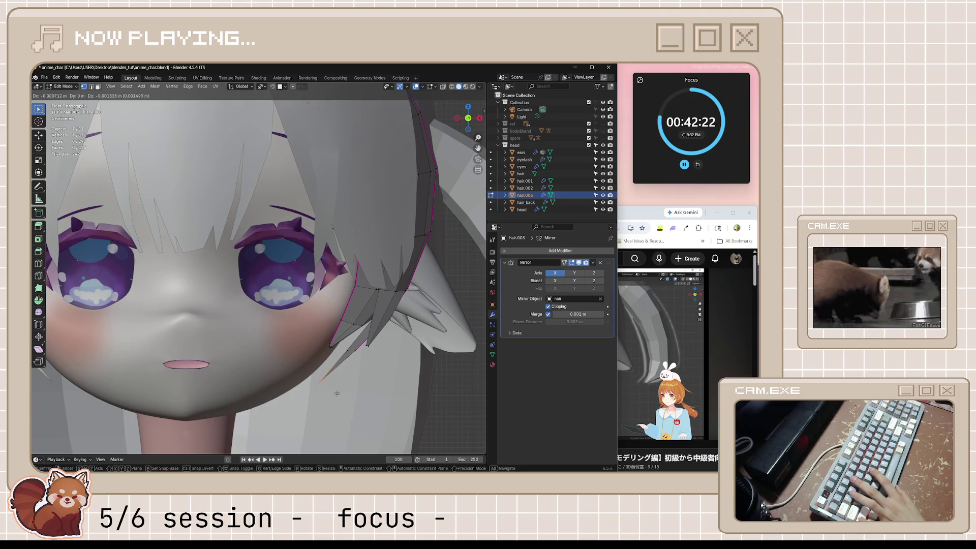
click(312, 436)
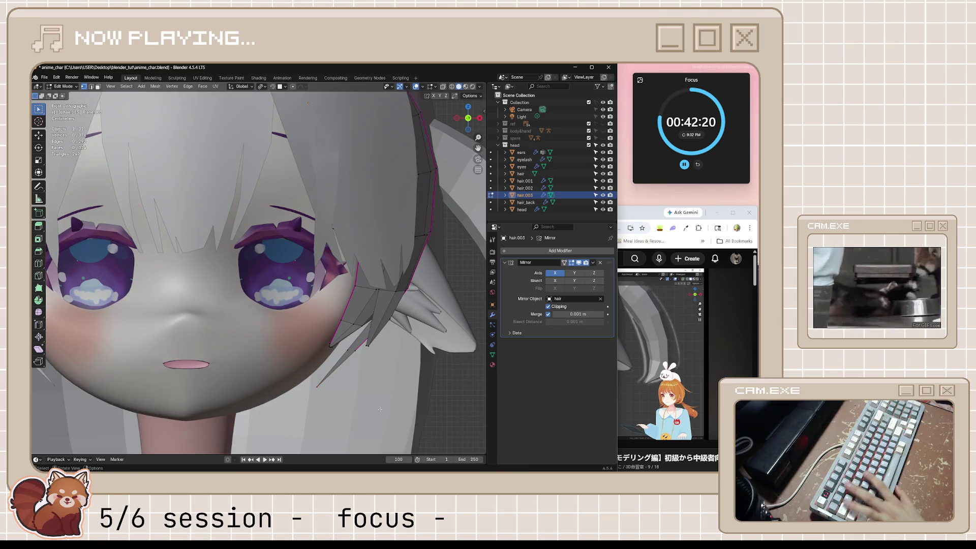
- Return to Object Mode, check side and front views, and save anime_char.blend
key(Tab)
middle_drag(311, 436, 397, 394)
key(KP_3)
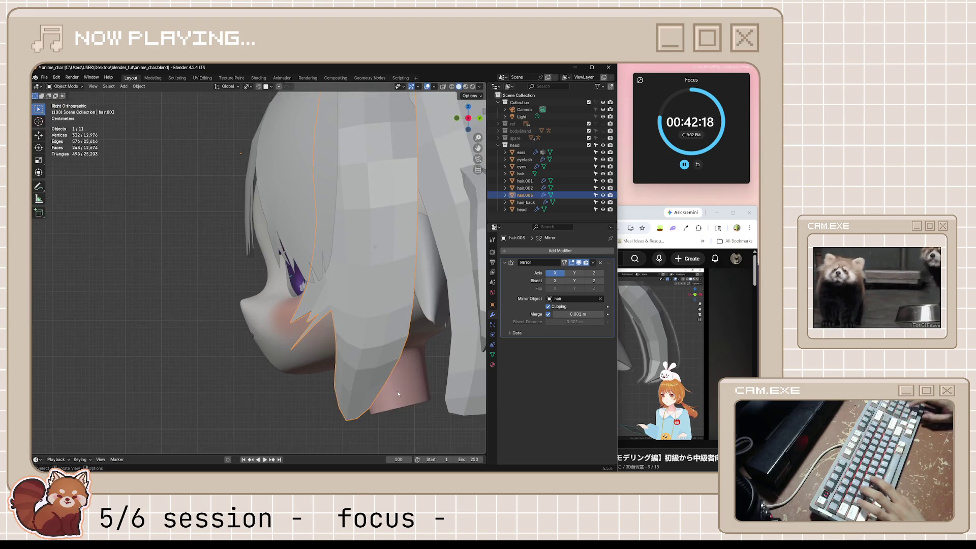
key(KP_1)
click(398, 394)
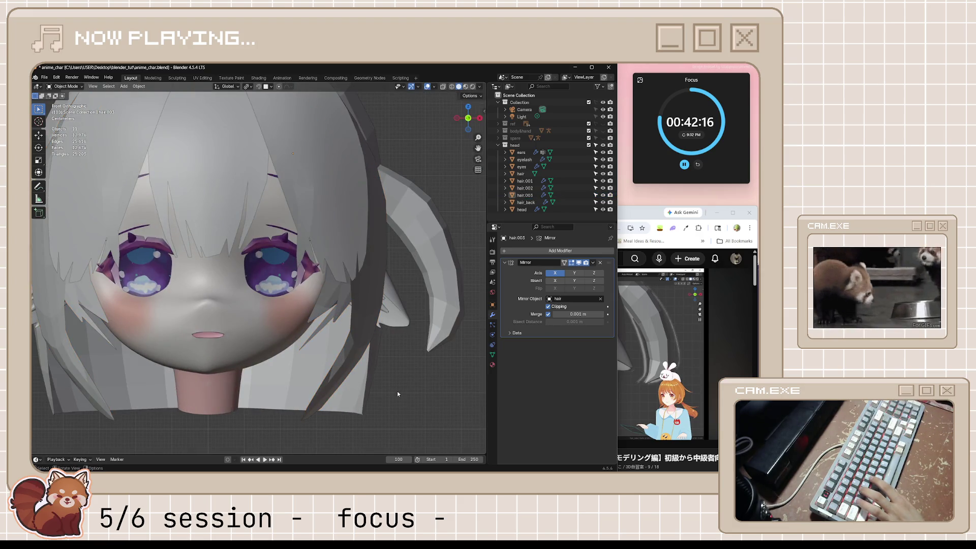
key(ctrl+s)
scroll(398, 394, down, 3)
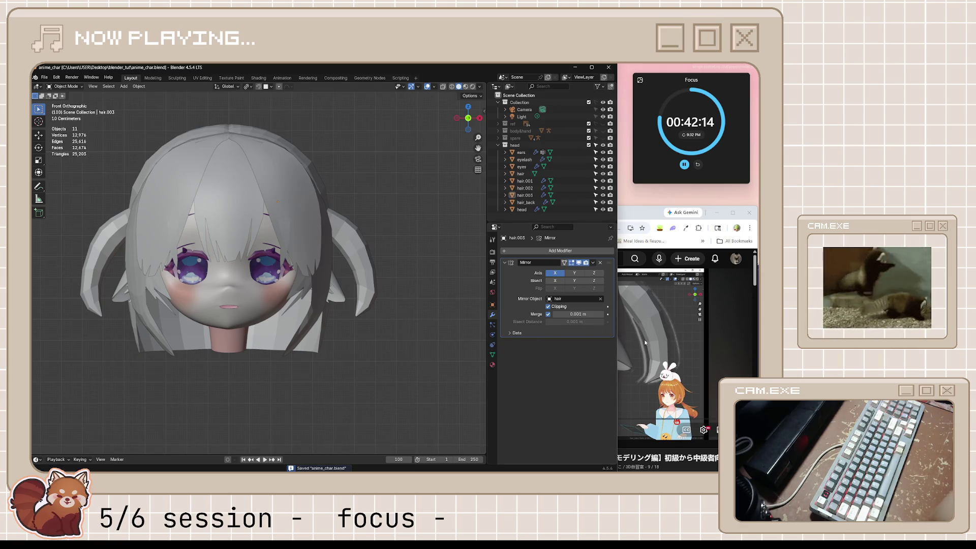
click(671, 341)
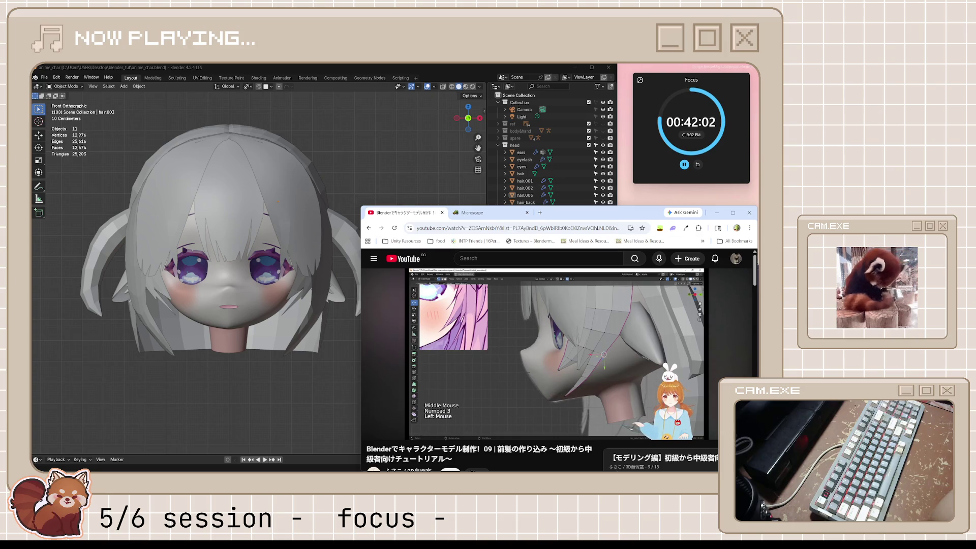
- Pause the tutorial around 21:05 and return to Blender
click(616, 335)
- Edit hair.003 with proportional editing on and reshape its tip with a falloff move
middle_drag(270, 310, 157, 319)
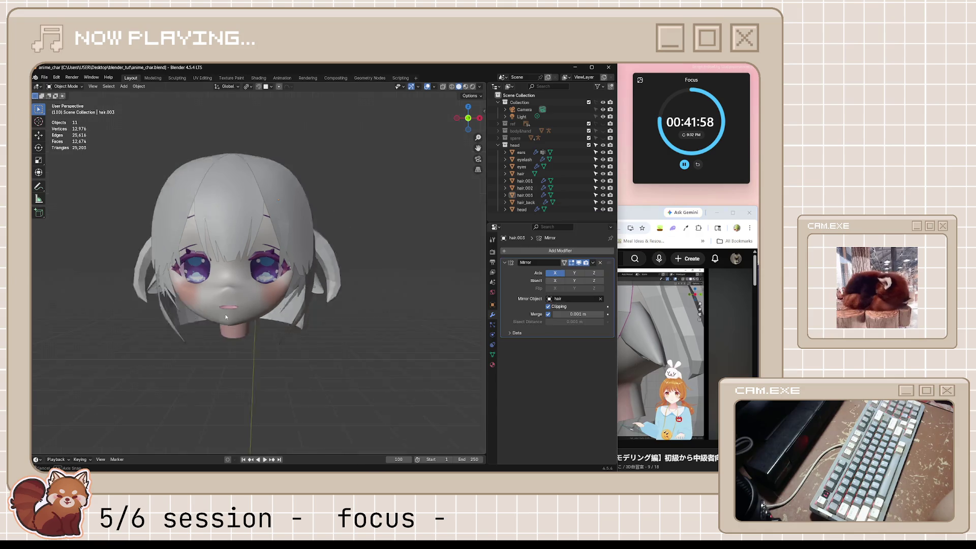
key(KP_1)
key(KP_3)
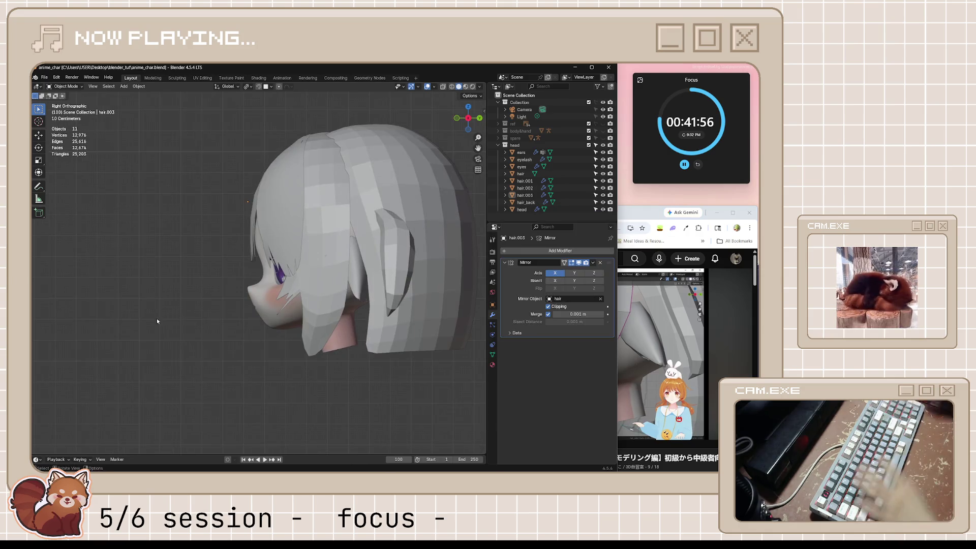
scroll(316, 268, up, 2)
scroll(317, 271, up, 1)
click(338, 330)
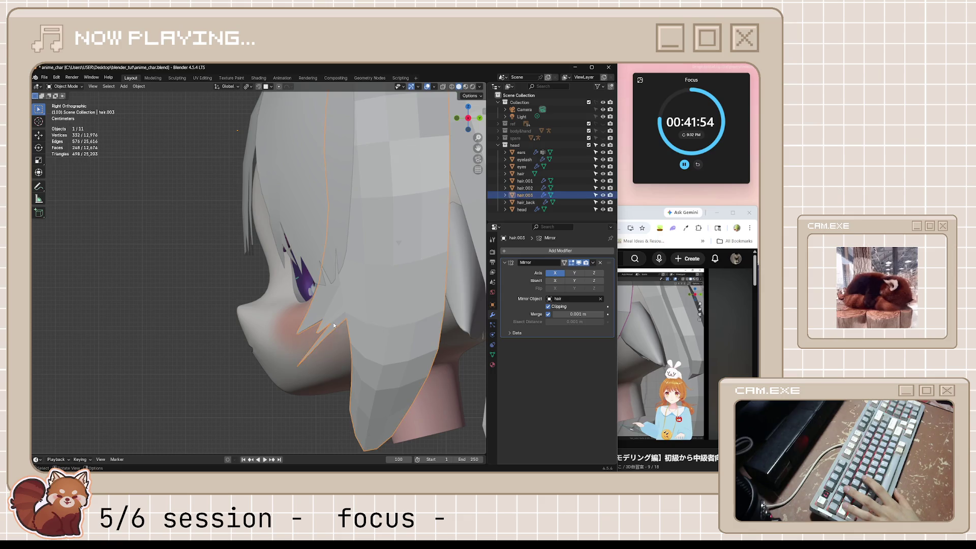
key(Tab)
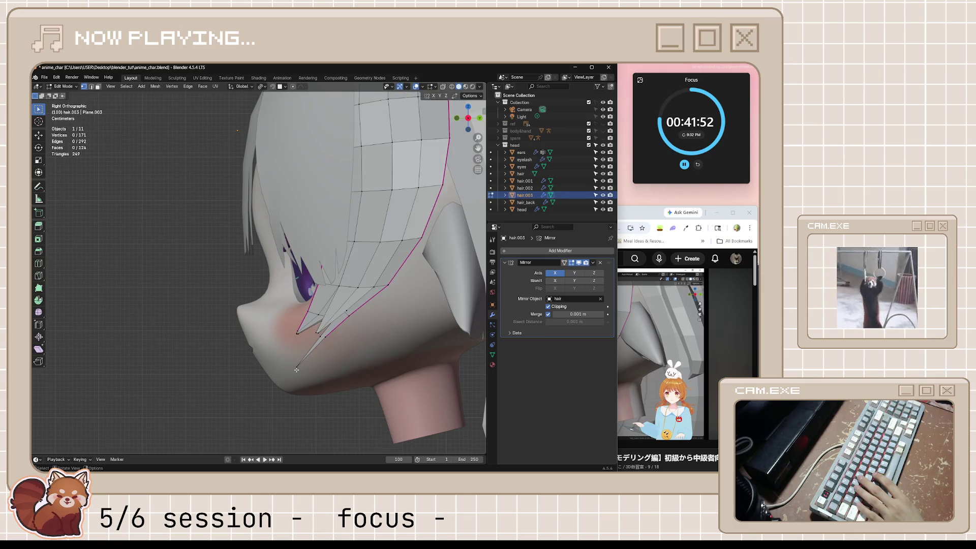
key(o)
key(g)
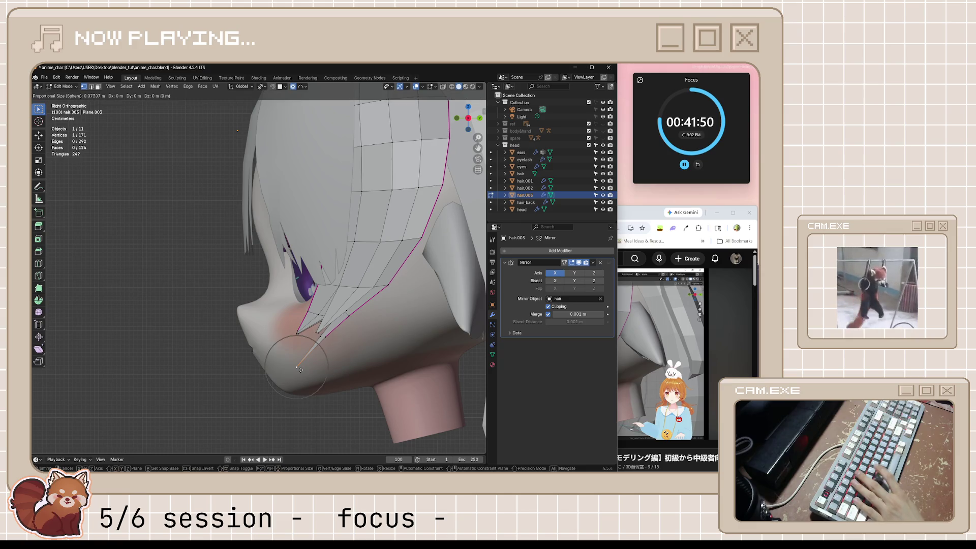
scroll(303, 370, down, 6)
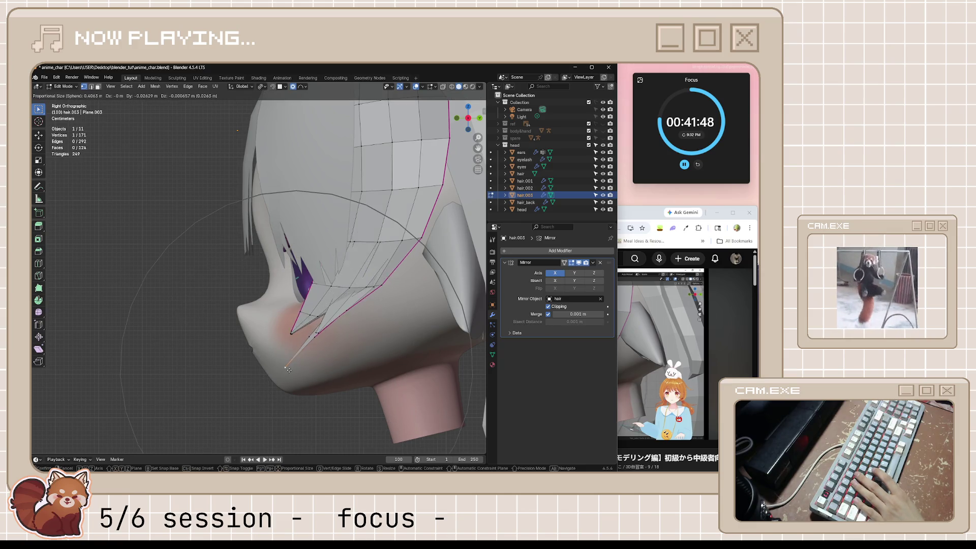
click(321, 372)
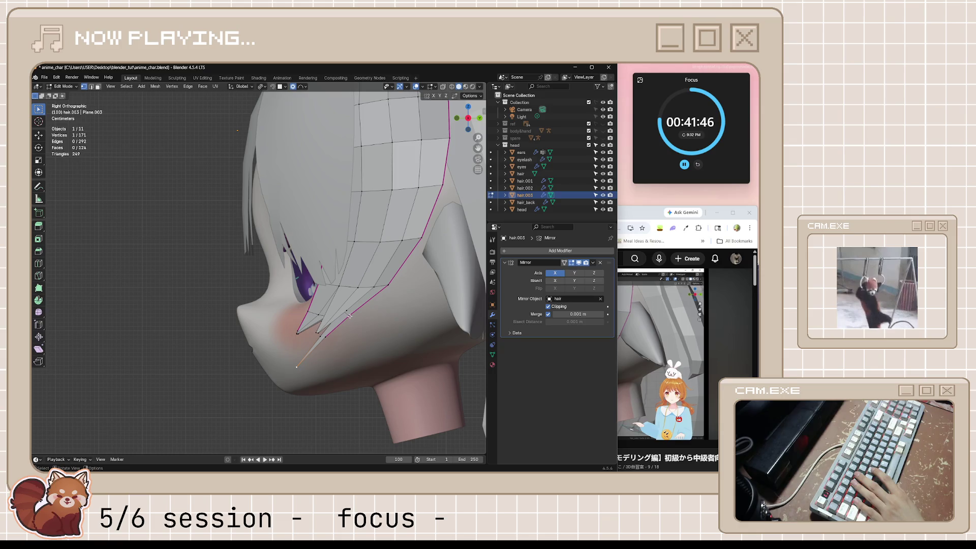
- Make a second proportional move of the hair tip, check side and front views, and save
key(g)
key(Escape)
key(g)
scroll(355, 322, up, 15)
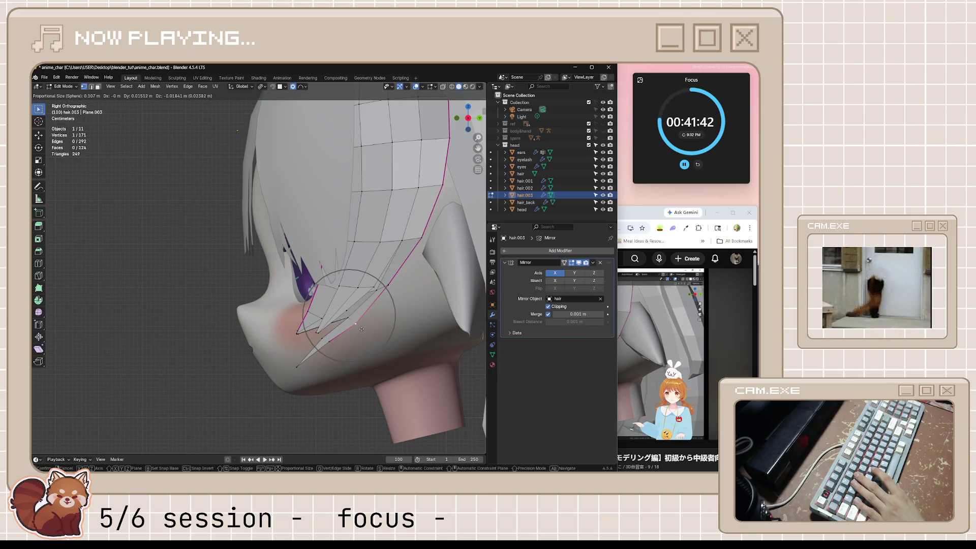
scroll(359, 328, down, 5)
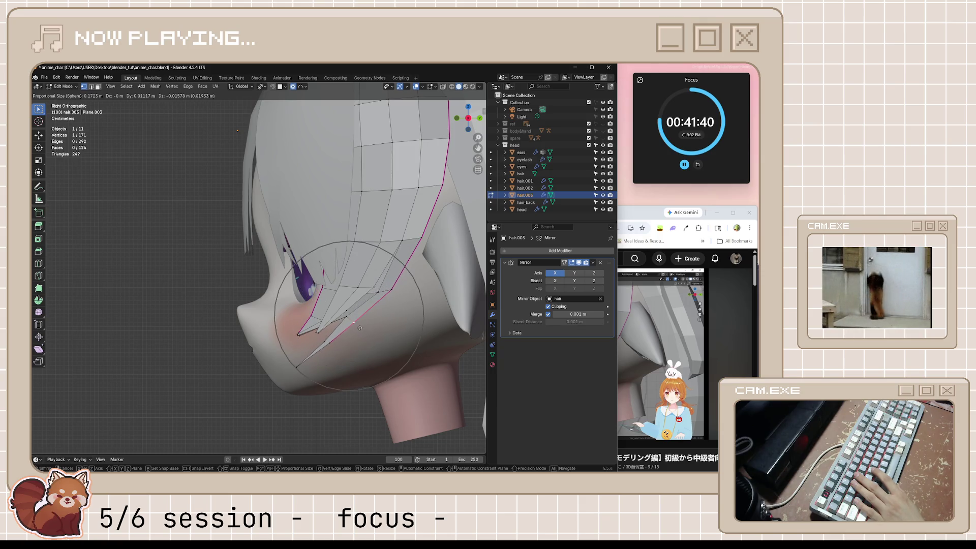
click(359, 329)
middle_drag(359, 328, 412, 344)
scroll(413, 345, up, 2)
key(KP_3)
key(KP_1)
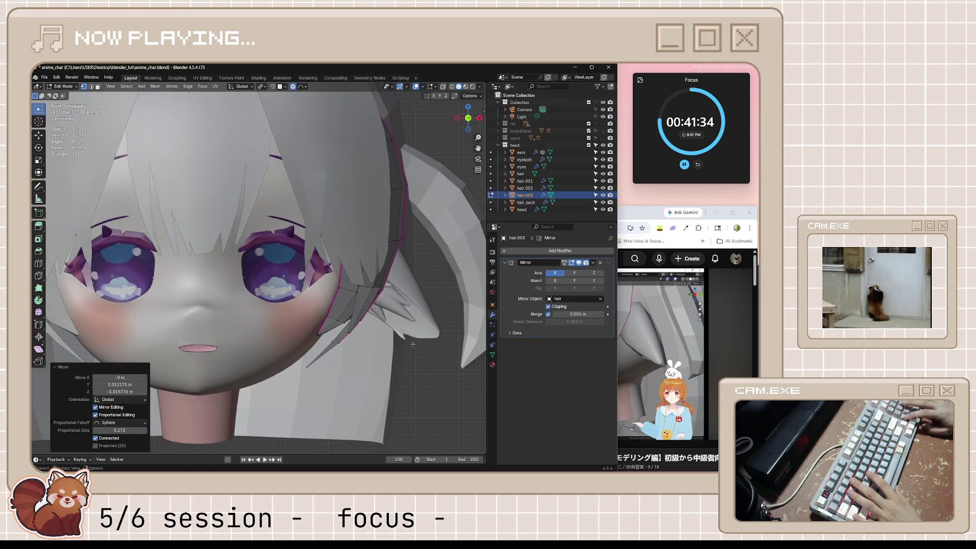
scroll(397, 342, down, 2)
key(ctrl+s)
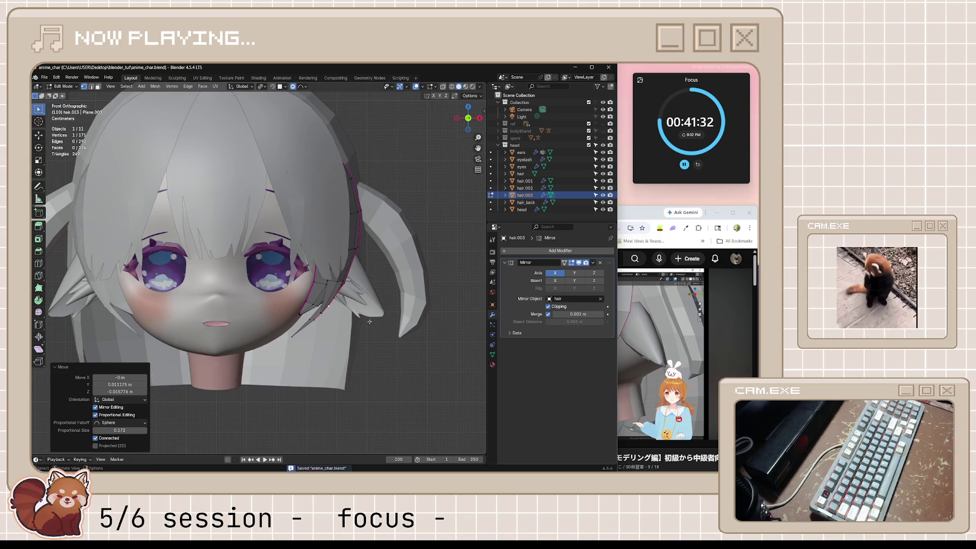
- Move the hair.003 vertex near the cheek twice with soft falloff, check views, and save
scroll(338, 324, up, 1)
scroll(338, 324, up, 1)
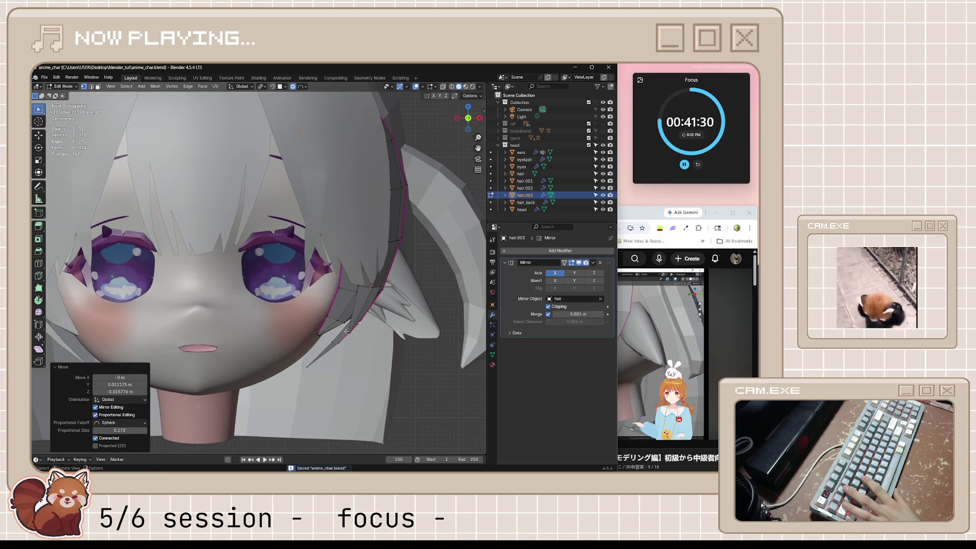
click(348, 331)
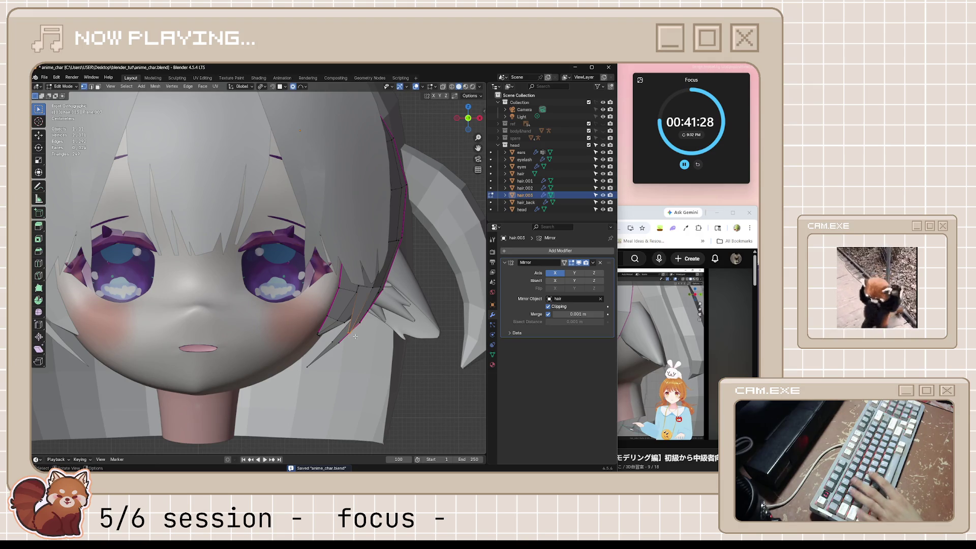
key(g)
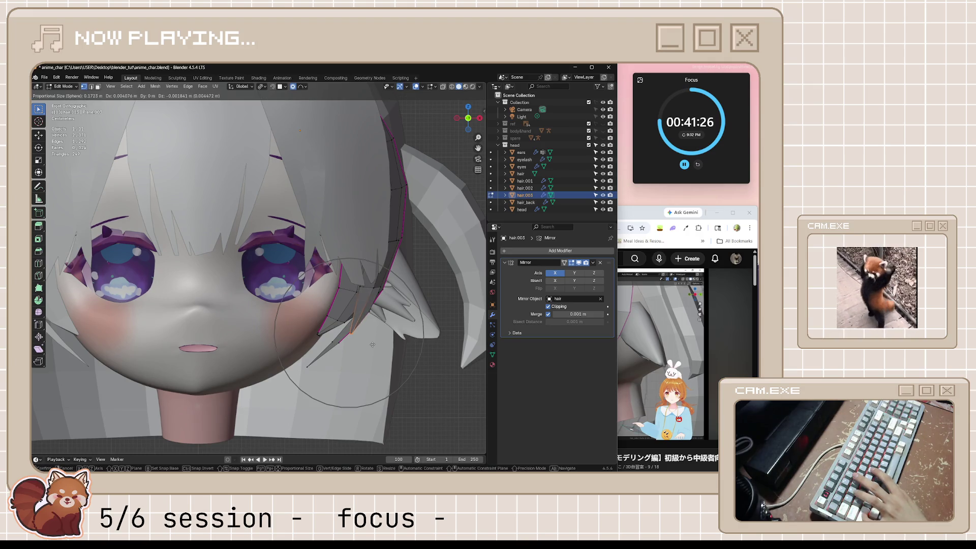
click(369, 345)
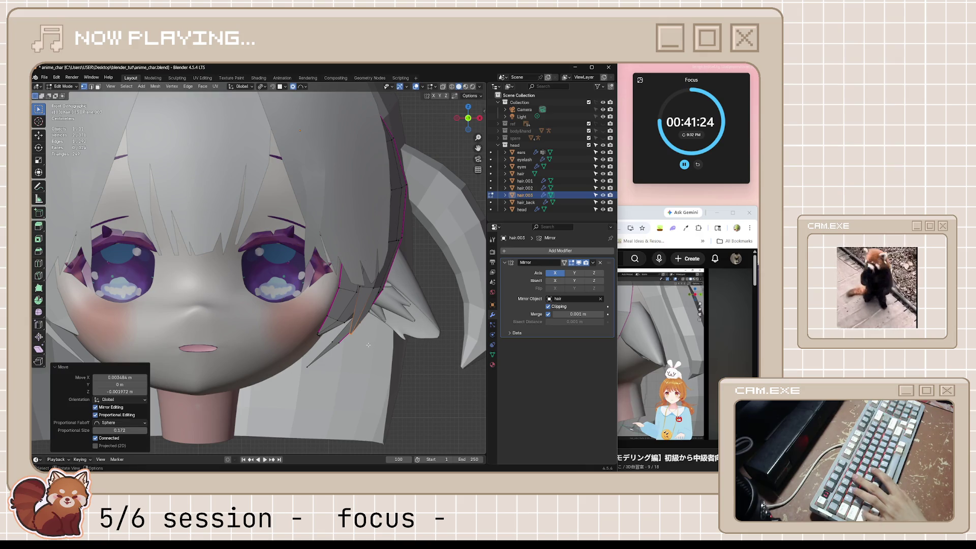
key(g)
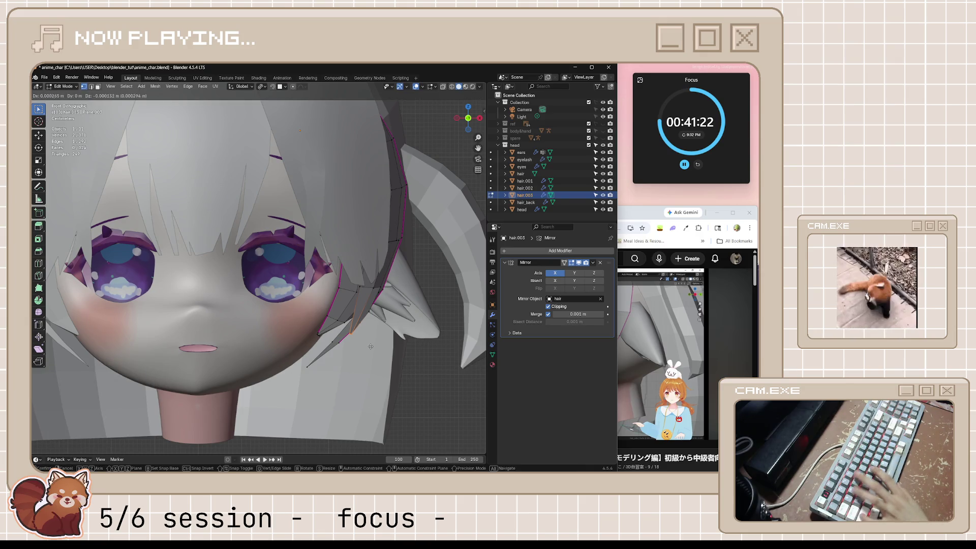
click(386, 362)
key(3)
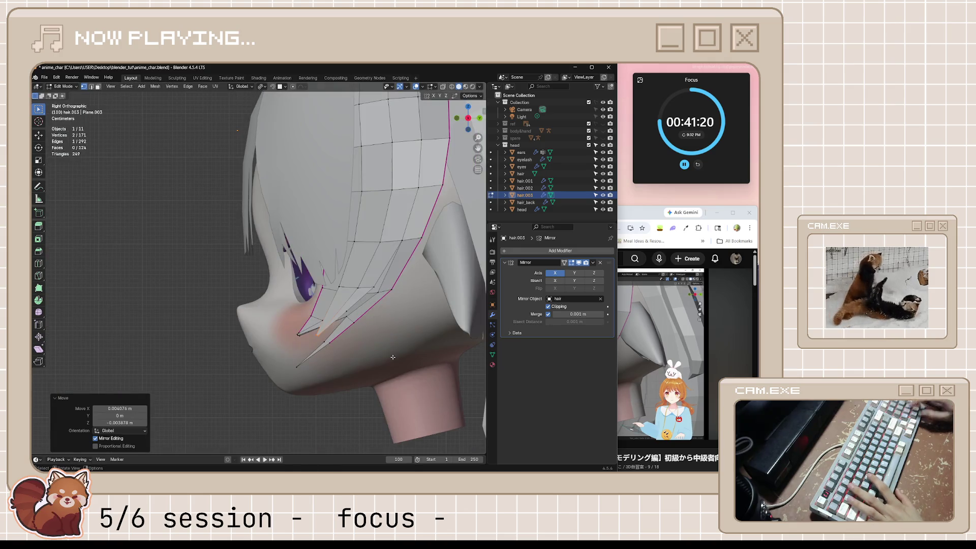
key(1)
scroll(389, 360, down, 5)
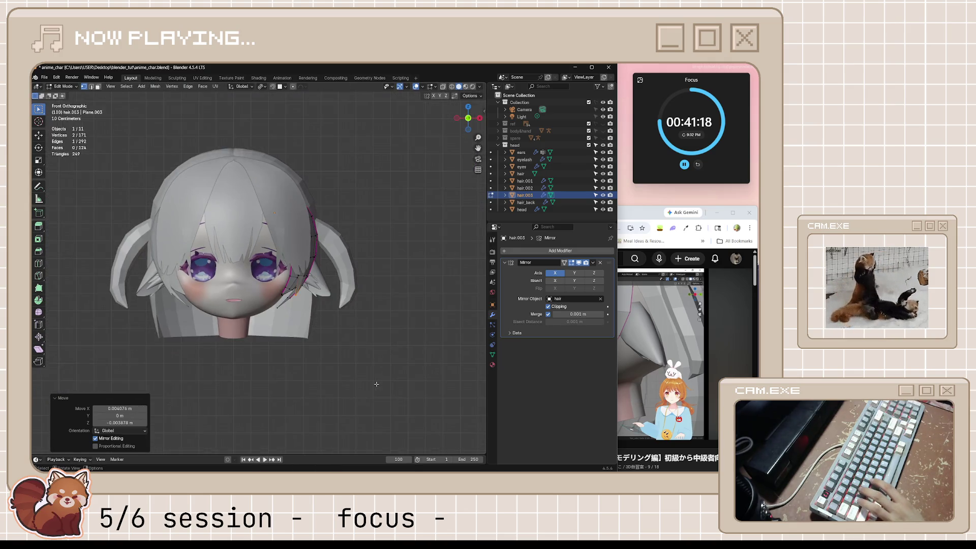
key(ctrl+s)
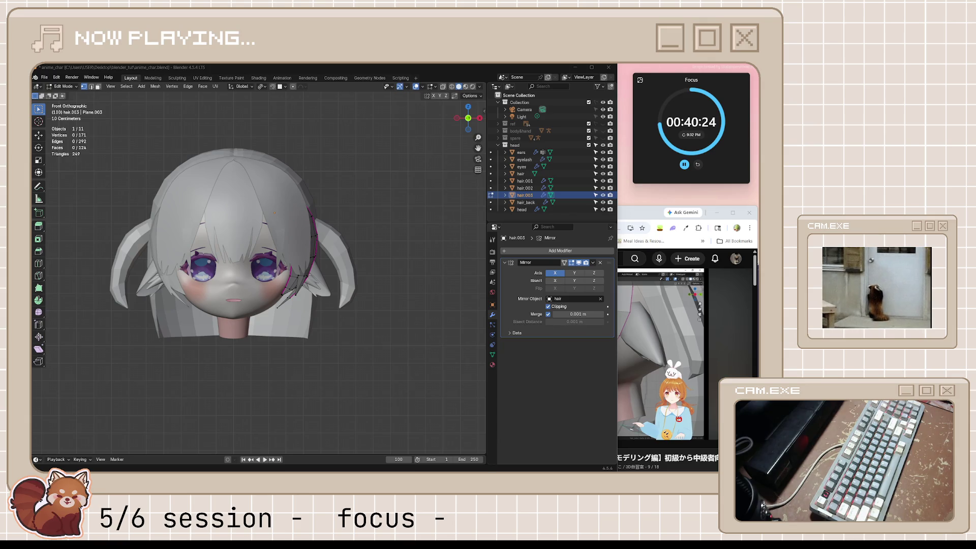
- Orbit to inspect the hair, snap to front view, exit to Object Mode and deselect hair.003
middle_drag(246, 339, 321, 339)
key(KP_1)
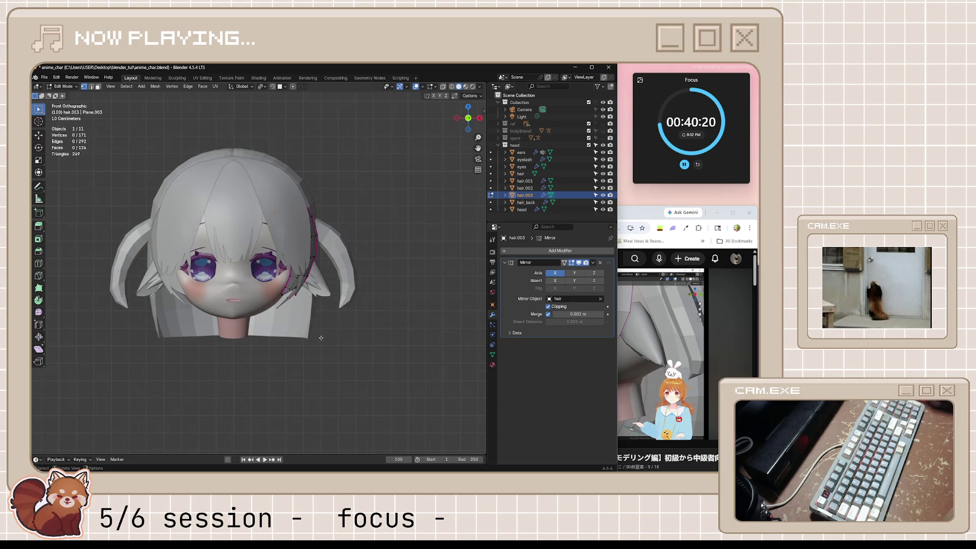
key(Tab)
click(392, 358)
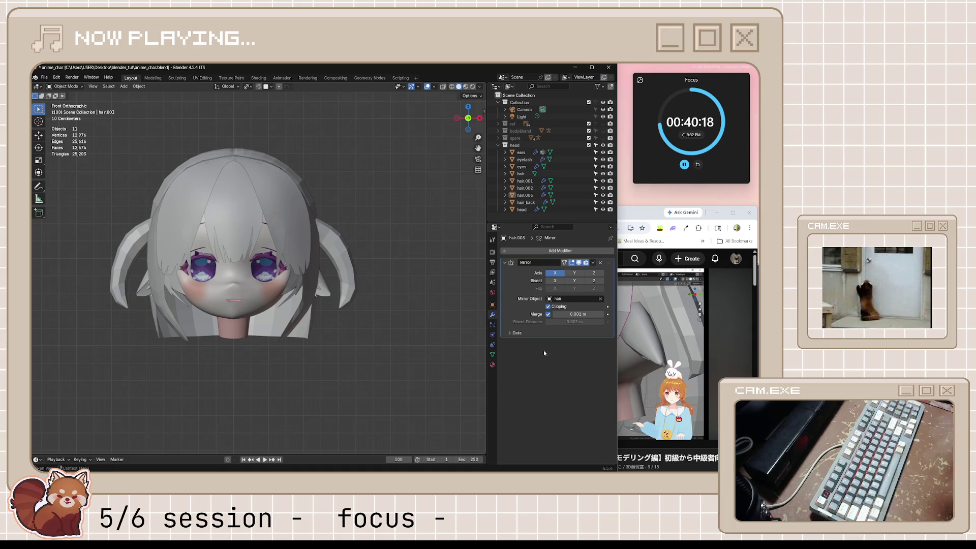
- Skip the tutorial ahead 20 seconds to about 21:50 and pause it
click(644, 358)
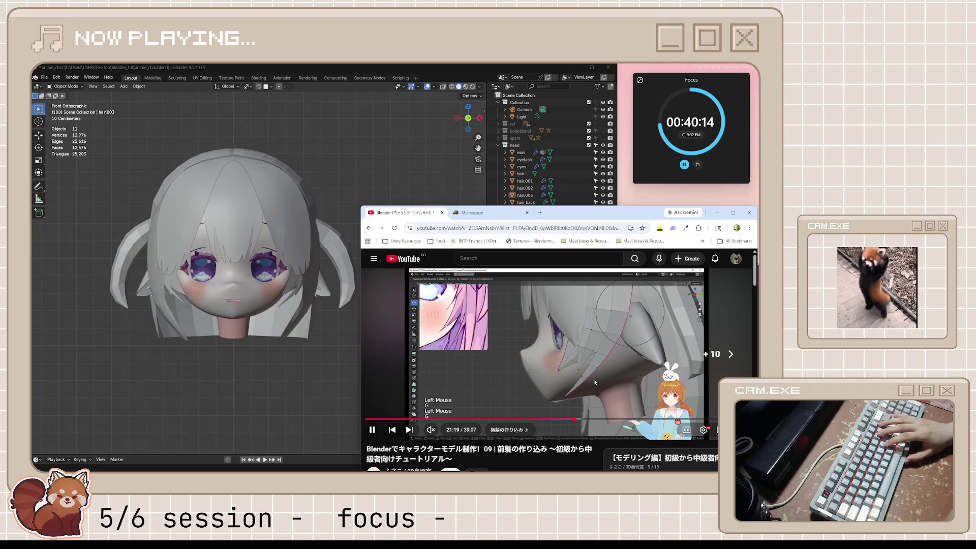
key(l)
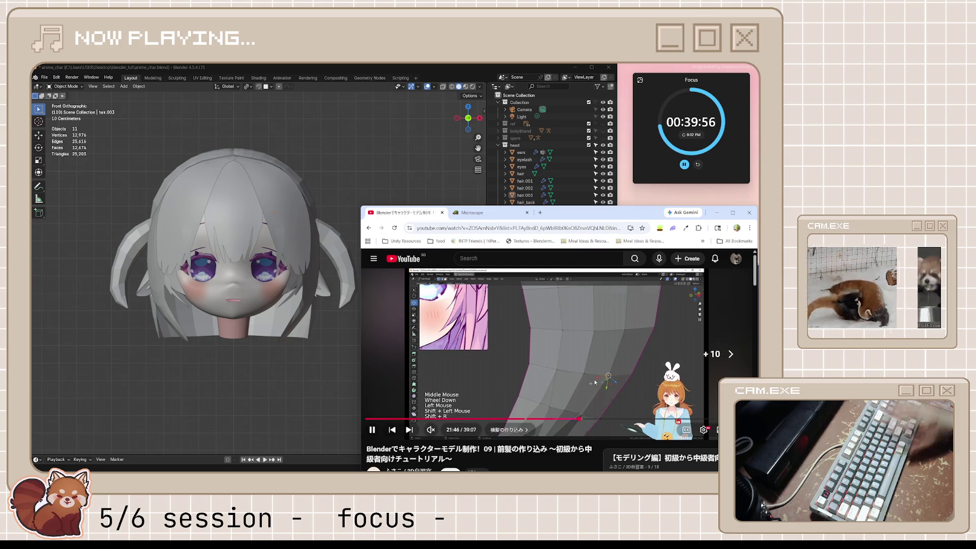
key(l)
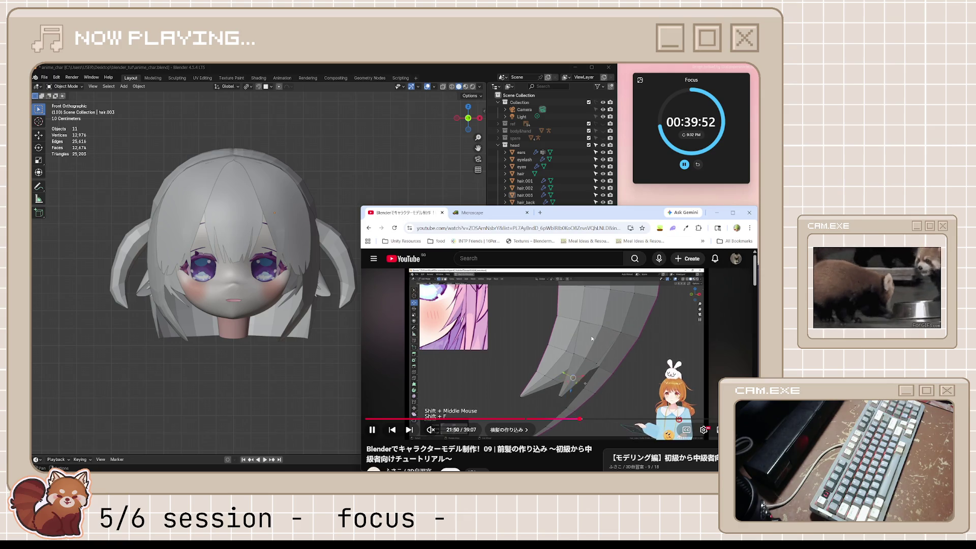
key(k)
- Back in Blender, orbit closer to the side hair and select hair.003
click(462, 64)
scroll(409, 226, up, 3)
mouse_move(408, 226)
middle_down()
mouse_move(379, 292)
mouse_move(352, 270)
middle_up()
click(379, 292)
- Toggle local view, enter Edit Mode on hair.003, and reveal then re-hide its hidden faces
key(KP_Divide)
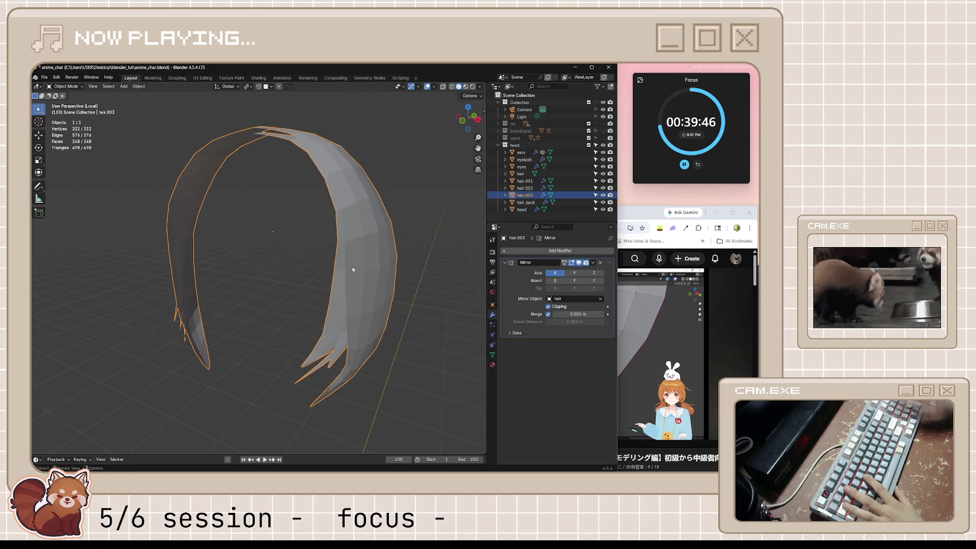
key(KP_Divide)
middle_drag(353, 270, 326, 277)
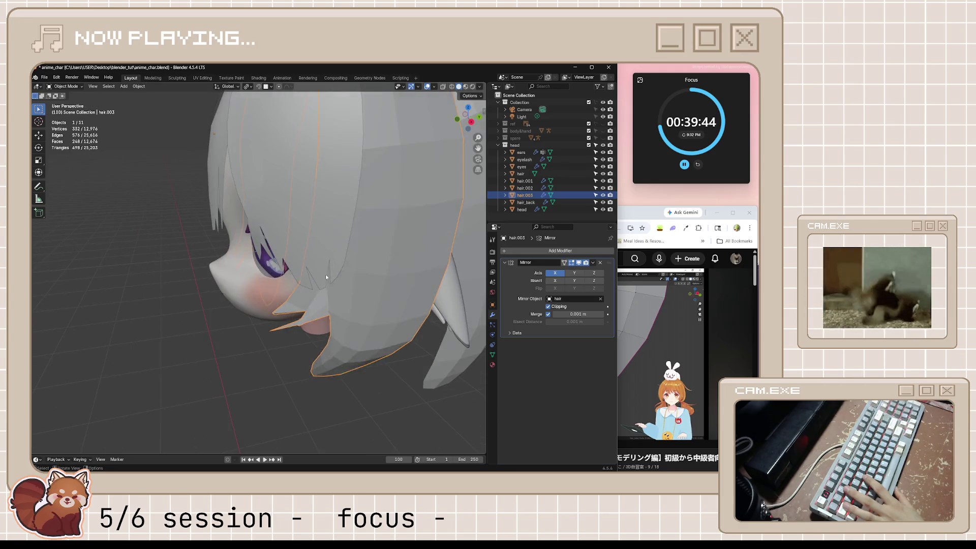
key(Tab)
scroll(346, 275, down, 4)
scroll(376, 273, up, 3)
scroll(393, 272, down, 3)
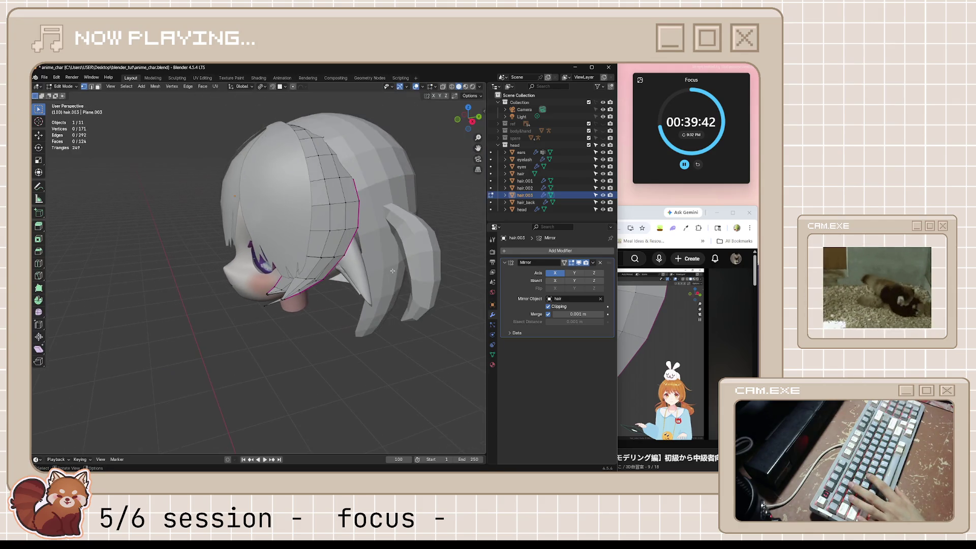
scroll(393, 272, up, 4)
key(alt+h)
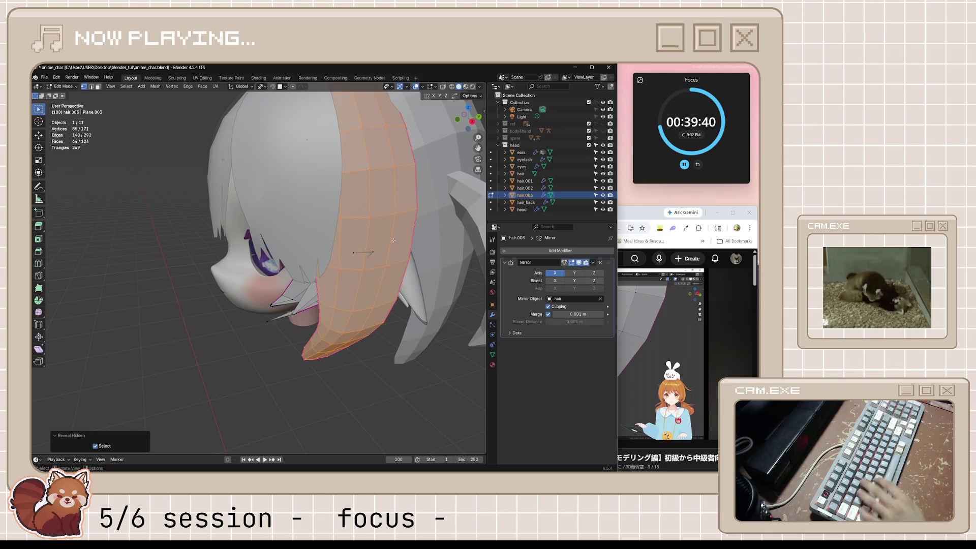
key(h)
scroll(356, 236, up, 4)
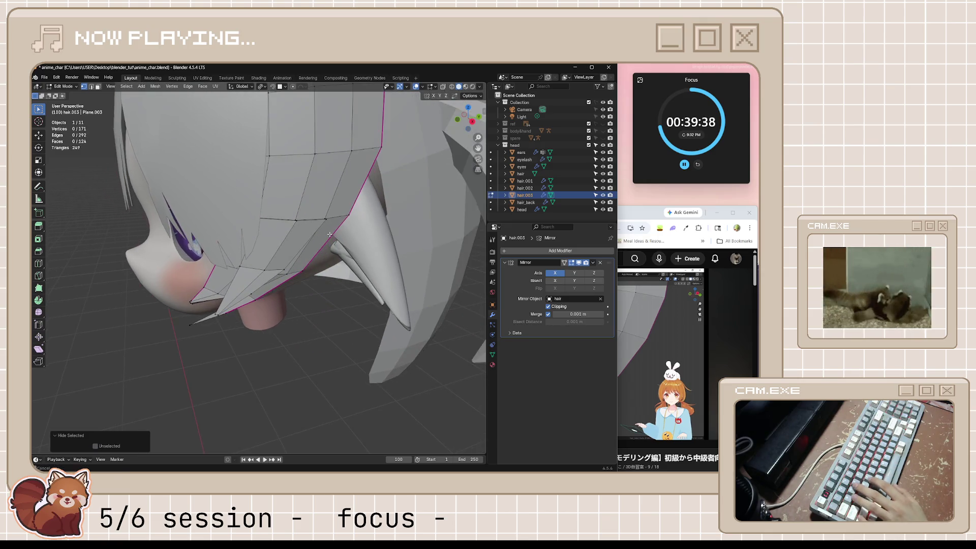
scroll(330, 234, up, 4)
scroll(327, 264, up, 1)
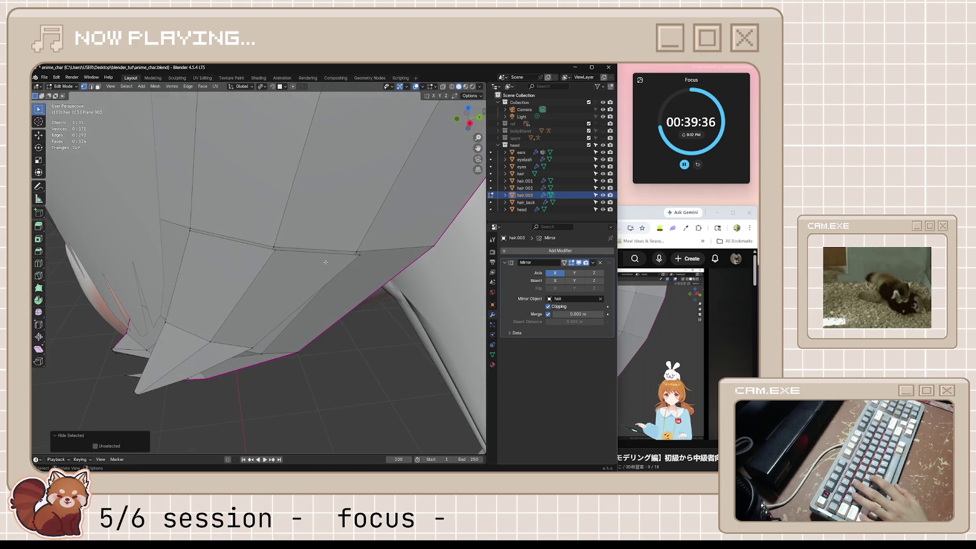
- Rip a lower-edge vertex apart and merge two vertices At Center to form a split tip
click(274, 246)
key(e)
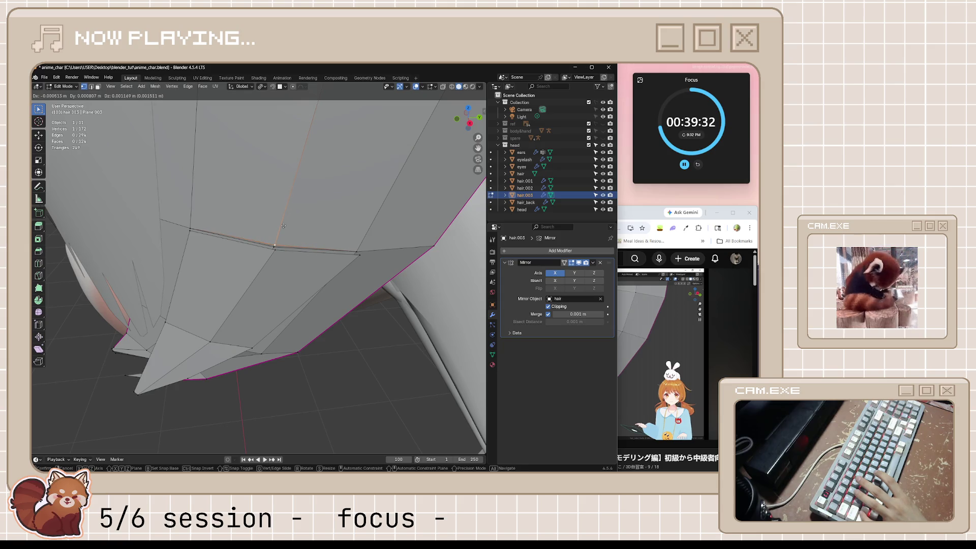
click(283, 226)
click(278, 245)
shift+click(277, 244)
key(m)
click(284, 245)
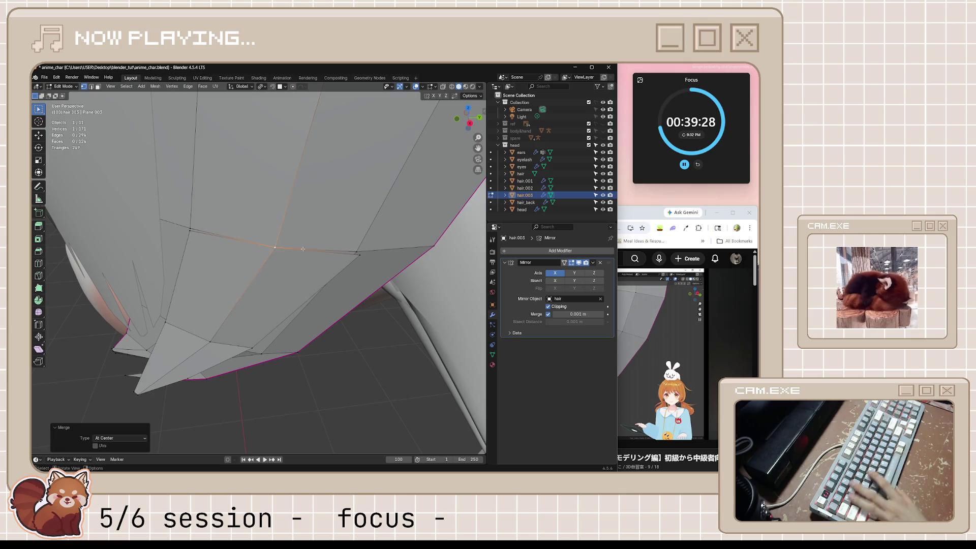
- Merge two more neighbouring vertex pairs At Last, save, and return to Object Mode
shift+click(364, 261)
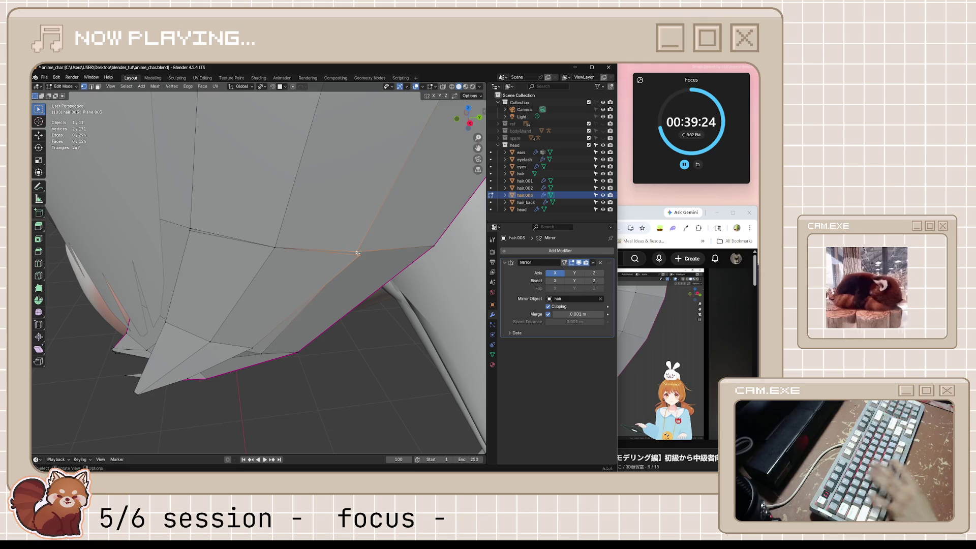
key(m)
click(338, 285)
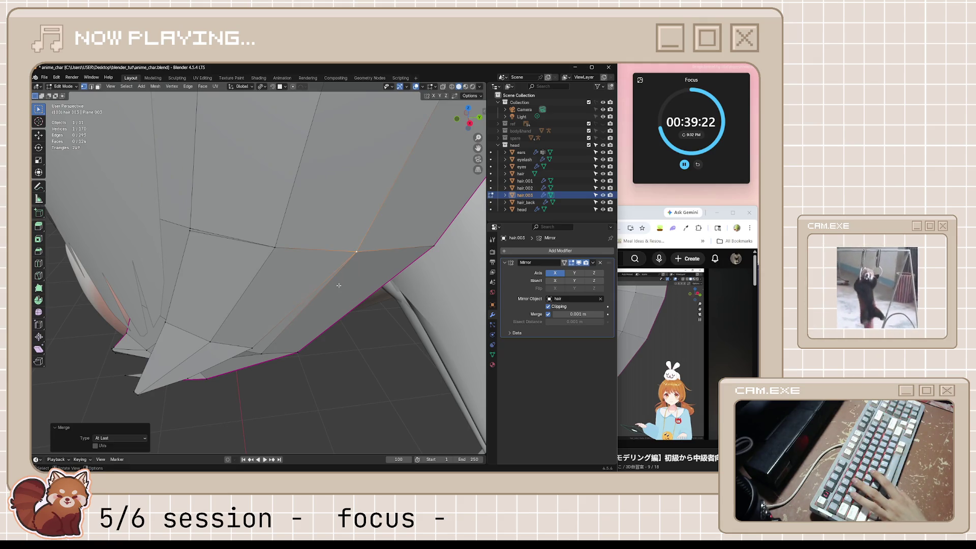
shift+click(193, 226)
key(m)
click(194, 224)
middle_drag(193, 224, 293, 336)
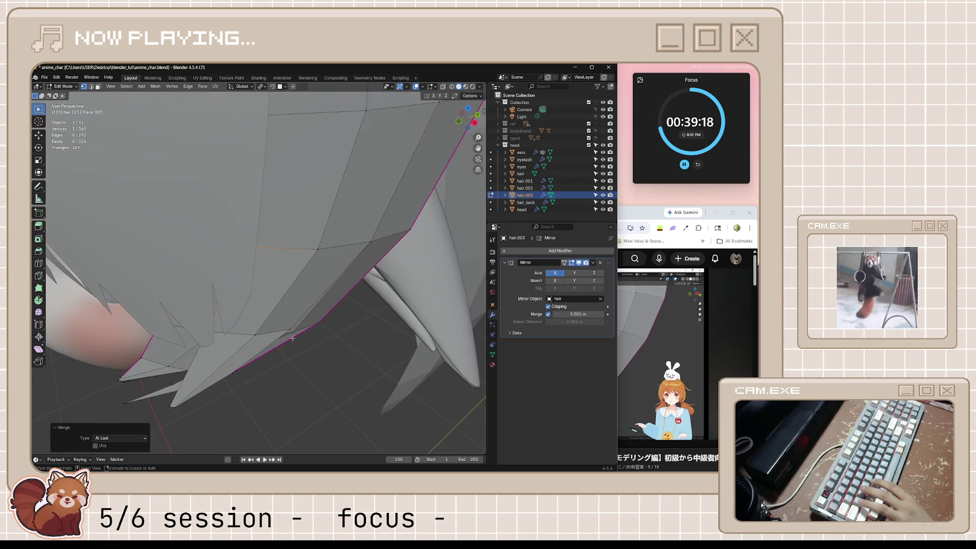
key(ctrl+s)
scroll(292, 336, down, 5)
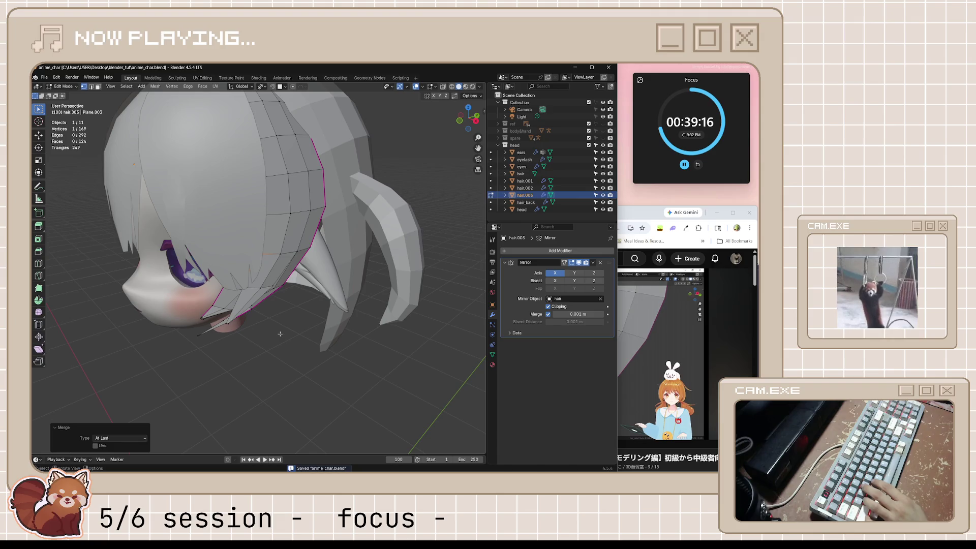
key(Tab)
mouse_move(281, 334)
middle_down()
mouse_move(316, 343)
mouse_move(328, 365)
mouse_move(298, 343)
mouse_move(331, 343)
middle_up()
key(alt+a)
- Save anime_char.blend, switch to Chrome and resume the tutorial
key(ctrl+s)
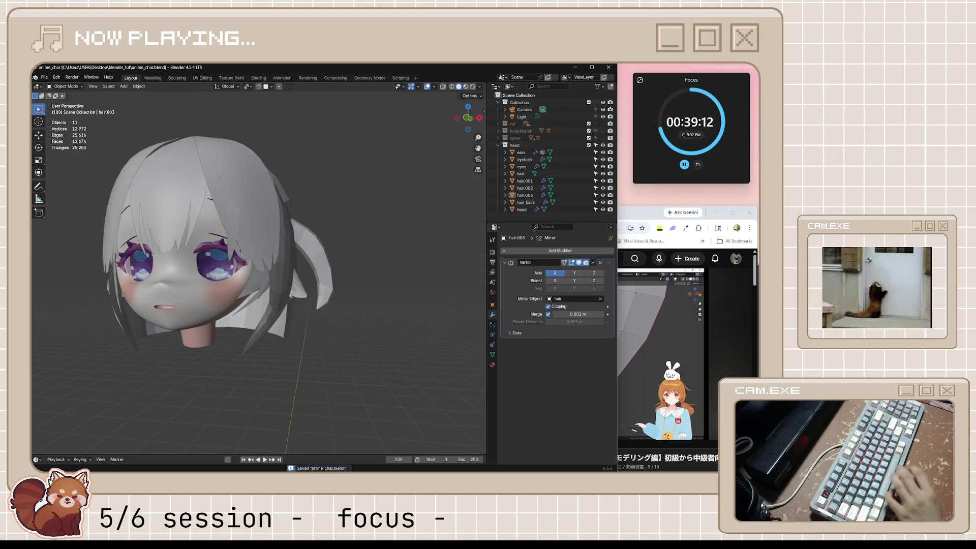
key(alt+Tab)
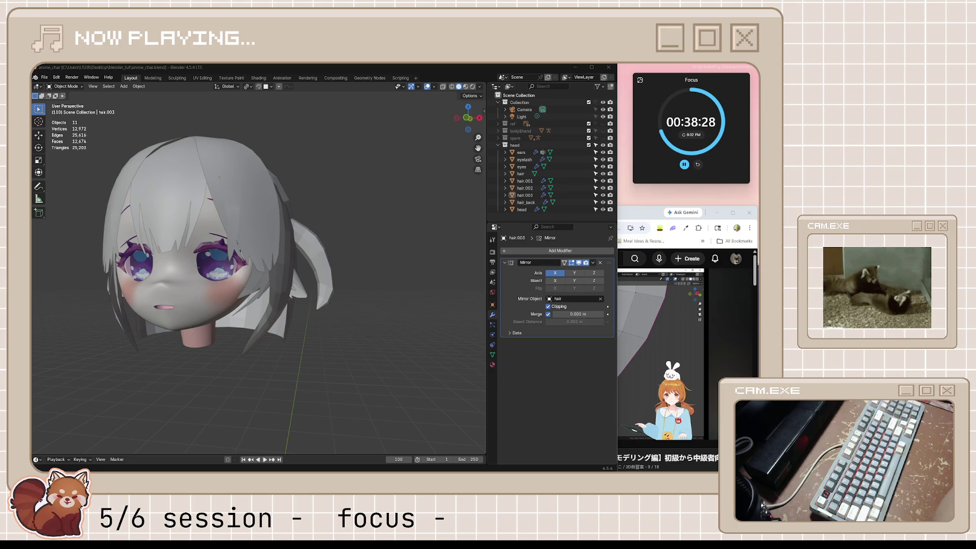
key(alt+Tab)
click(529, 346)
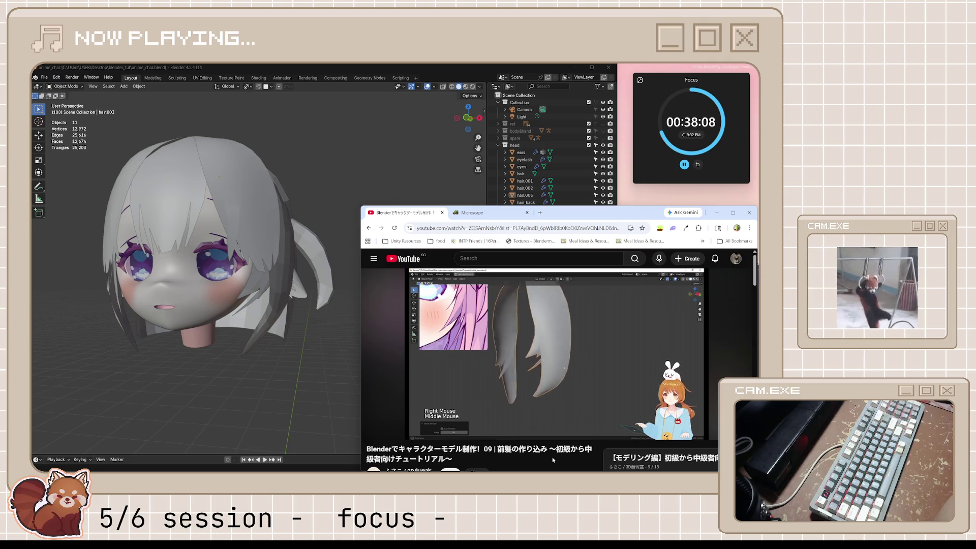
- Review the tutorial's pointed-tip section, pause it at 22:56, and return to Blender
click(547, 335)
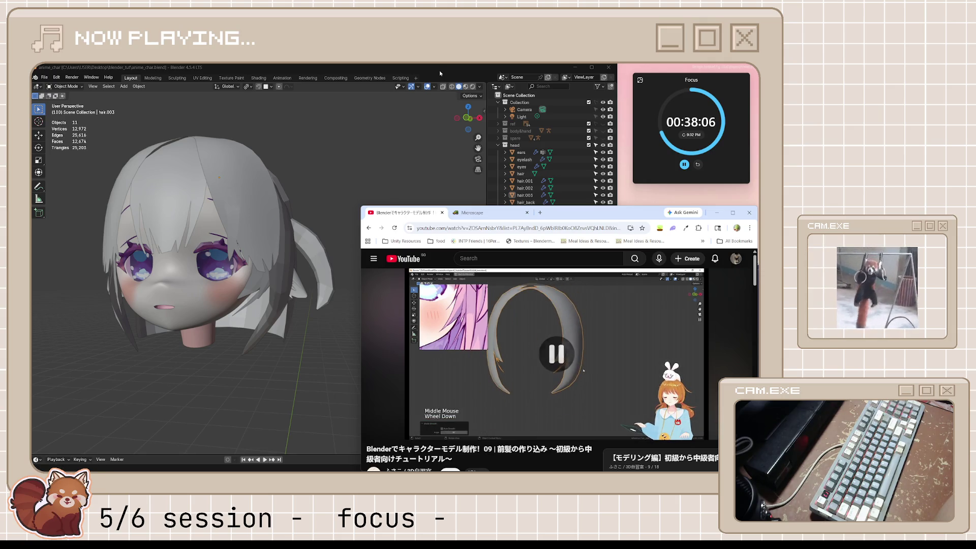
key(space)
key(l)
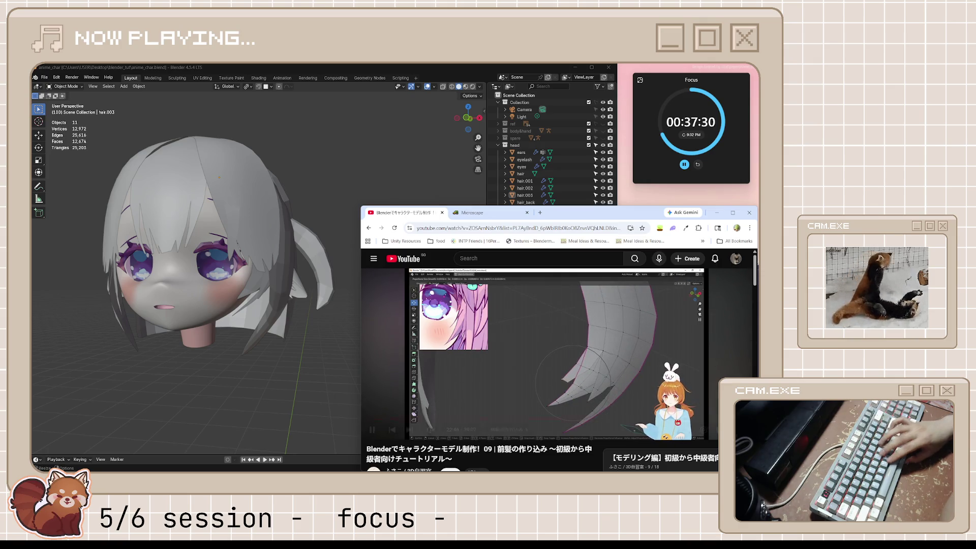
key(j)
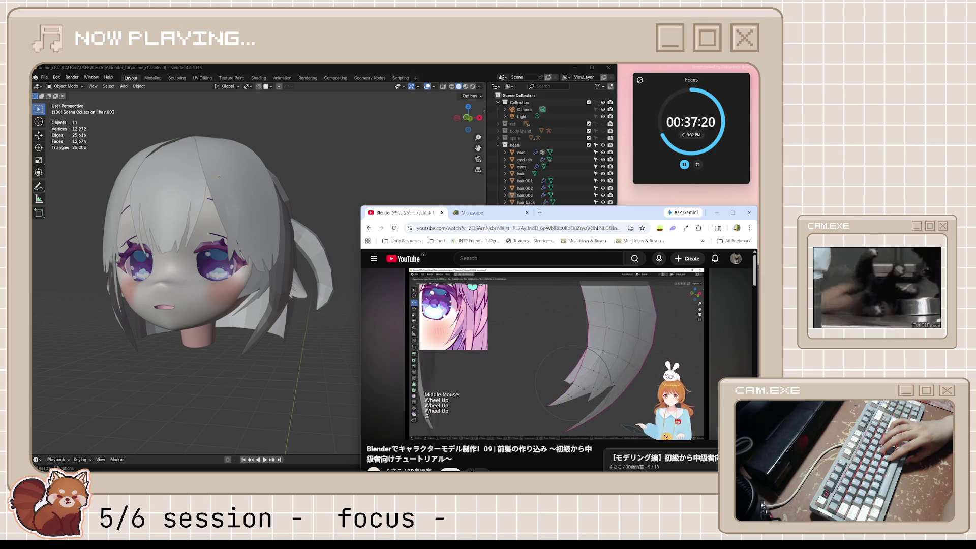
key(space)
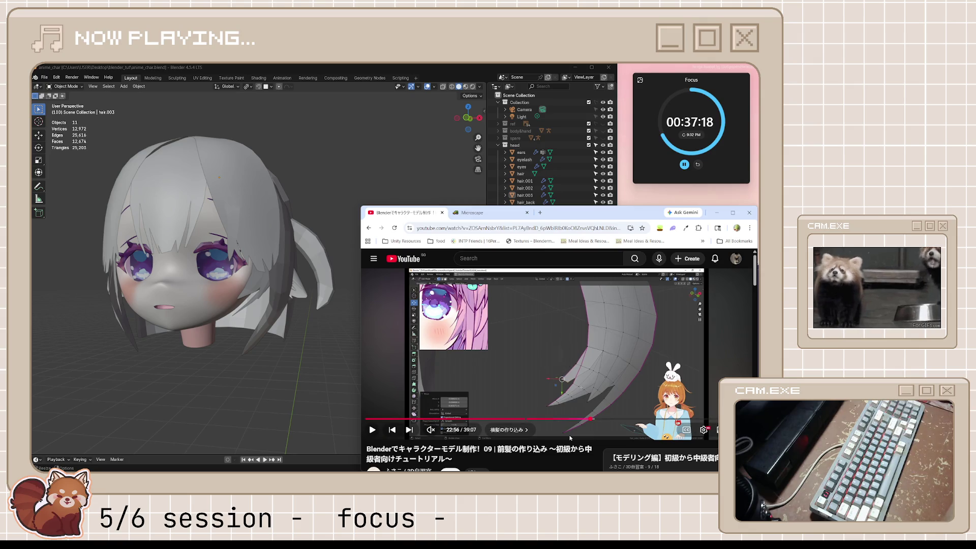
click(384, 74)
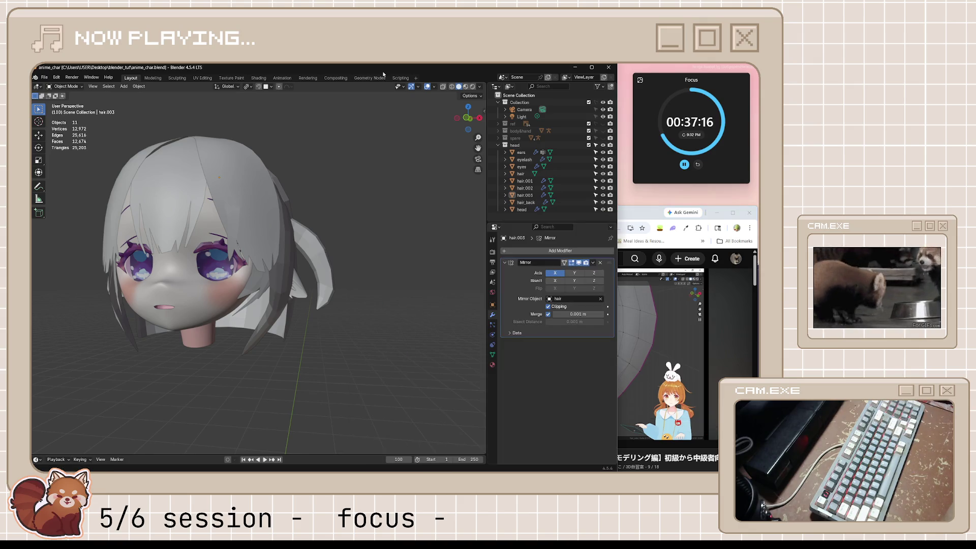
- Apply Shade Smooth to hair.003, deselect it, and check the front and side views
middle_drag(325, 204, 288, 234)
click(288, 235)
right_click(287, 249)
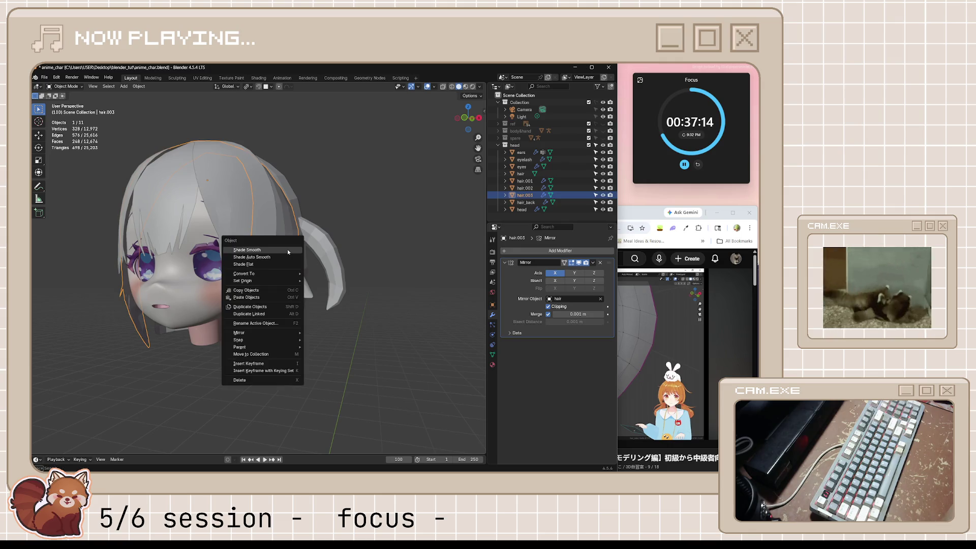
click(294, 251)
click(305, 351)
key(KP_1)
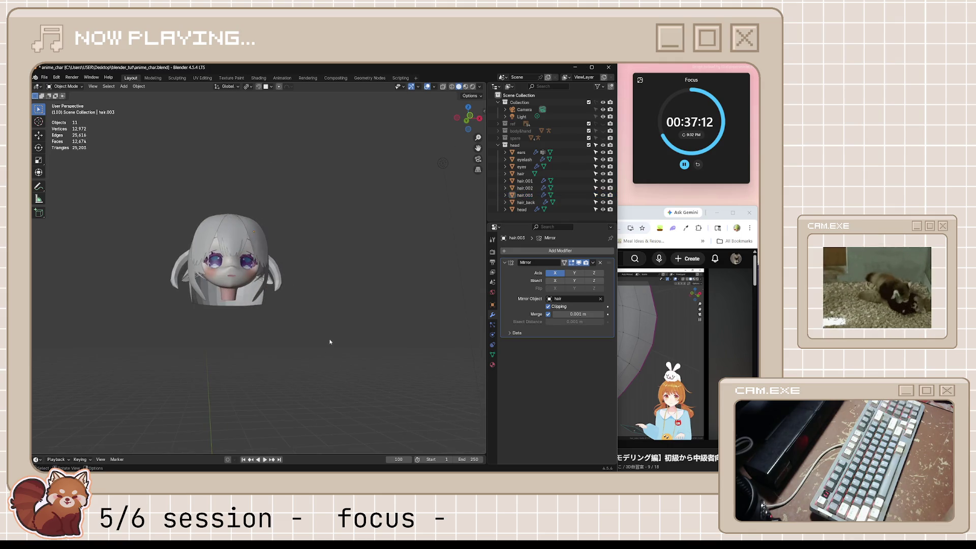
key(KP_6)
key(KP_6)
key(KP_6)
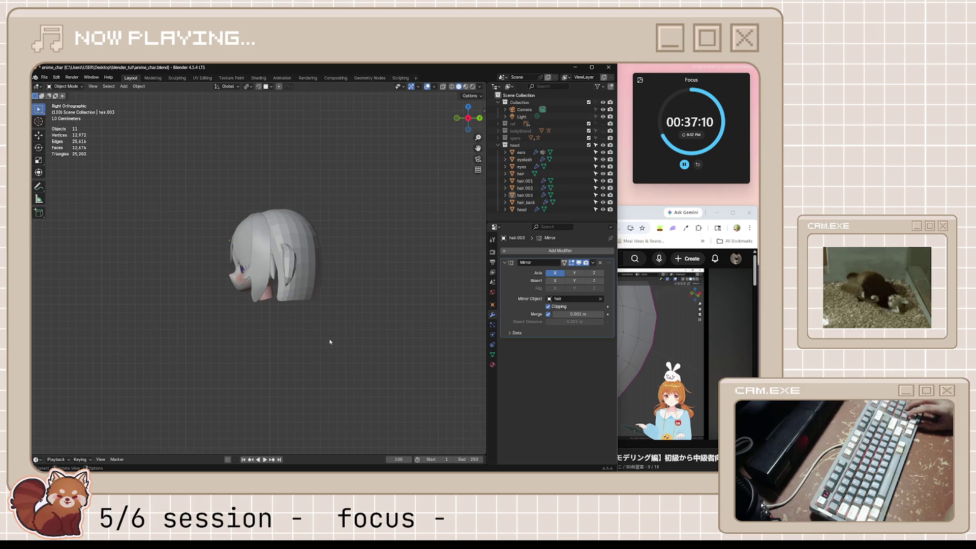
key(KP_1)
key(KP_6)
key(KP_6)
key(KP_6)
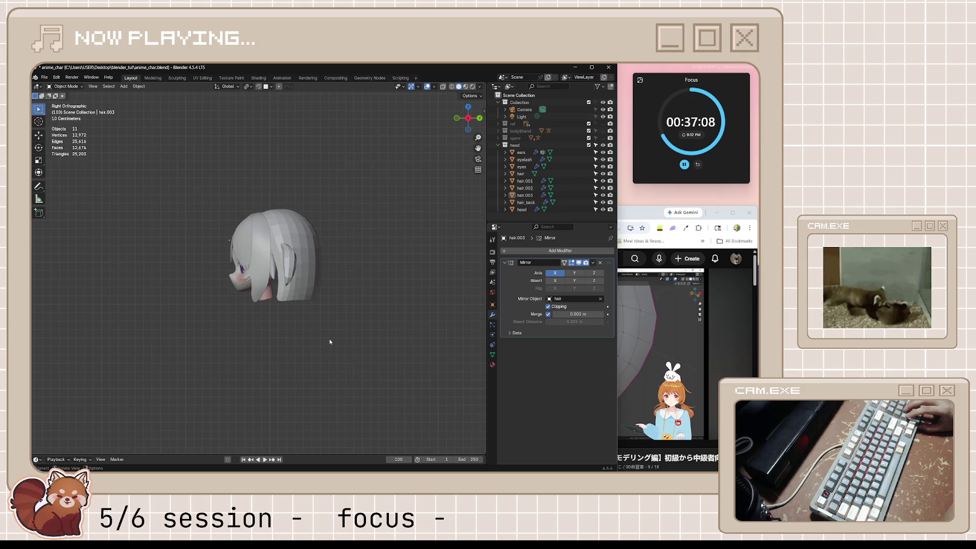
scroll(294, 298, up, 6)
mouse_move(287, 297)
middle_down()
mouse_move(352, 289)
mouse_move(349, 302)
mouse_move(328, 300)
middle_up()
- Select hair.003, try deleting a few strand vertices in Edit Mode, then undo it
click(235, 300)
key(KP_Decimal)
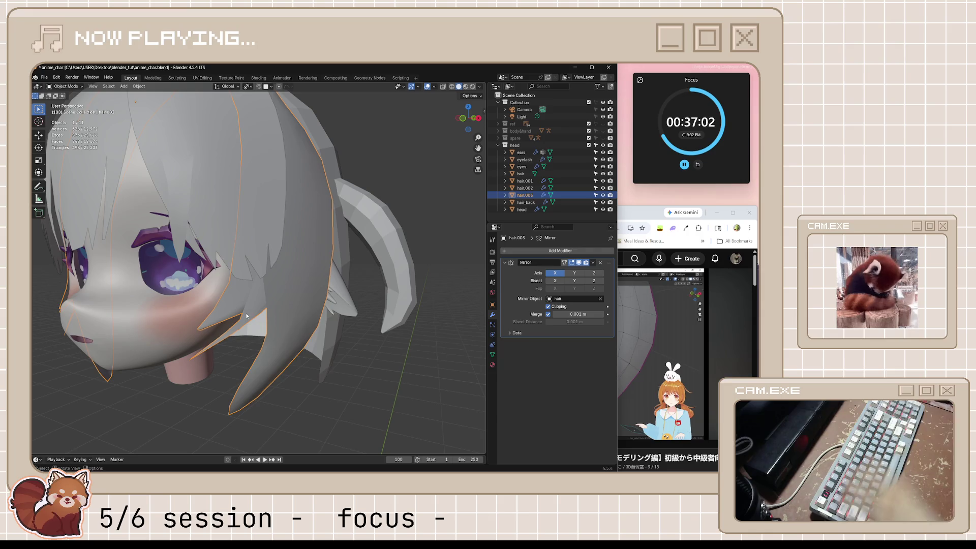
key(Tab)
drag(192, 326, 203, 335)
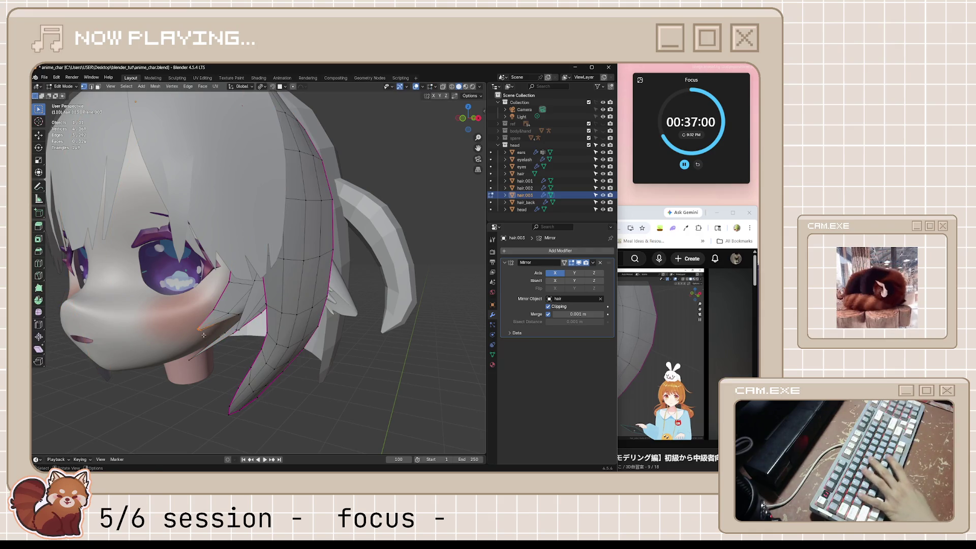
key(x)
click(203, 340)
key(ctrl+z)
key(Tab)
- Save anime_char.blend, then select hair.003, hair_back and head together
mouse_move(307, 387)
middle_down()
mouse_move(358, 379)
mouse_move(282, 362)
mouse_move(335, 333)
mouse_move(300, 335)
middle_up()
click(358, 376)
scroll(325, 366, down, 3)
scroll(299, 336, up, 5)
key(ctrl+s)
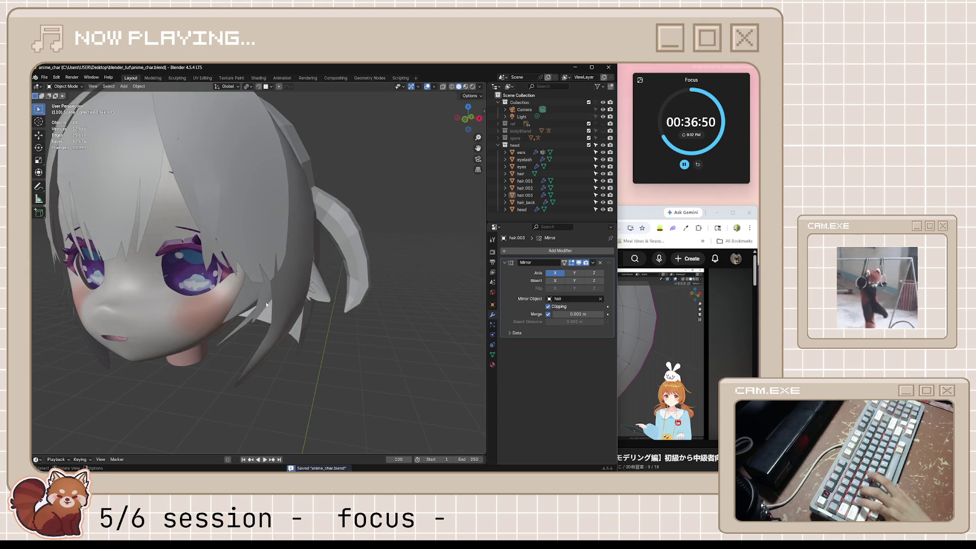
key(ctrl+z)
middle_drag(253, 298, 239, 304)
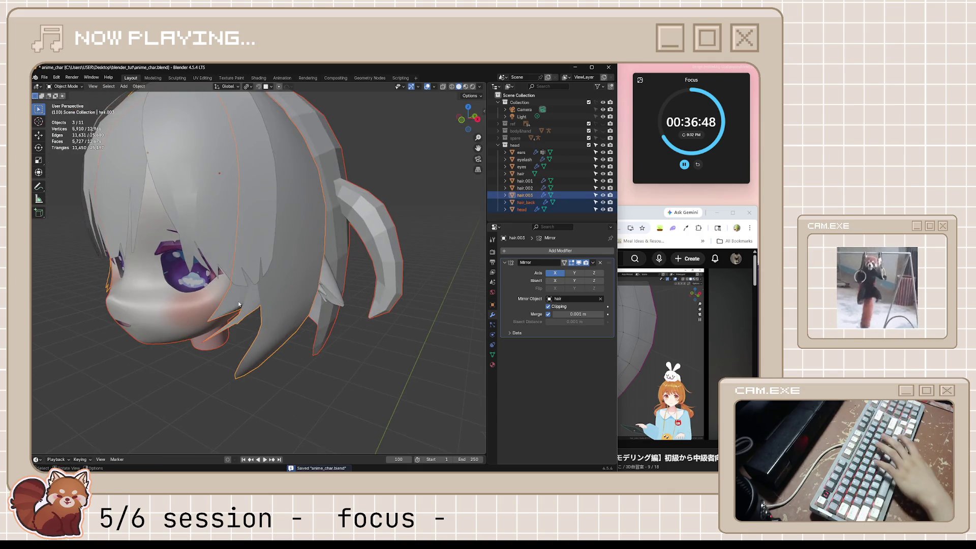
- In Edit Mode, hide and reveal geometry, select the side hair strip, and isolate it in Local View
key(Tab)
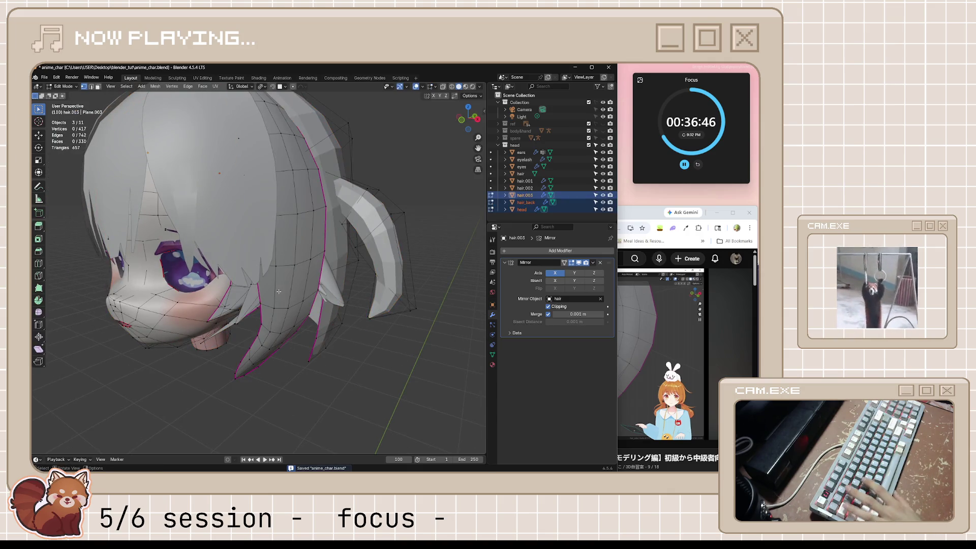
key(l)
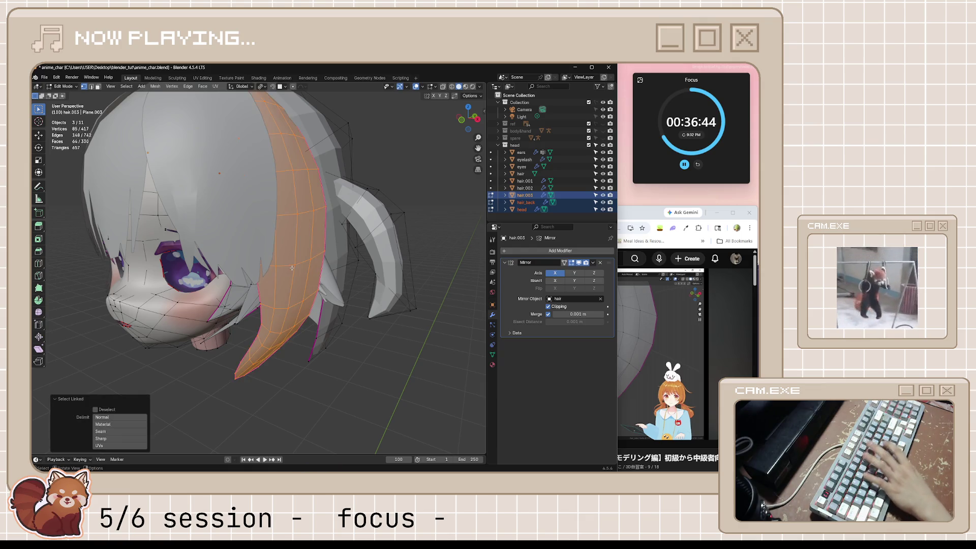
key(h)
middle_drag(258, 230, 286, 263)
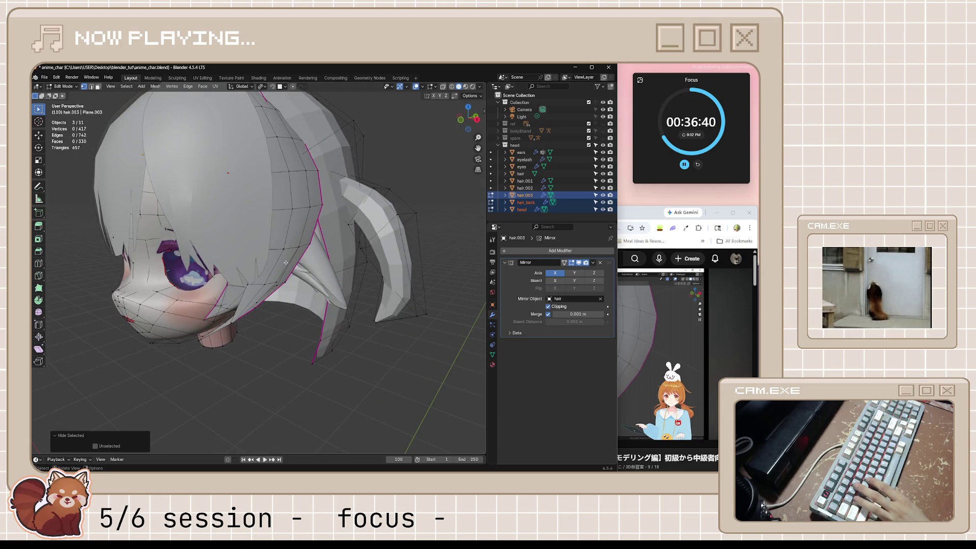
key(a)
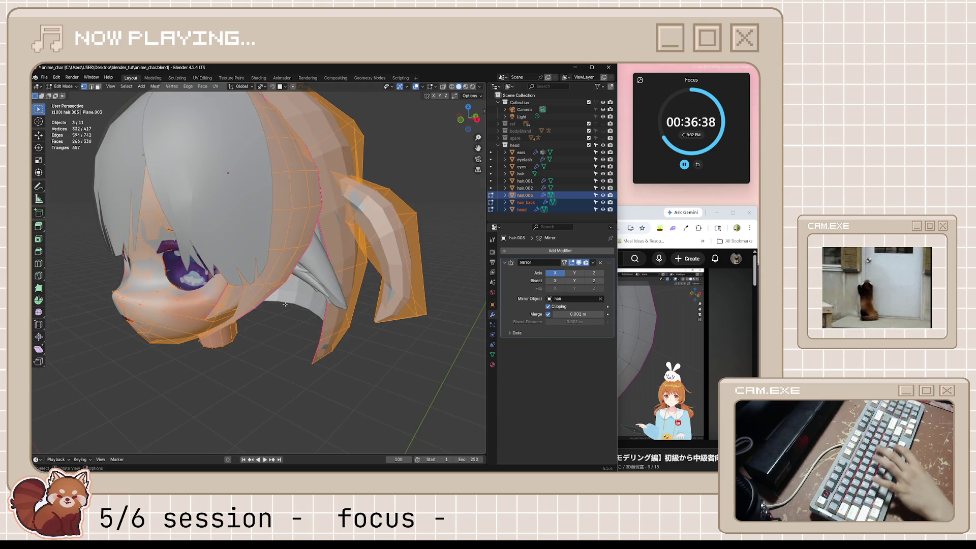
key(alt+a)
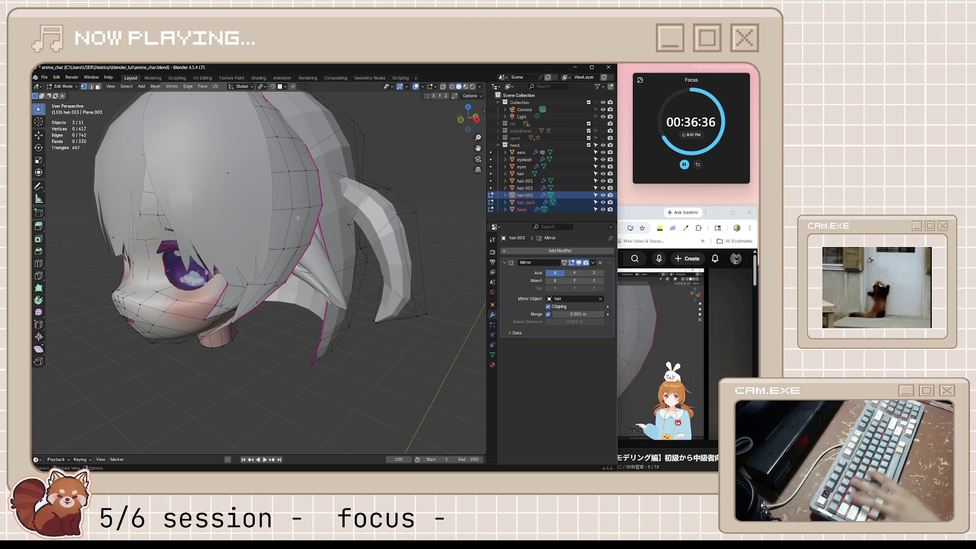
key(l)
key(KP_Divide)
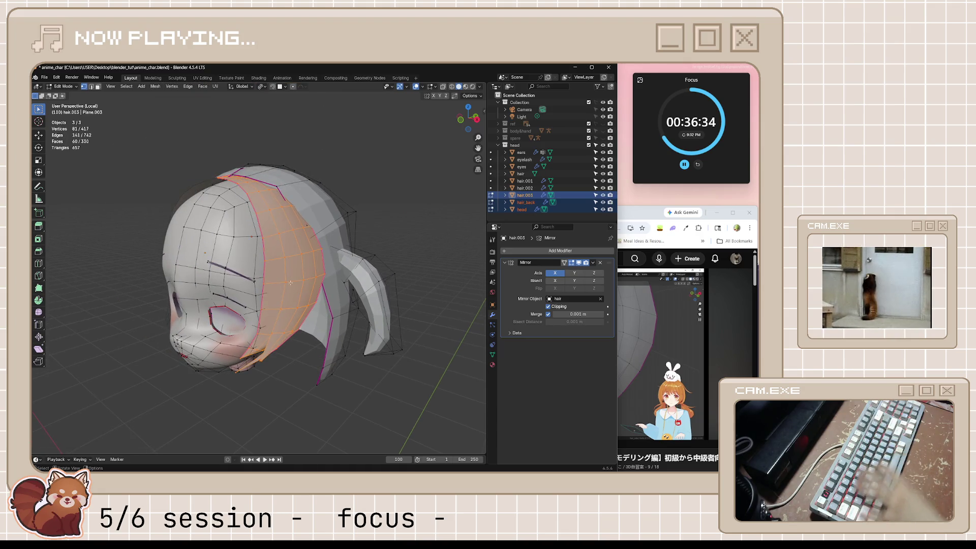
- Check the tutorial, then orbit to a frontal view of the isolated head and hair
scroll(285, 285, up, 4)
scroll(280, 319, down, 1)
mouse_move(280, 319)
middle_down()
mouse_move(324, 327)
mouse_move(284, 331)
middle_up()
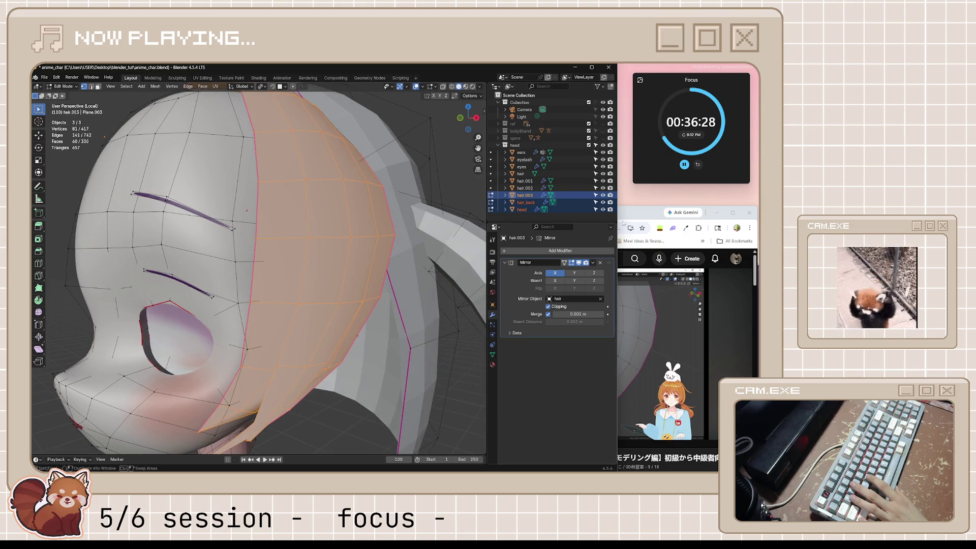
click(627, 220)
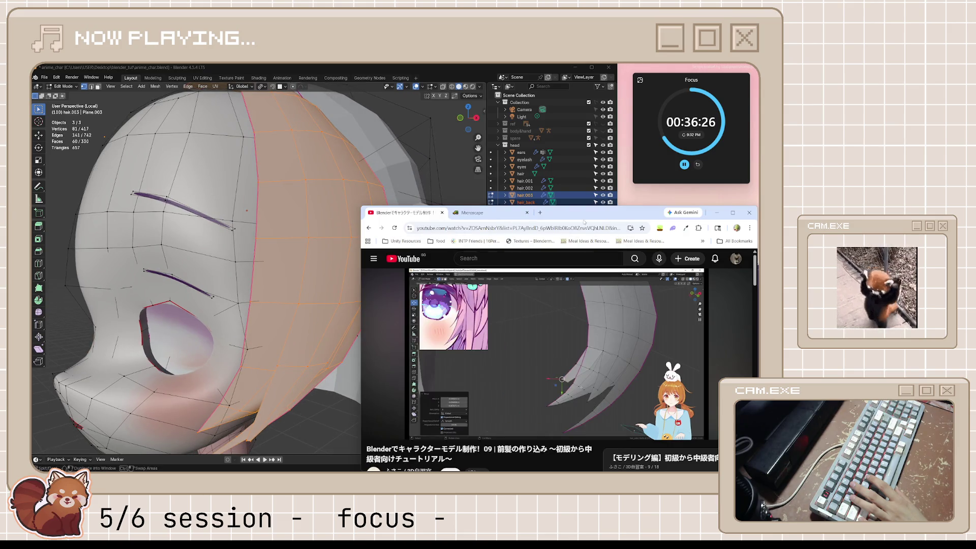
click(446, 143)
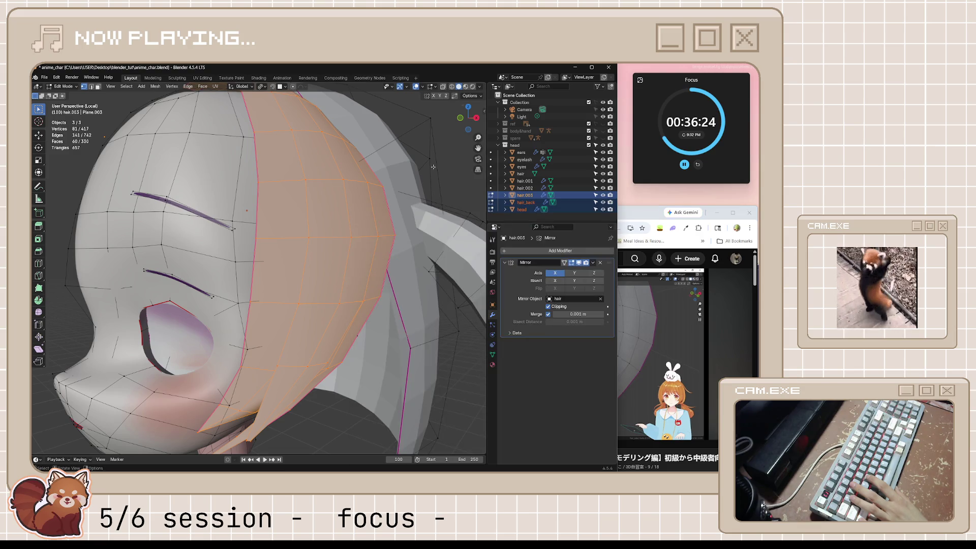
middle_drag(287, 325, 309, 324)
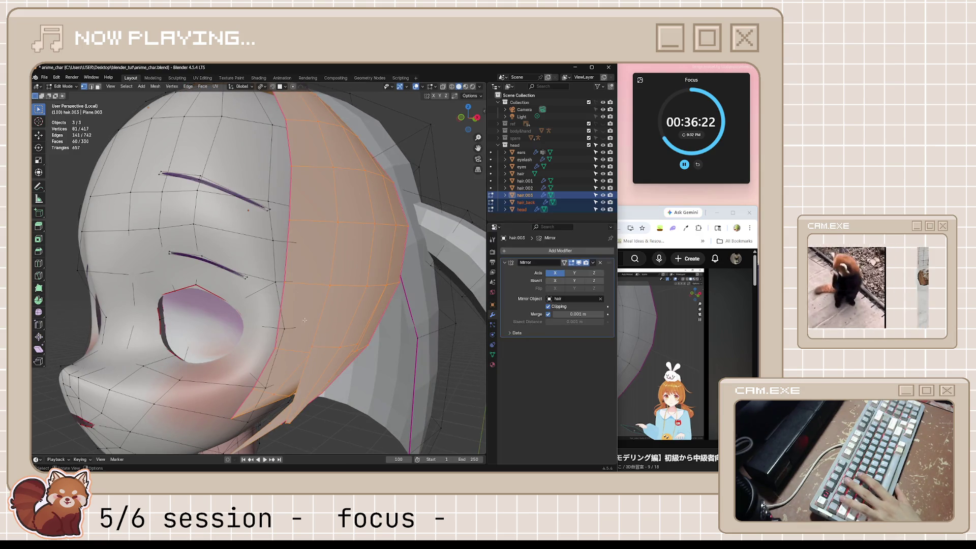
- Hide the side strip and select a strand face, undoing a stray cheek-face selection
key(h)
click(305, 318)
shift+click(279, 364)
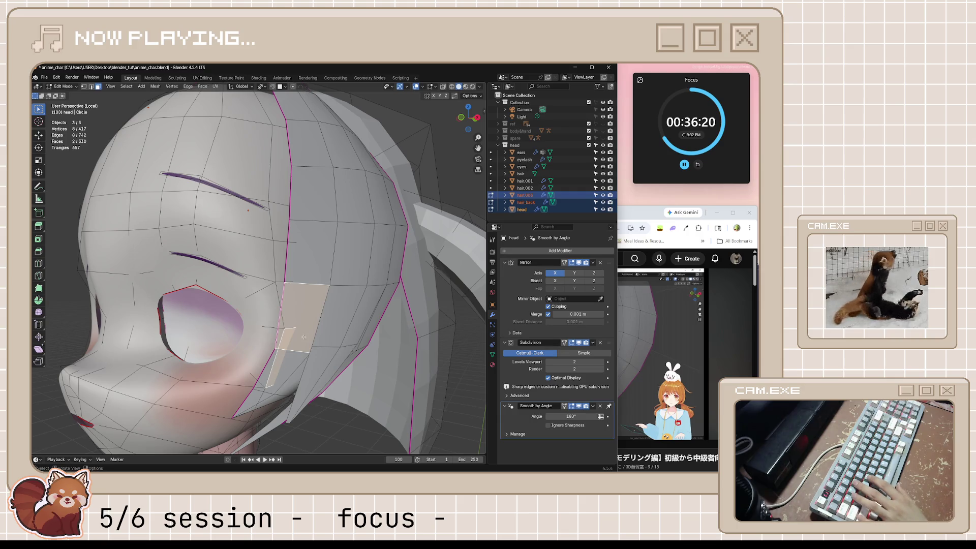
key(ctrl+z)
key(ctrl+z)
key(ctrl+z)
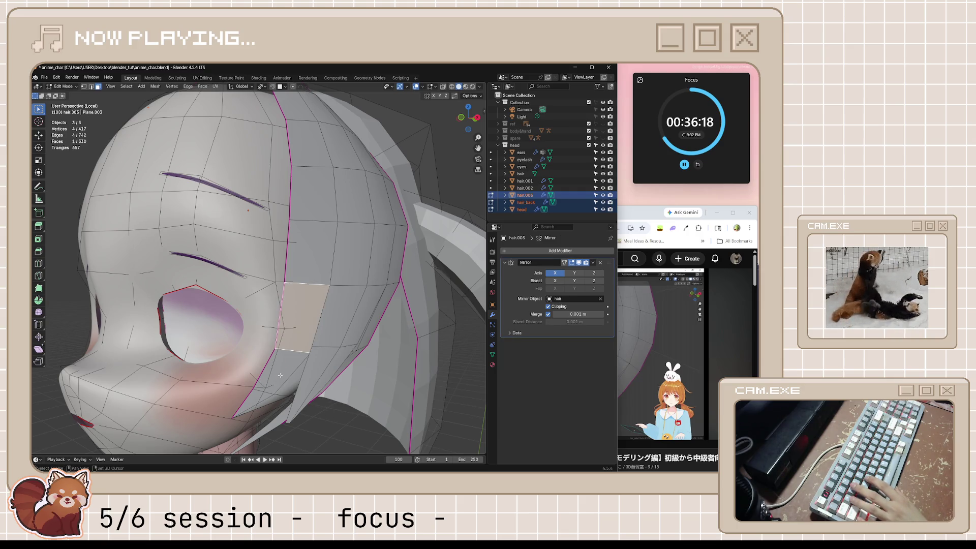
shift+click(280, 376)
mouse_move(280, 375)
middle_down()
mouse_move(351, 386)
mouse_move(305, 390)
mouse_move(327, 390)
middle_up()
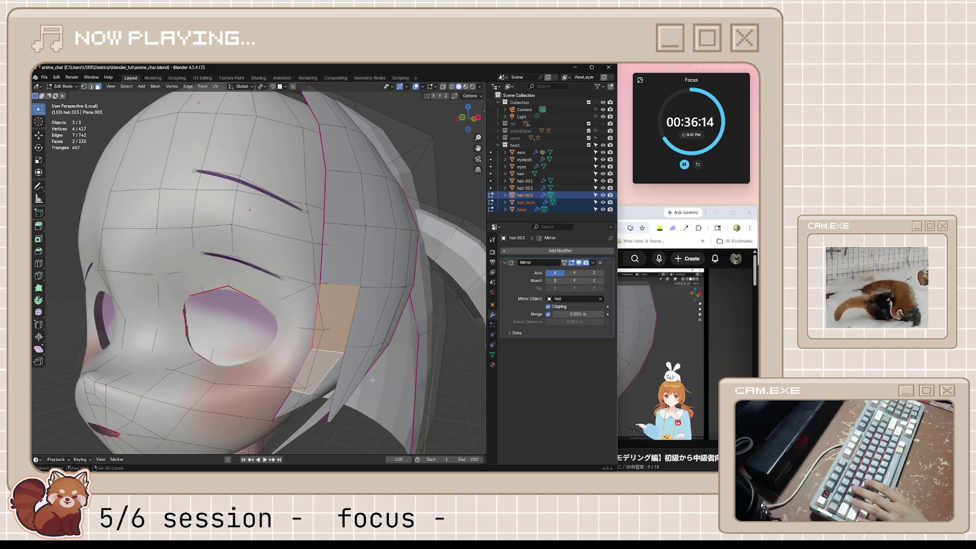
- Duplicate the selected strand faces and move the copy constrained to the Y axis
key(shift+d)
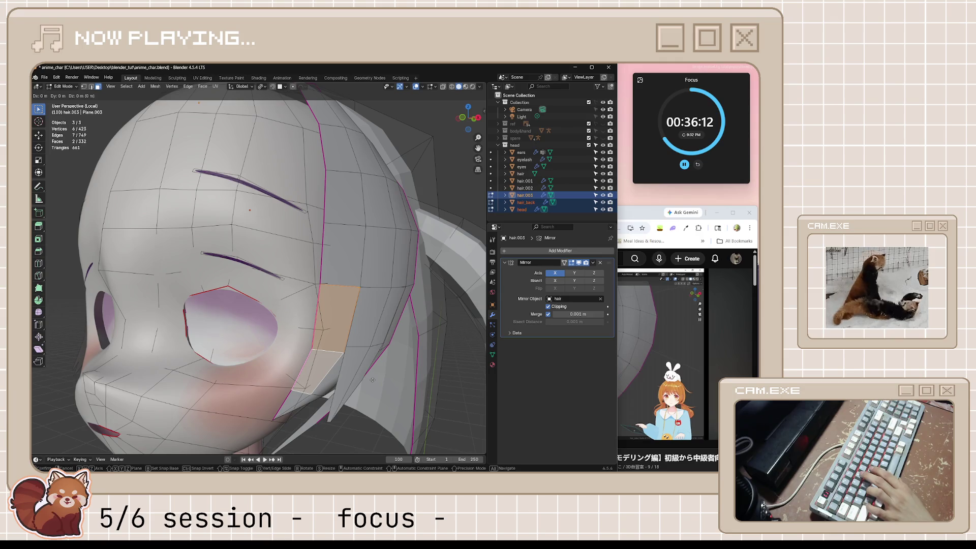
key(Escape)
key(g)
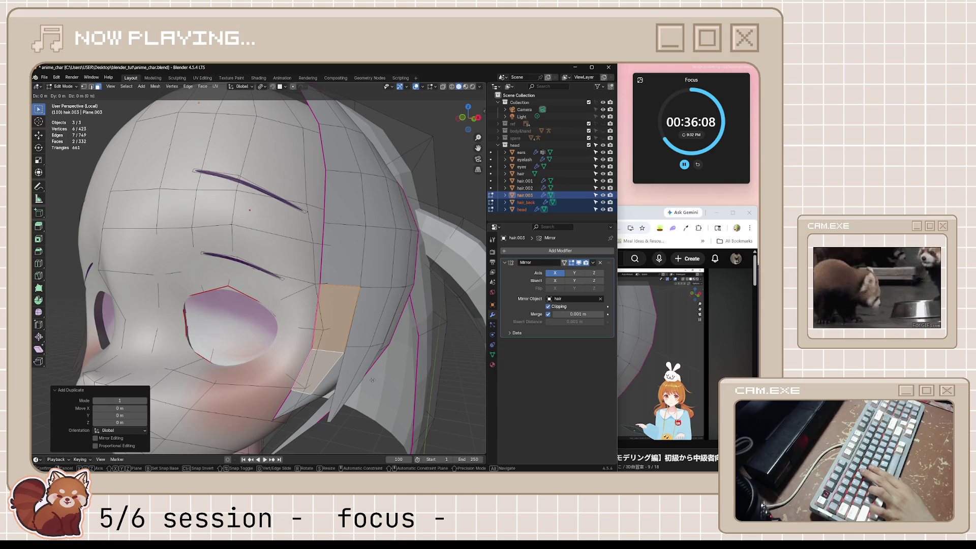
key(x)
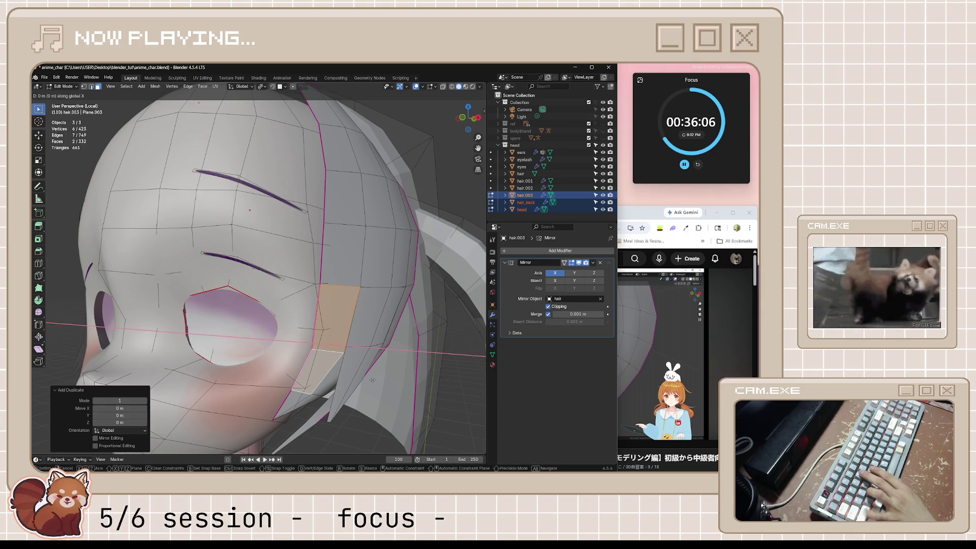
key(y)
click(381, 387)
mouse_move(381, 387)
middle_down()
mouse_move(391, 408)
mouse_move(357, 355)
mouse_move(364, 386)
middle_up()
scroll(335, 368, up, 2)
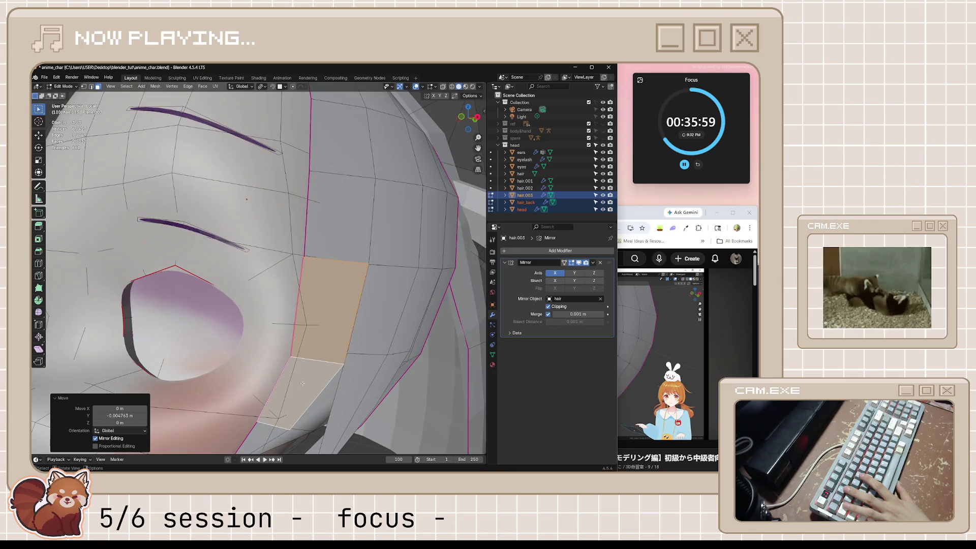
- In vertex mode, slide a vertex on the strand's lower edge to factor 0.418
key(1)
shift+click(298, 419)
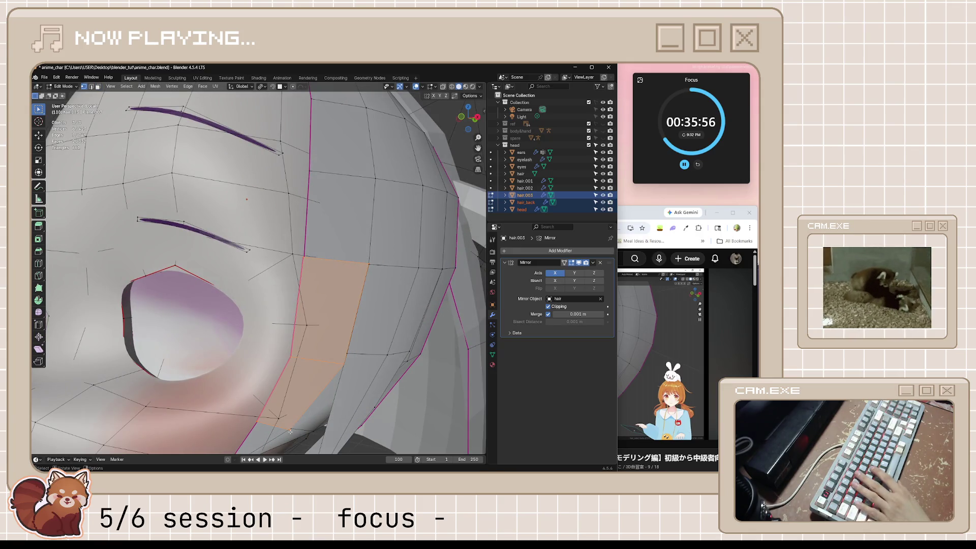
click(291, 432)
key(g)
key(g)
click(84, 376)
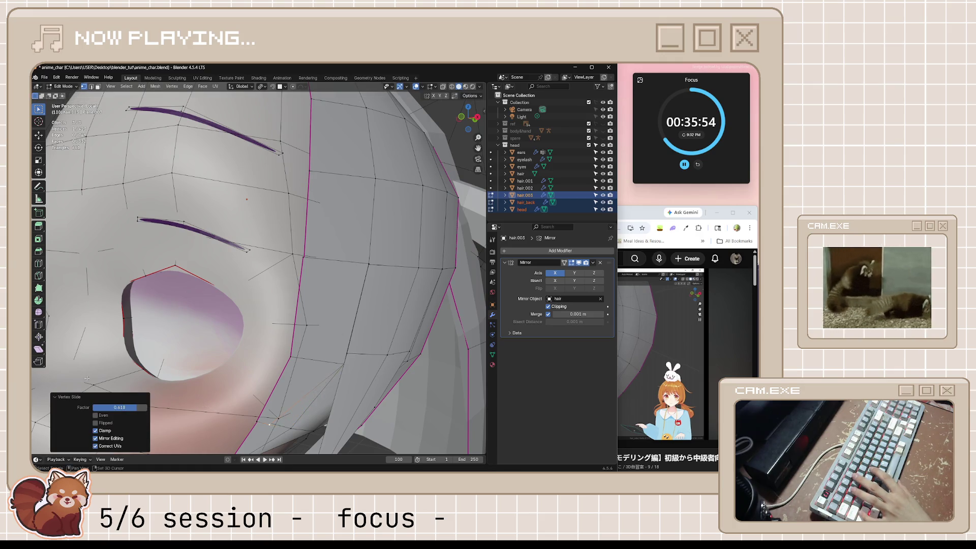
click(271, 432)
middle_drag(271, 432, 198, 399)
click(176, 395)
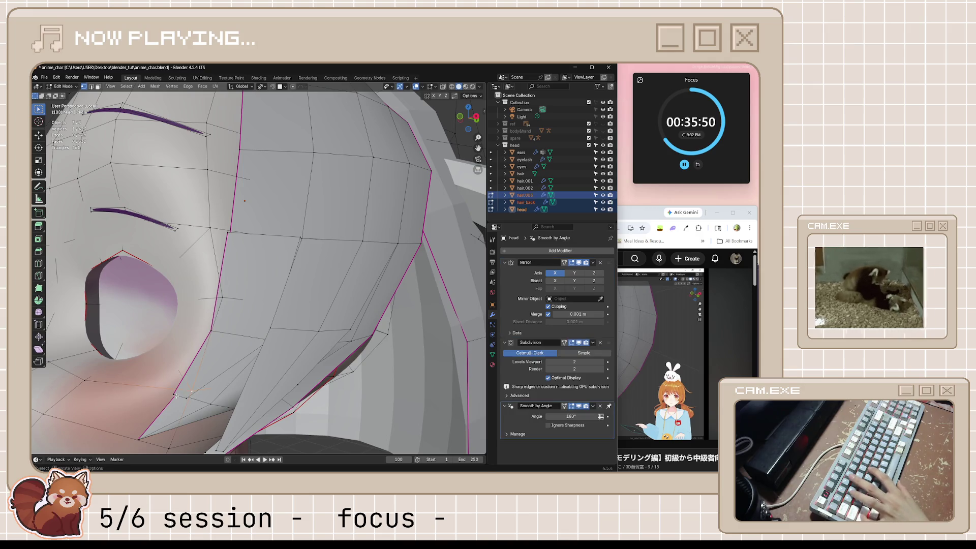
middle_drag(174, 394, 363, 400)
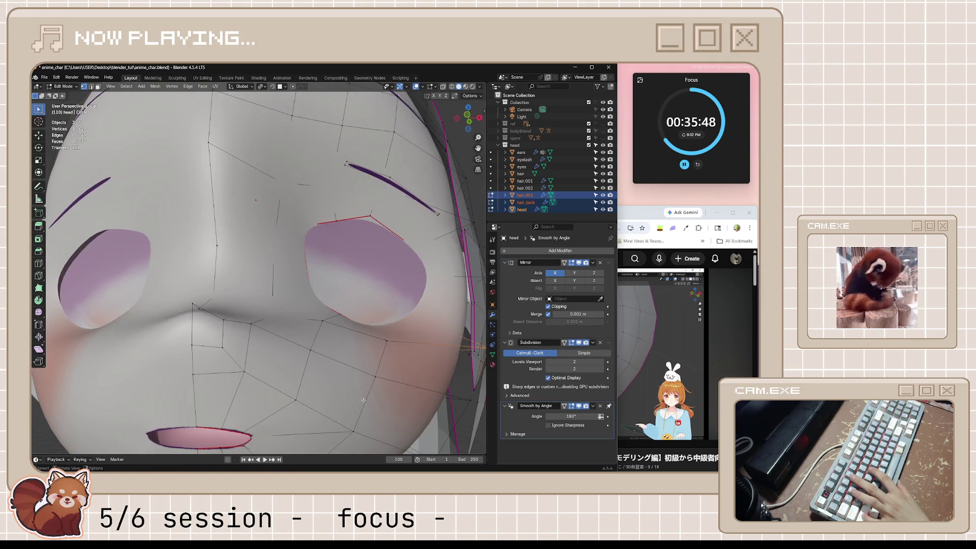
- Make hair.003 the active object and re-enter its Edit Mode beside the eye
click(477, 353)
key(Tab)
mouse_move(479, 356)
middle_down()
mouse_move(415, 409)
mouse_move(386, 381)
middle_up()
key(Tab)
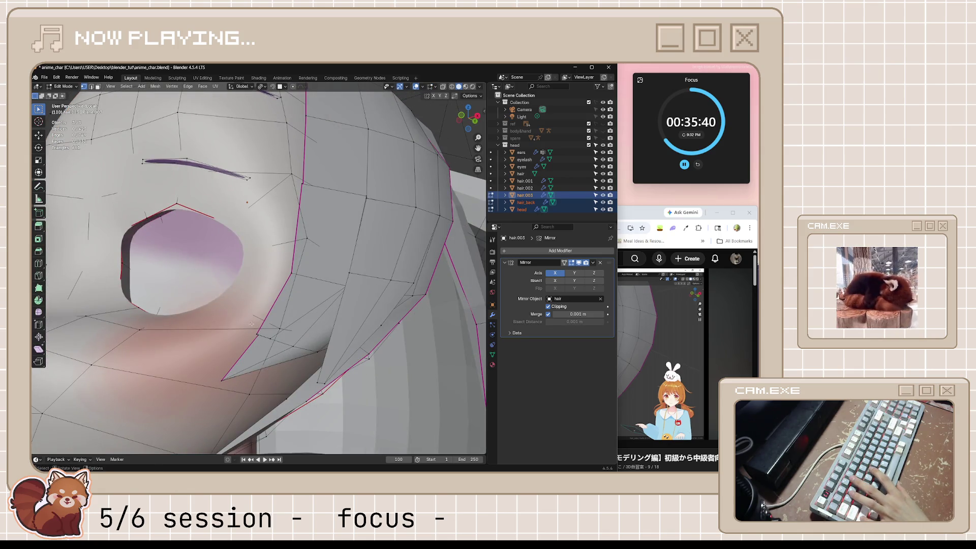
- Turn on X-ray and move the selected hair vertices twice toward the cheek
key(alt+z)
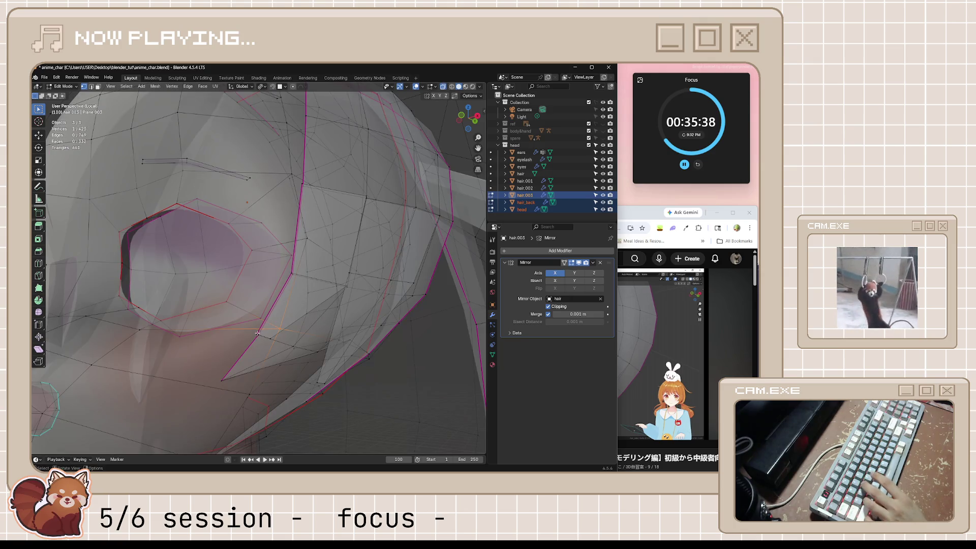
middle_drag(279, 349, 330, 379)
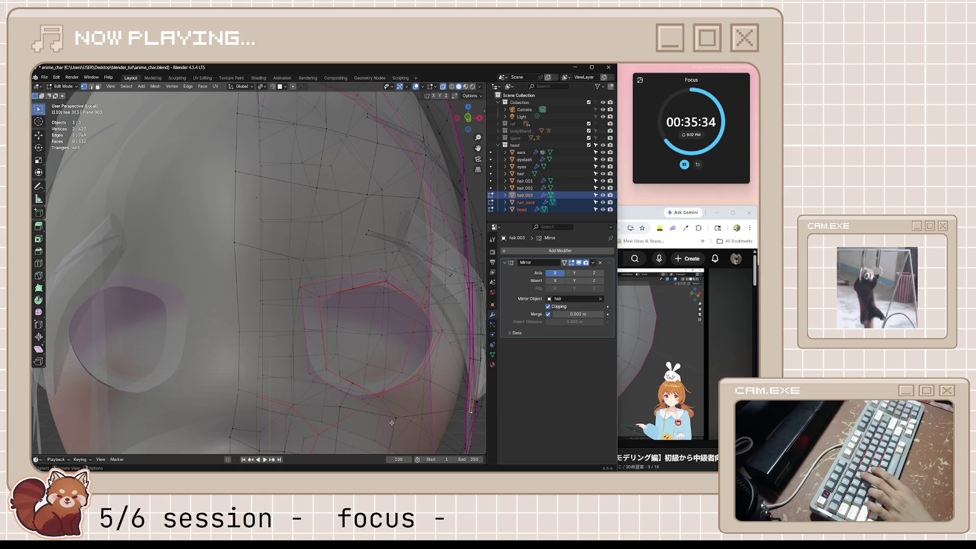
scroll(391, 423, down, 3)
key(g)
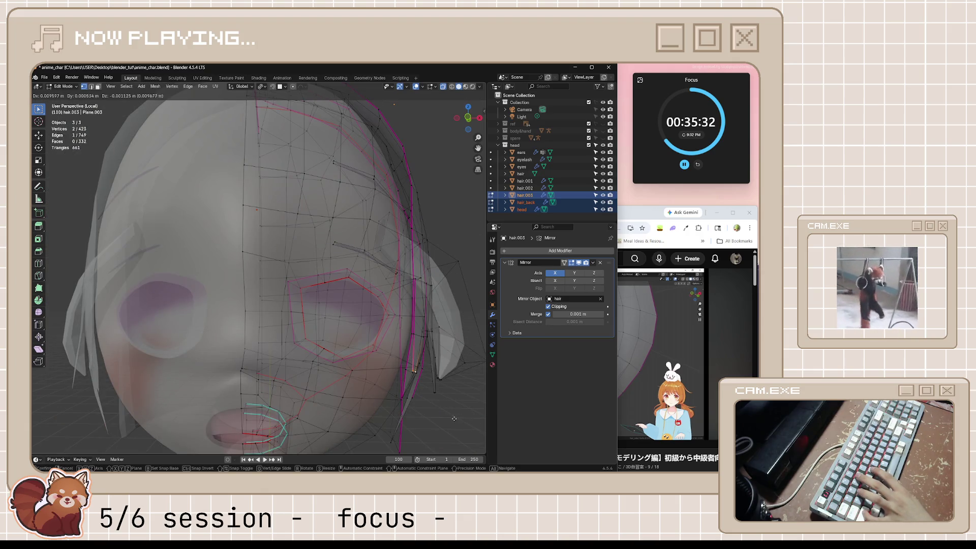
click(409, 411)
mouse_move(409, 411)
middle_down()
mouse_move(420, 406)
mouse_move(392, 404)
middle_up()
key(g)
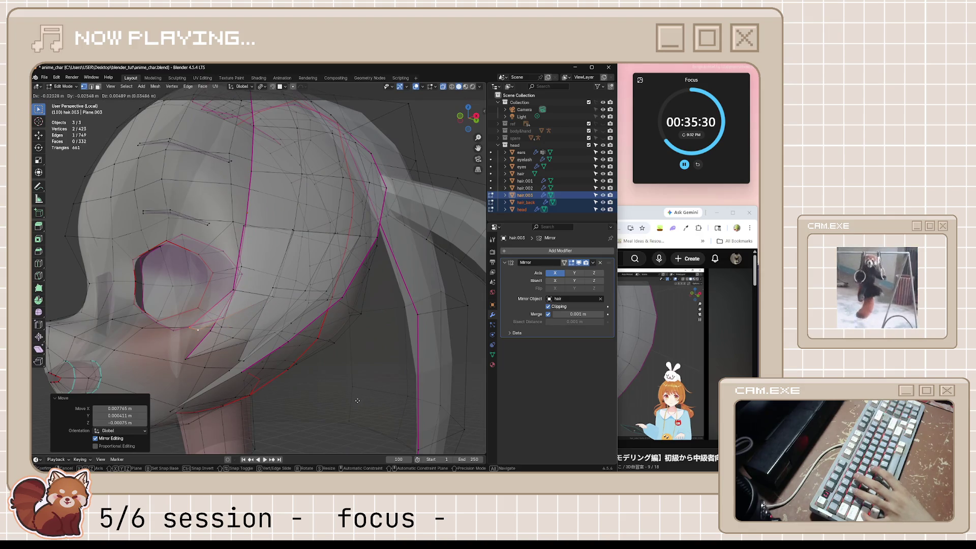
click(357, 401)
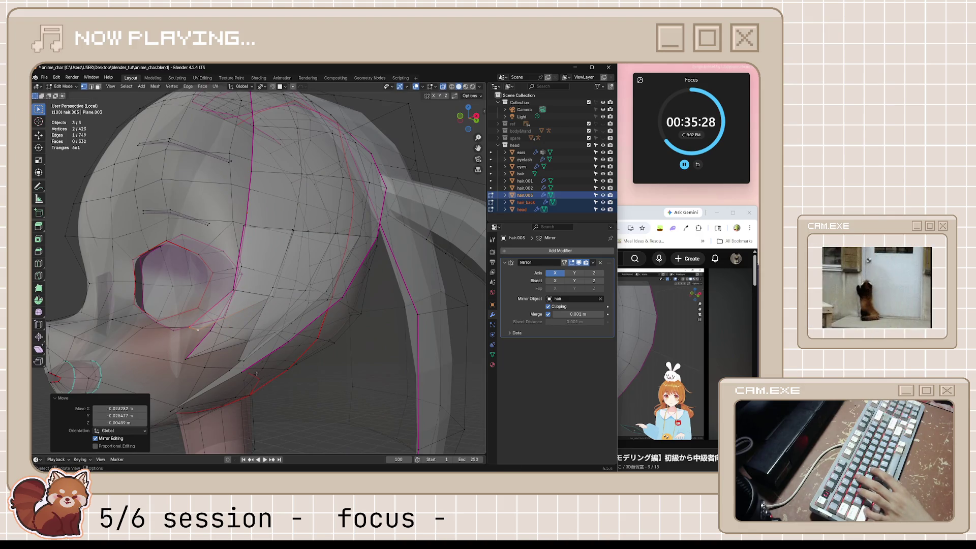
- Scale the vertices to 0.583 and return to Object Mode with nothing selected
key(s)
click(223, 361)
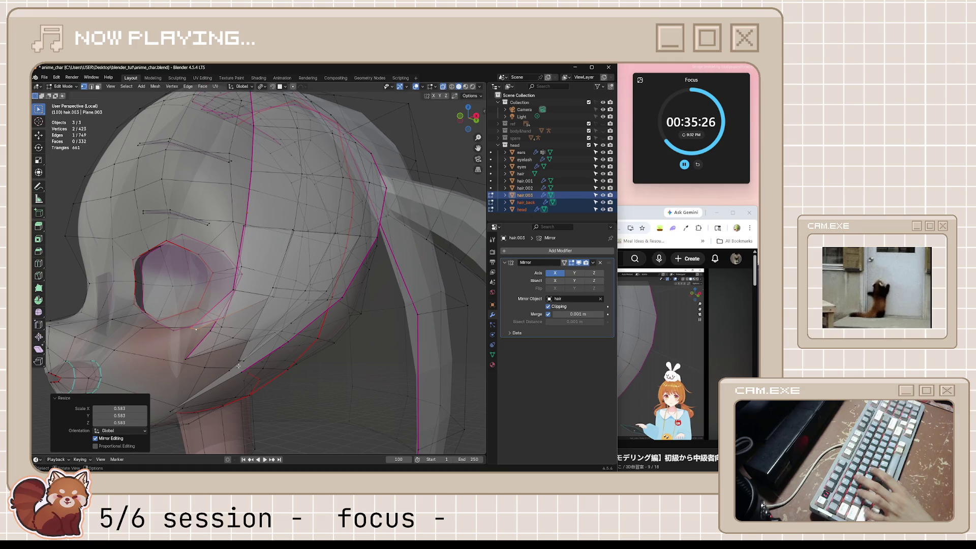
key(Tab)
scroll(254, 381, down, 5)
middle_drag(264, 391, 289, 400)
click(275, 434)
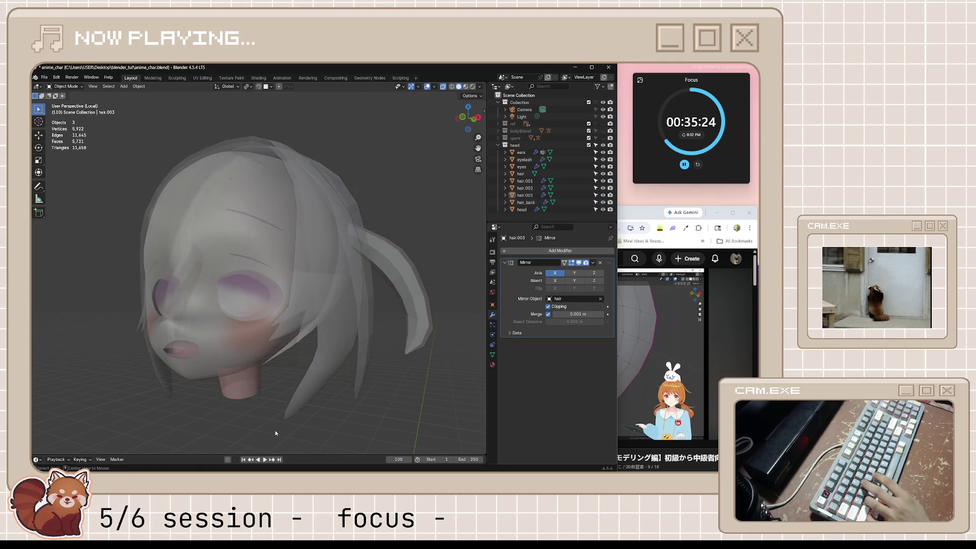
- Turn off X-ray, unhide everything, leave Local View, then isolate hair.003 and enter its Edit Mode
key(alt+z)
key(Tab)
key(Tab)
key(Tab)
key(Tab)
key(alt+h)
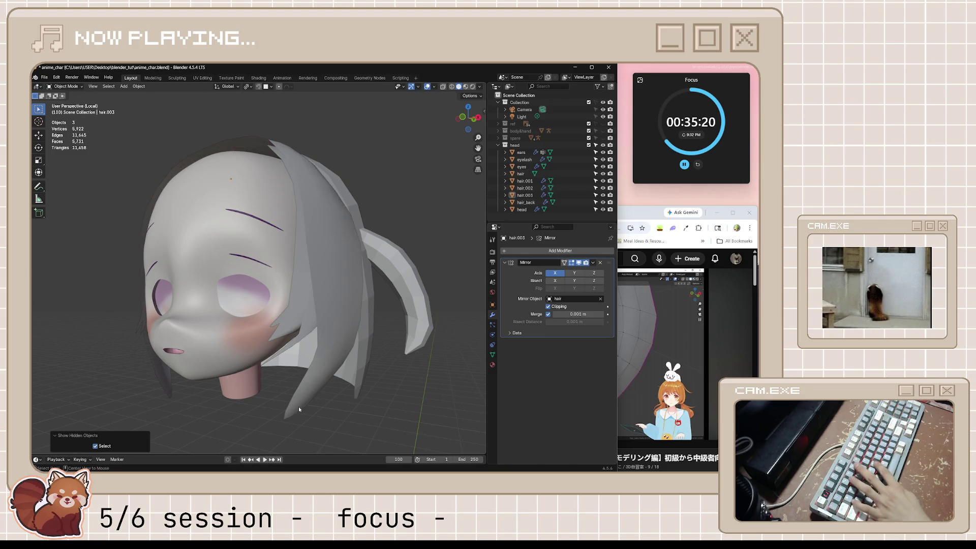
mouse_move(298, 406)
middle_down()
mouse_move(352, 392)
mouse_move(298, 281)
mouse_move(348, 298)
mouse_move(331, 296)
middle_up()
key(KP_Divide)
scroll(303, 290, up, 2)
click(266, 299)
key(KP_Divide)
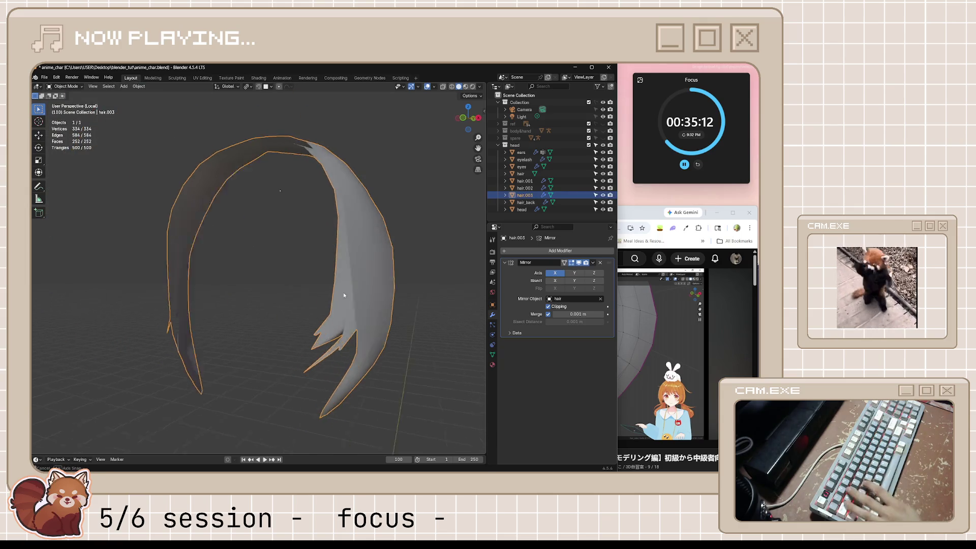
key(Tab)
scroll(351, 299, up, 3)
middle_drag(388, 370, 437, 358)
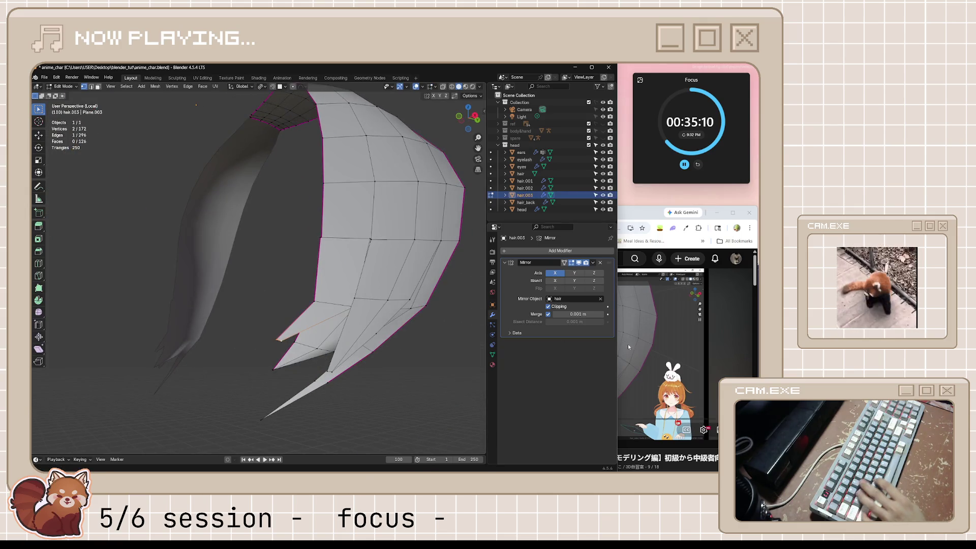
- Pause the YouTube tutorial video
click(633, 346)
click(633, 345)
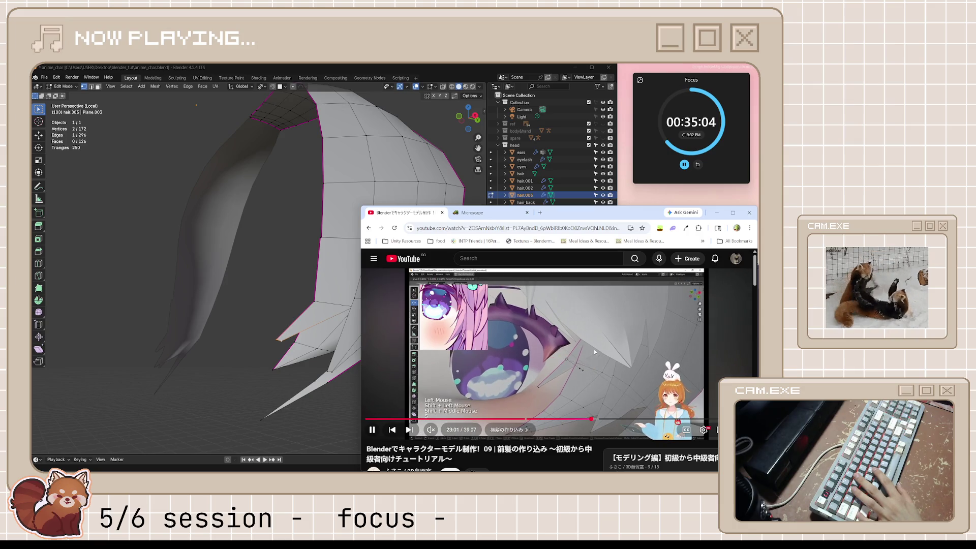
click(594, 350)
mouse_move(319, 340)
middle_down()
mouse_move(349, 334)
mouse_move(371, 366)
middle_up()
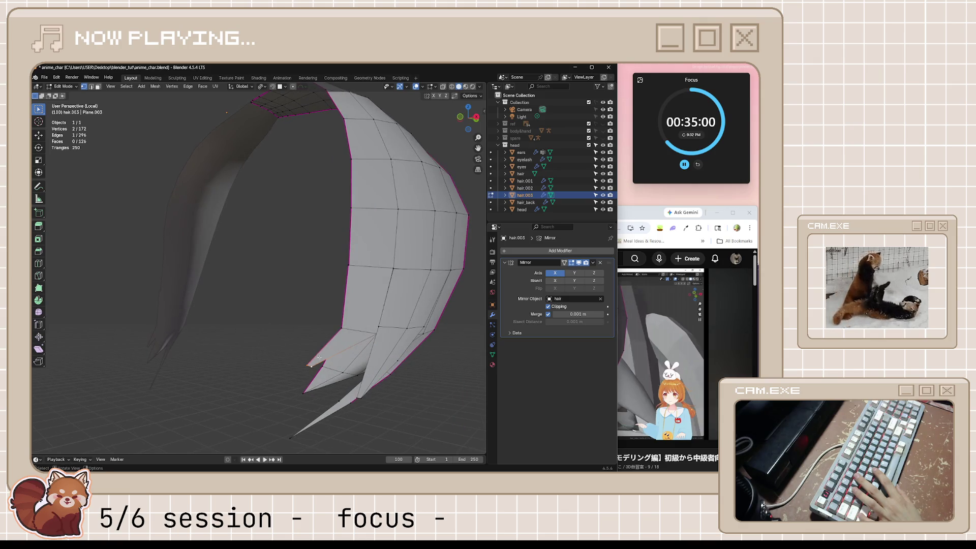
- Scale the strand's tip vertices down to 0.807
key(s)
click(347, 379)
key(g)
key(g)
key(Escape)
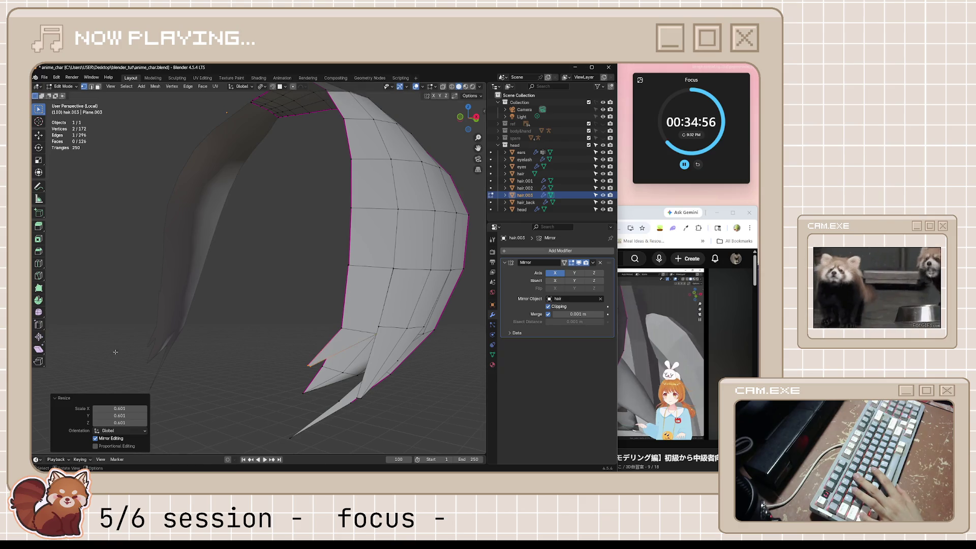
middle_drag(219, 340, 230, 335)
key(g)
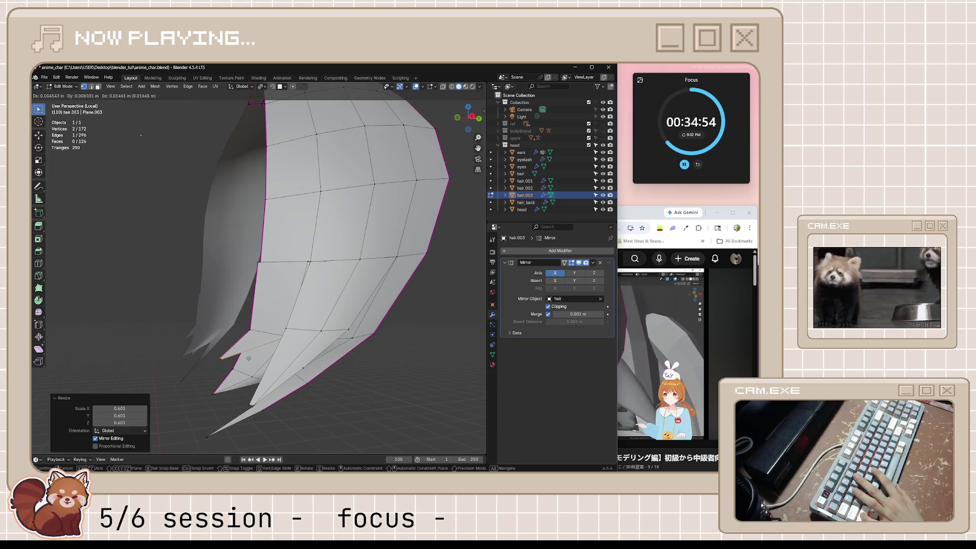
key(Escape)
key(s)
click(275, 349)
- Slide the vertex at the strand's lower corner along its edge
middle_drag(274, 350, 298, 345)
scroll(305, 347, up, 4)
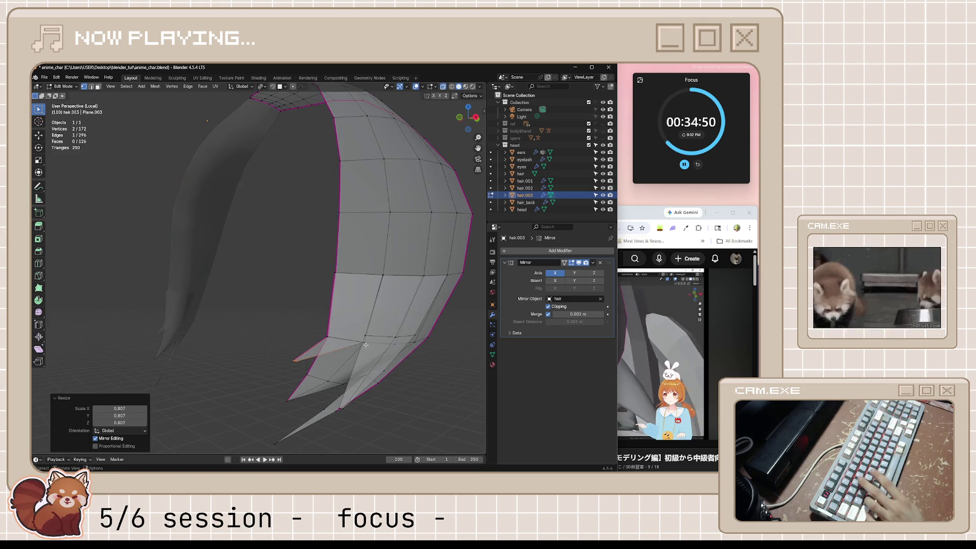
click(355, 346)
scroll(358, 352, up, 2)
scroll(358, 356, up, 5)
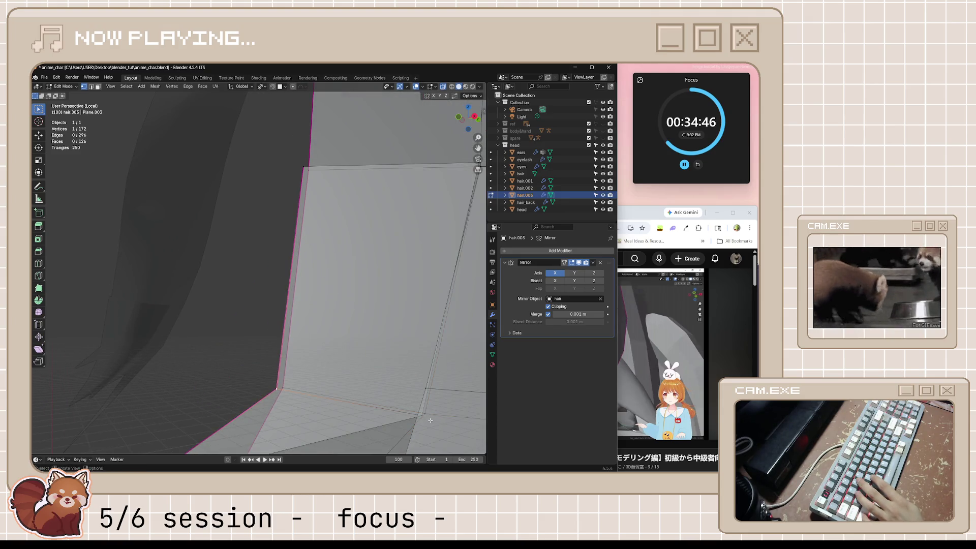
click(420, 417)
key(g)
key(g)
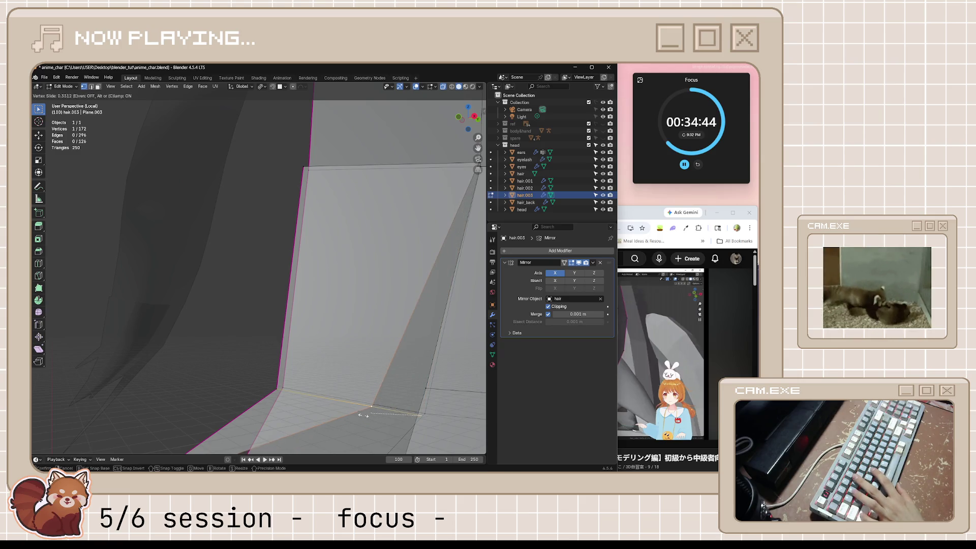
click(379, 414)
scroll(320, 402, down, 5)
- Check the strand in Object Mode, then return to hair.003's Edit Mode
key(Tab)
scroll(287, 361, up, 2)
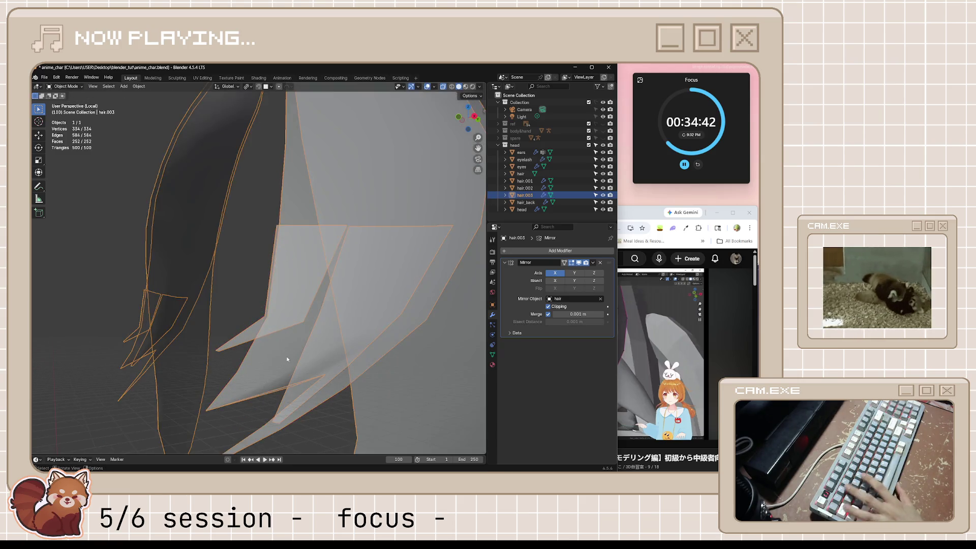
mouse_move(282, 270)
middle_down()
mouse_move(270, 356)
mouse_move(279, 362)
middle_up()
key(Tab)
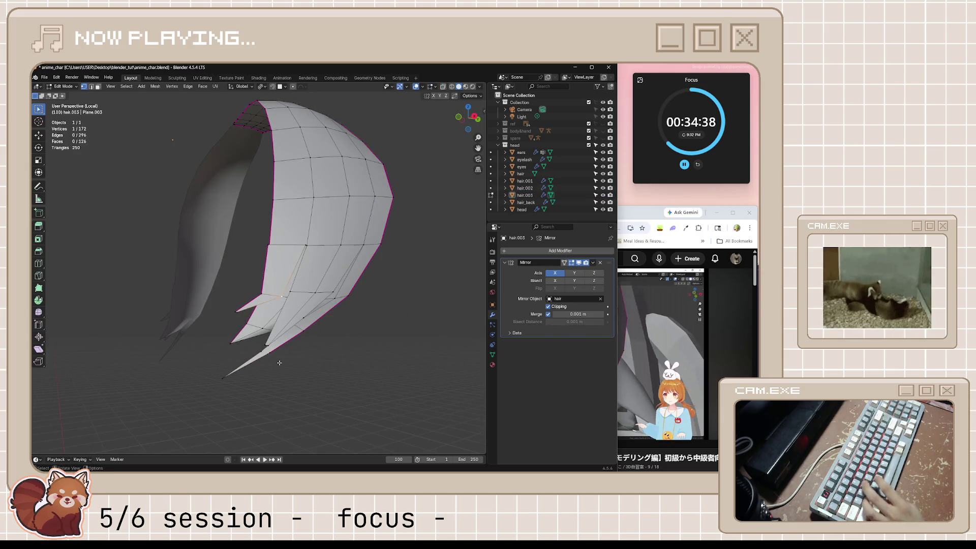
- Exit Local View, then play the tutorial past the ad and pause around 23:20
key(KP_Divide)
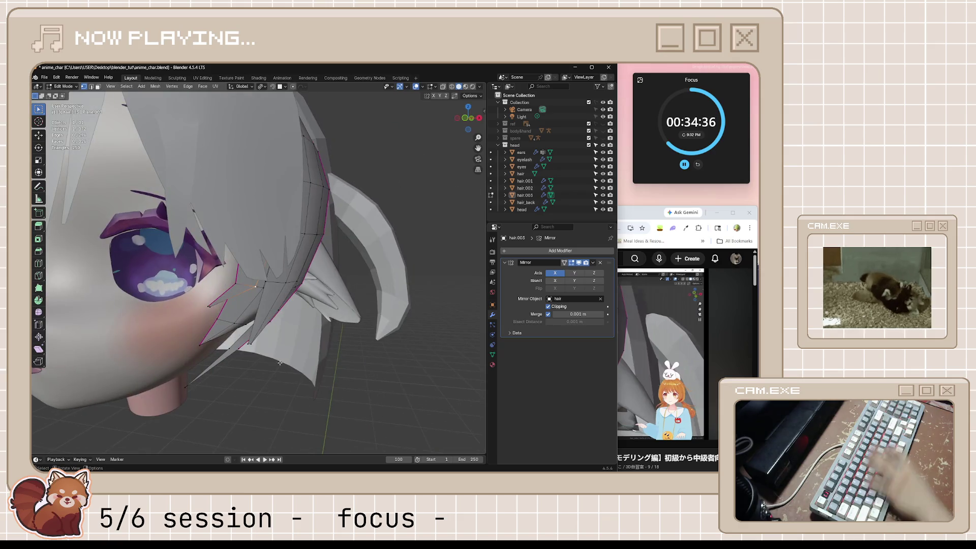
mouse_move(279, 363)
middle_down()
mouse_move(288, 379)
mouse_move(320, 385)
mouse_move(275, 379)
mouse_move(244, 321)
middle_up()
click(620, 358)
click(617, 356)
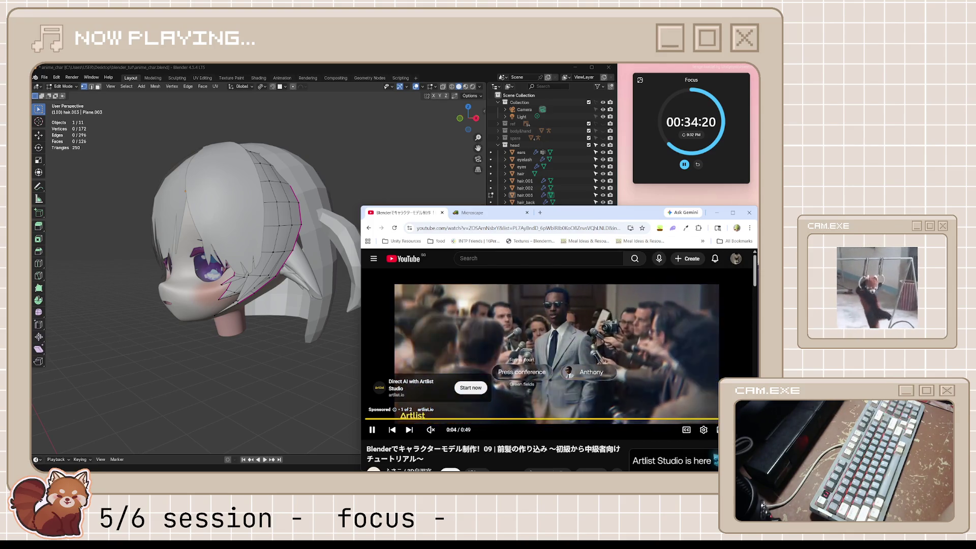
click(717, 410)
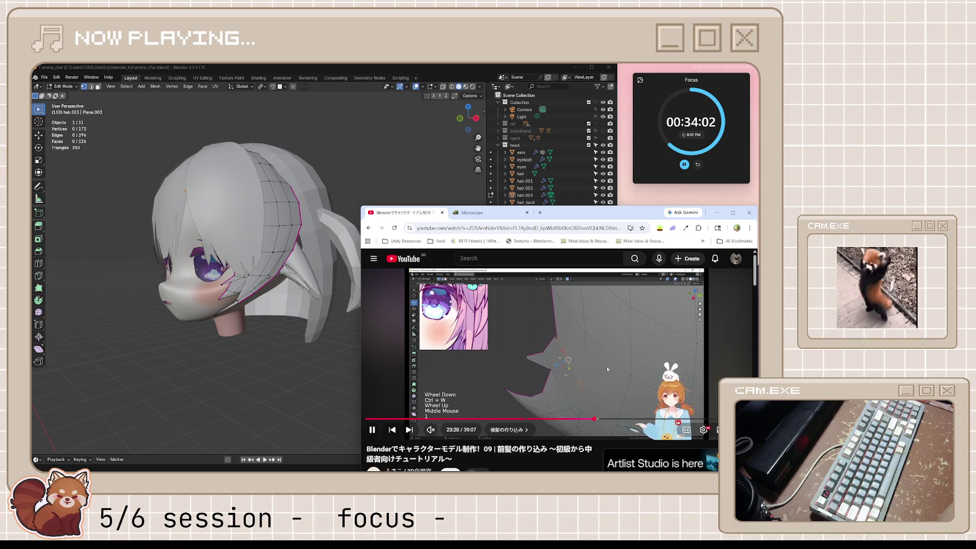
click(516, 351)
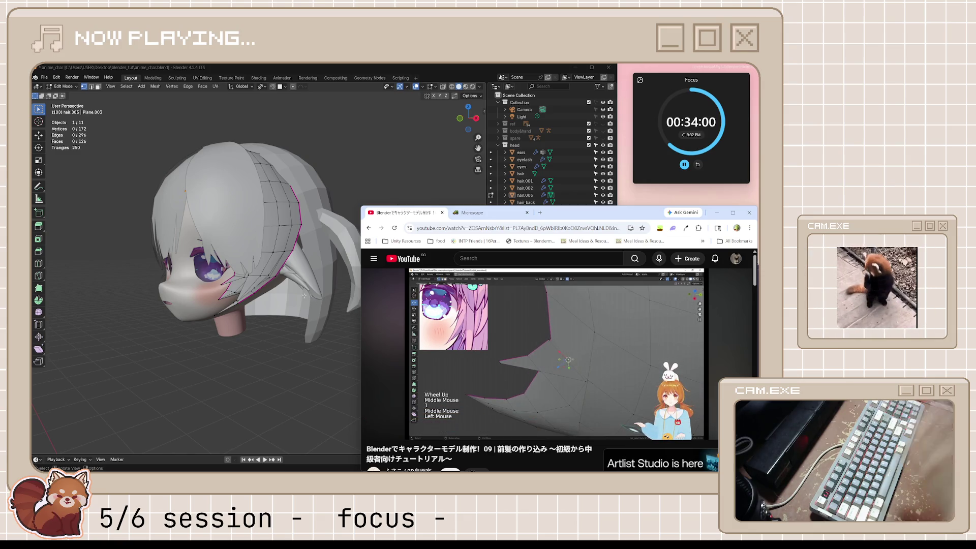
scroll(251, 330, up, 5)
click(251, 330)
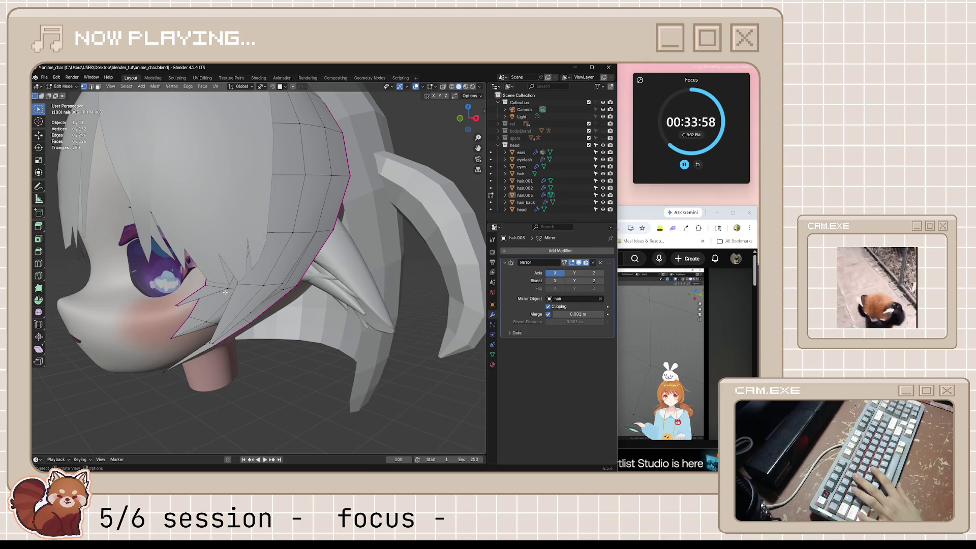
- Slide the strand vertices, then move the four tip vertices down beside the cheek
key(shift+v)
click(133, 287)
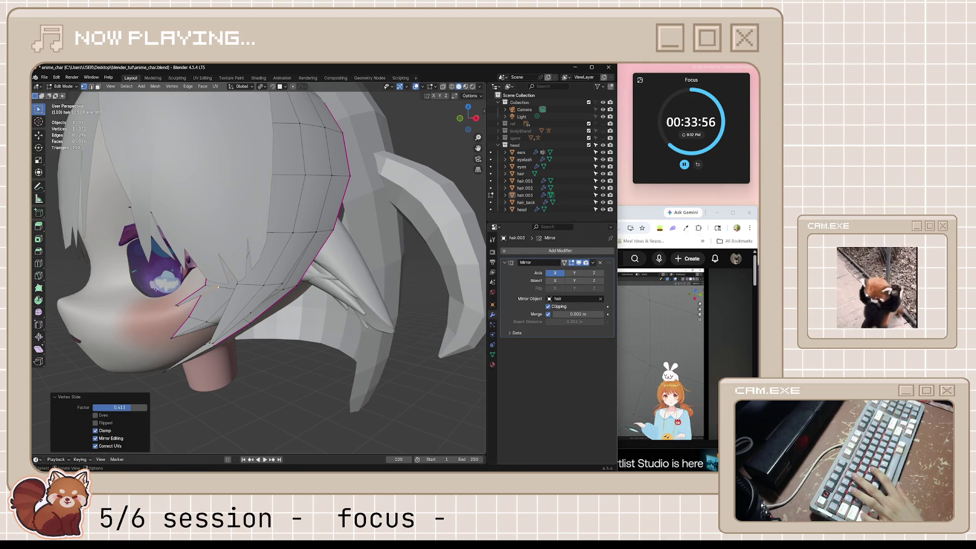
drag(225, 315, 225, 315)
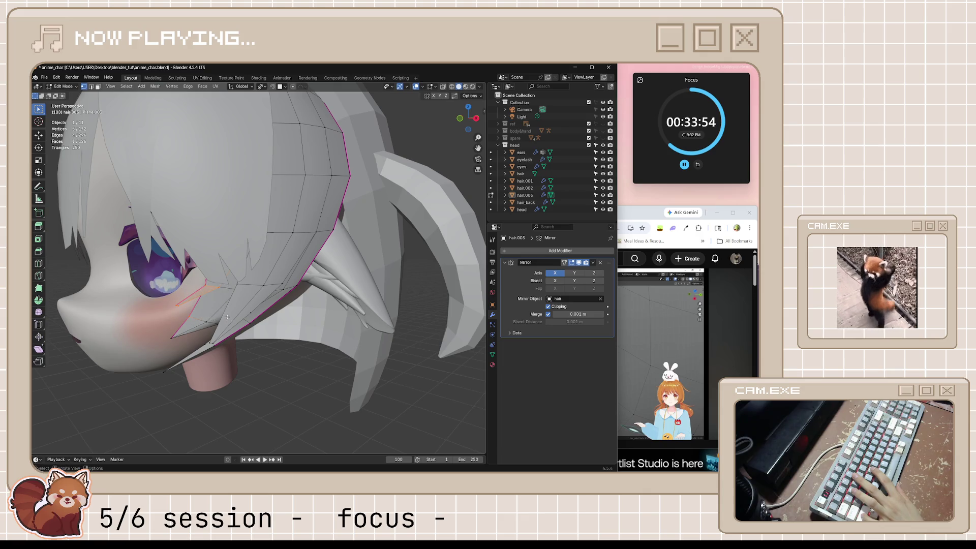
drag(223, 310, 222, 310)
middle_drag(223, 310, 175, 312)
key(g)
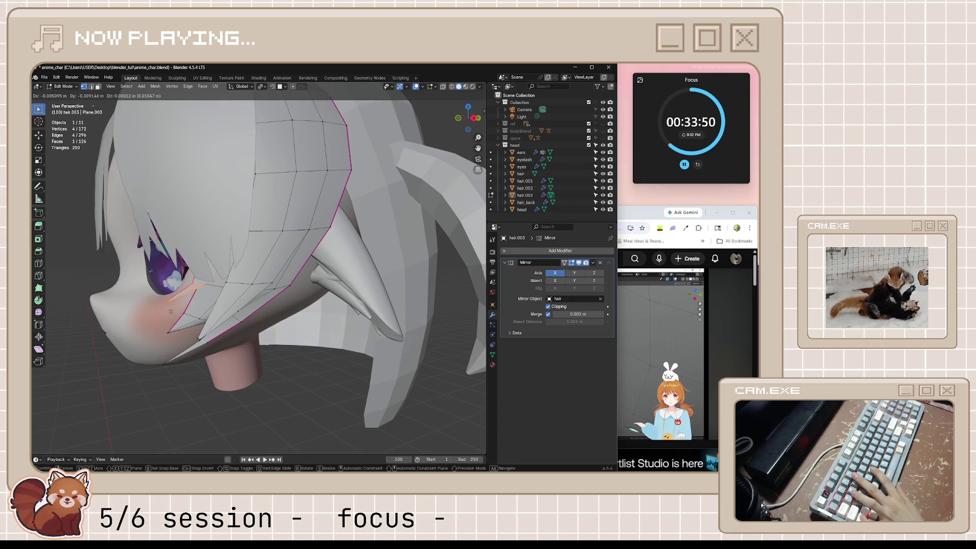
click(112, 340)
- Review the whole head in Object Mode from the front and side views
mouse_move(152, 350)
middle_down()
mouse_move(266, 382)
mouse_move(267, 368)
middle_up()
key(Tab)
scroll(267, 368, down, 3)
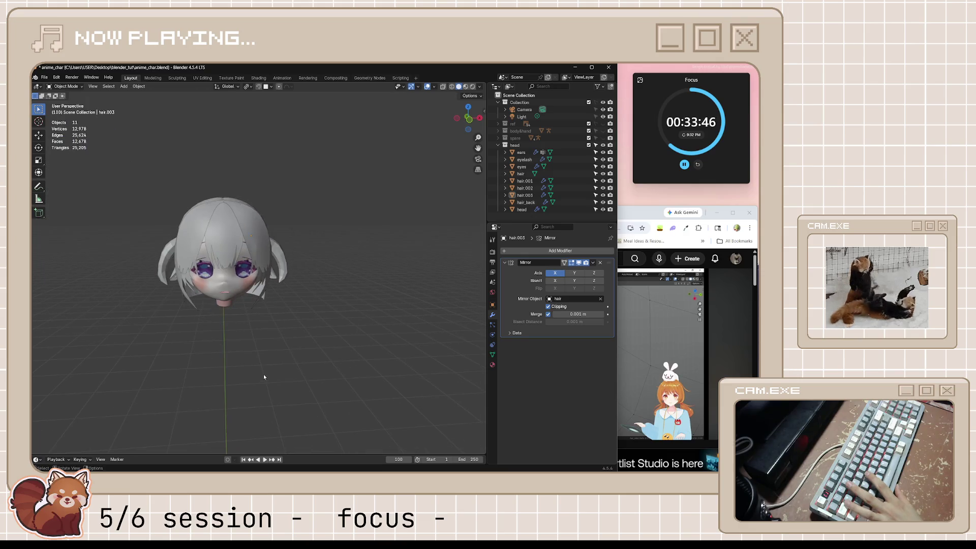
key(KP_1)
key(KP_3)
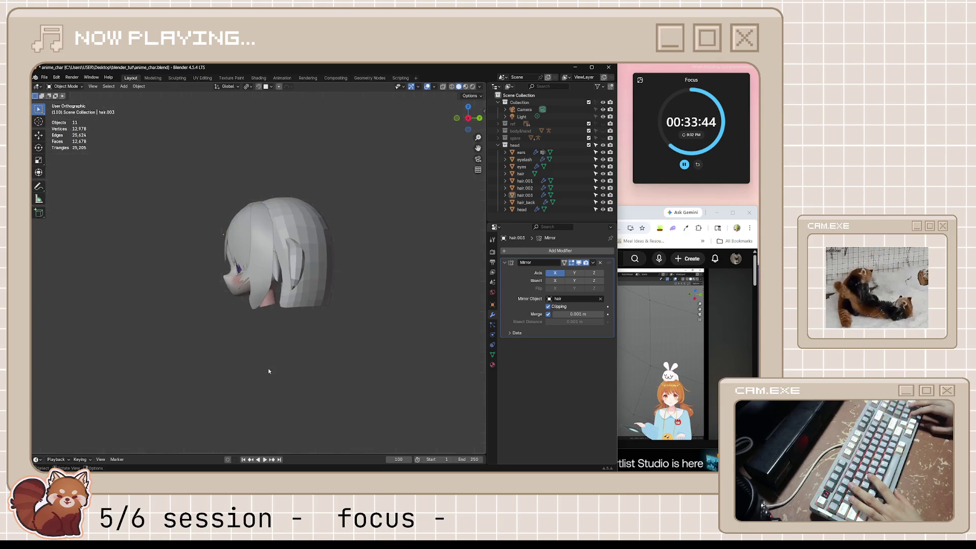
scroll(277, 232, up, 3)
scroll(277, 232, up, 3)
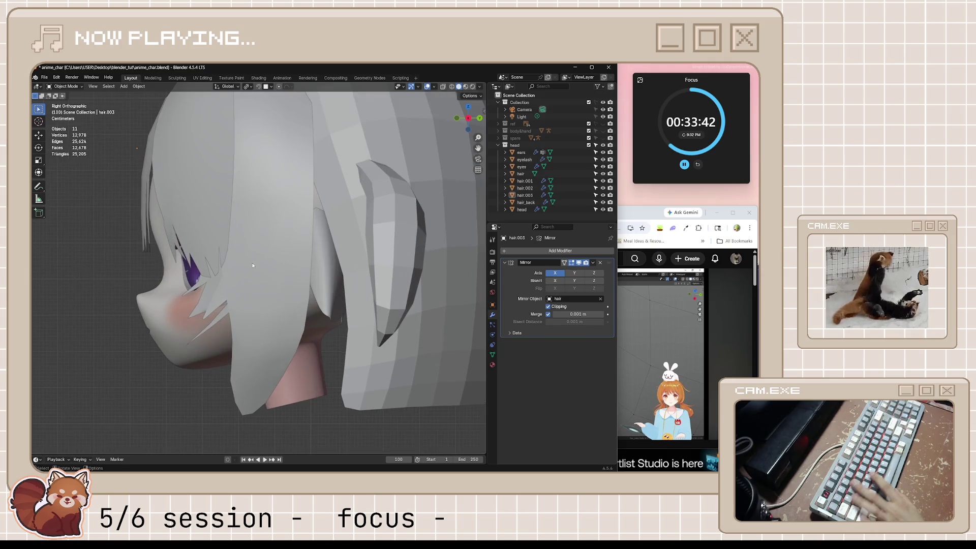
- Select hair.003, move its tip edge lower, and return to Object Mode
click(260, 289)
key(Tab)
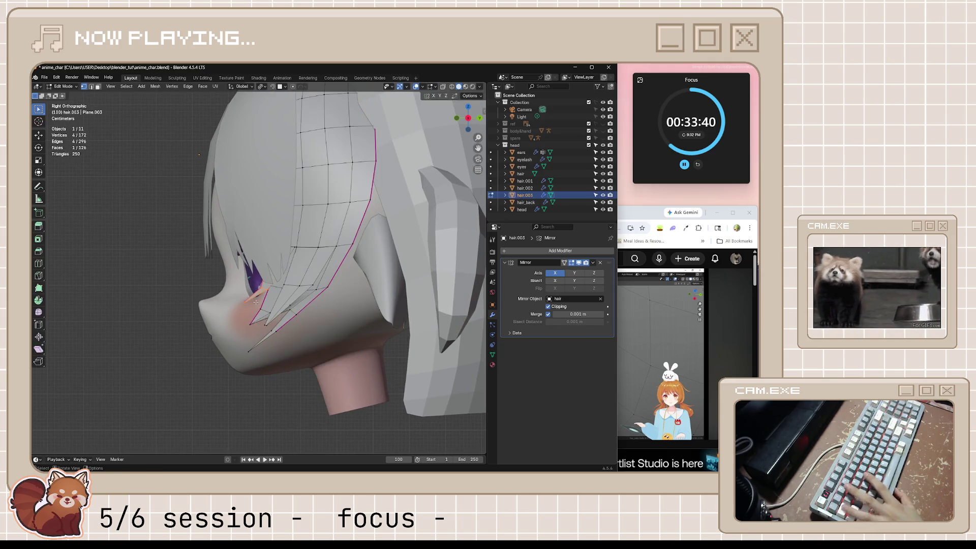
drag(240, 300, 269, 330)
key(KP_1)
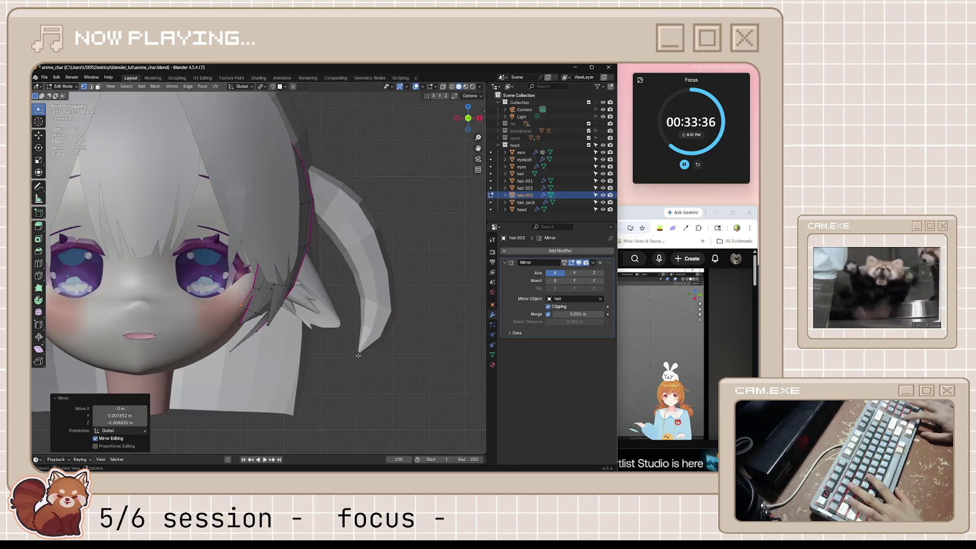
scroll(355, 362, down, 5)
key(Tab)
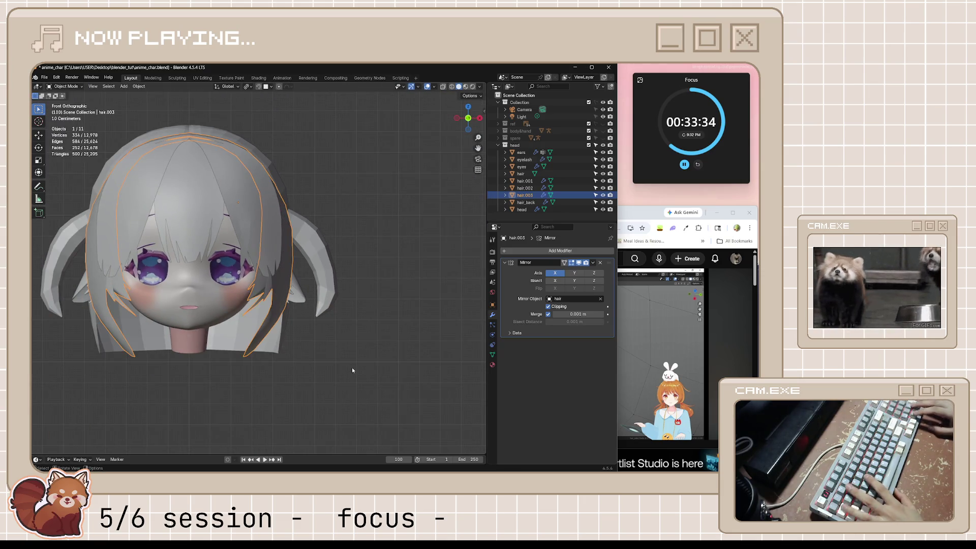
- Check the head in side and front views, deselect hair.003, and save anime_char.blend
key(KP_3)
key(KP_1)
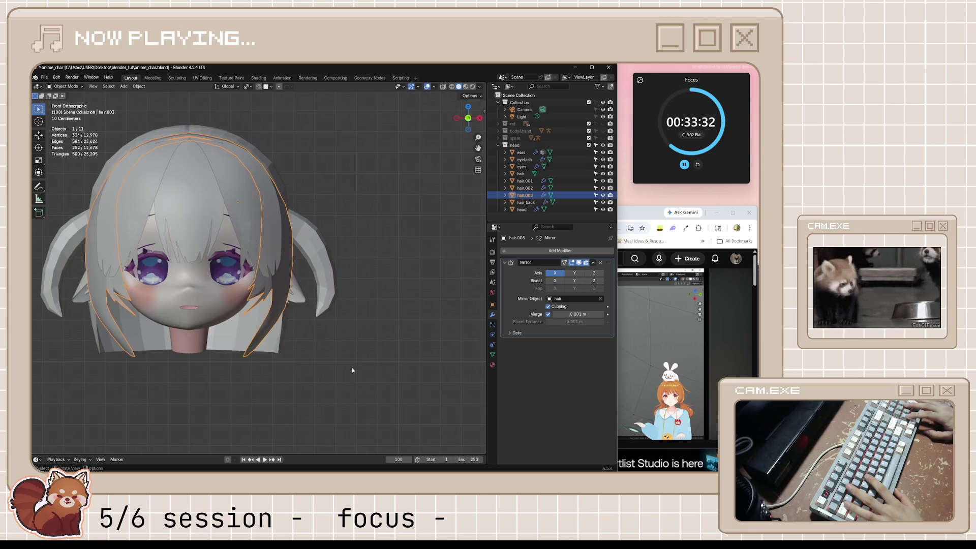
key(alt+a)
key(ctrl+s)
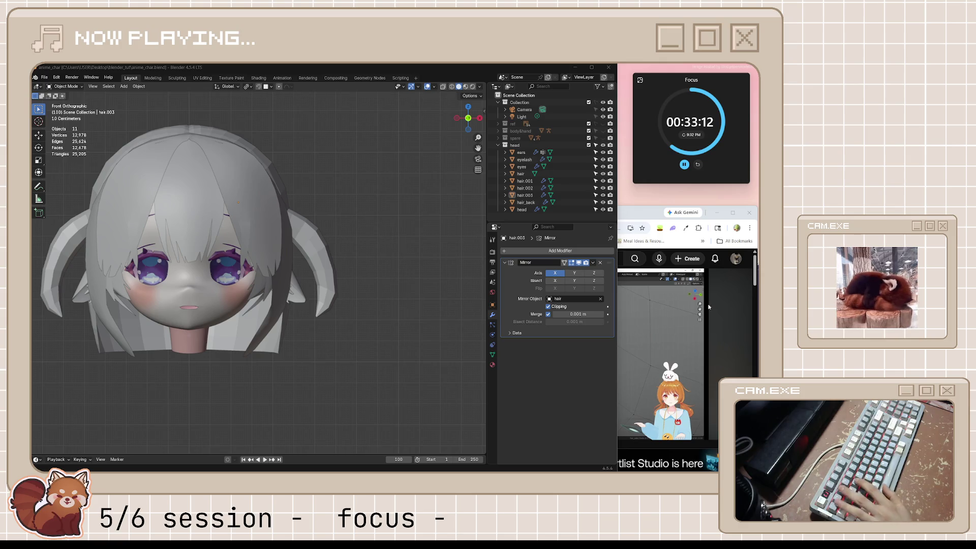
- Pause the reference tutorial video, then select the hair.003 side strand in Blender
click(627, 332)
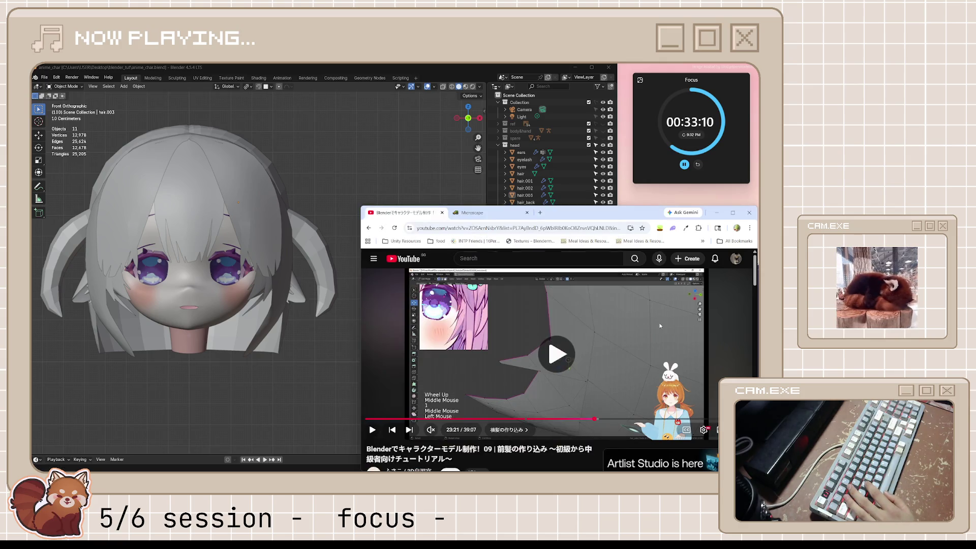
click(656, 324)
mouse_move(305, 285)
middle_down()
mouse_move(269, 293)
mouse_move(378, 291)
middle_up()
click(269, 293)
- Isolate hair.003 in Edit Mode and subdivide the selected edge across the strand
key(KP_Divide)
key(Tab)
scroll(366, 324, up, 3)
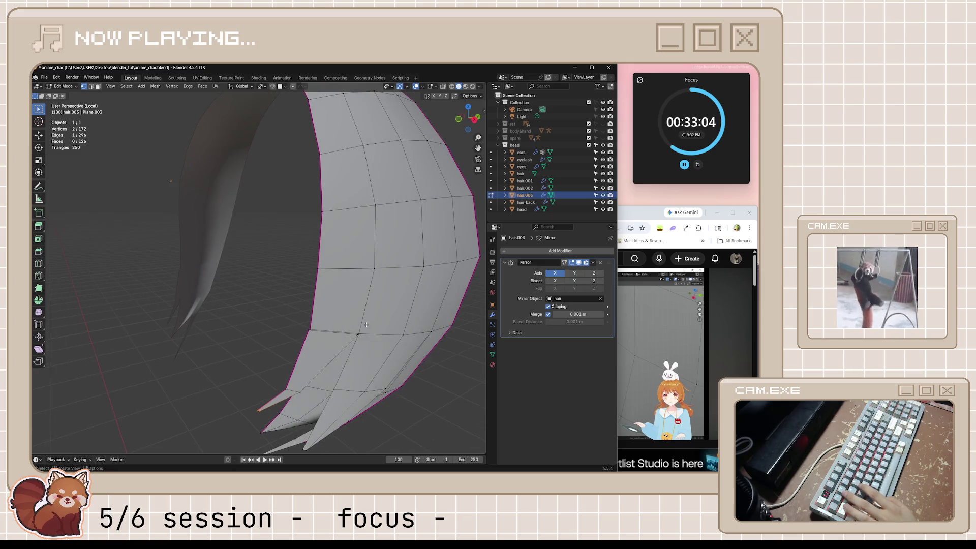
right_click(340, 334)
click(315, 258)
- Rip a vertex on the subdivided edge to open a split in the strand
mouse_move(335, 325)
middle_down()
mouse_move(351, 330)
mouse_move(317, 342)
middle_up()
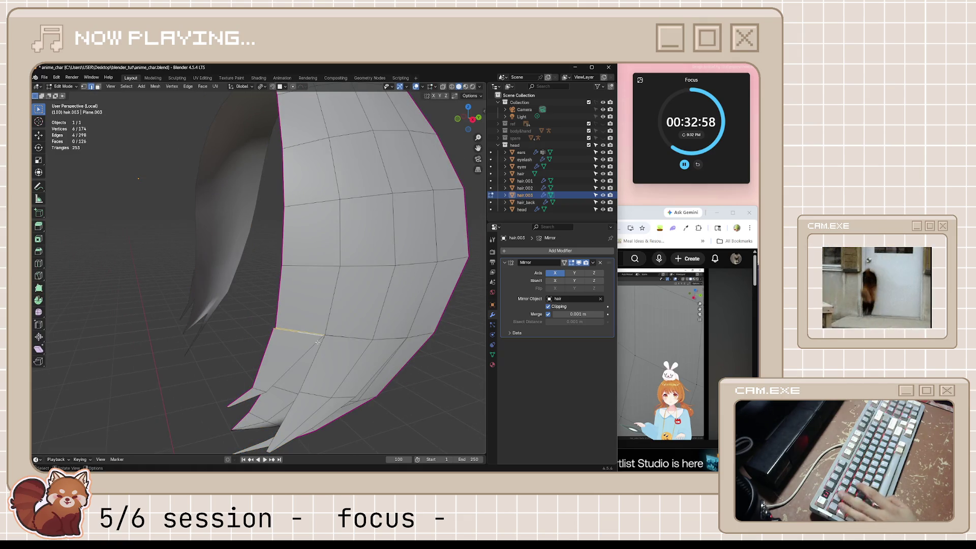
scroll(318, 342, up, 2)
click(315, 354)
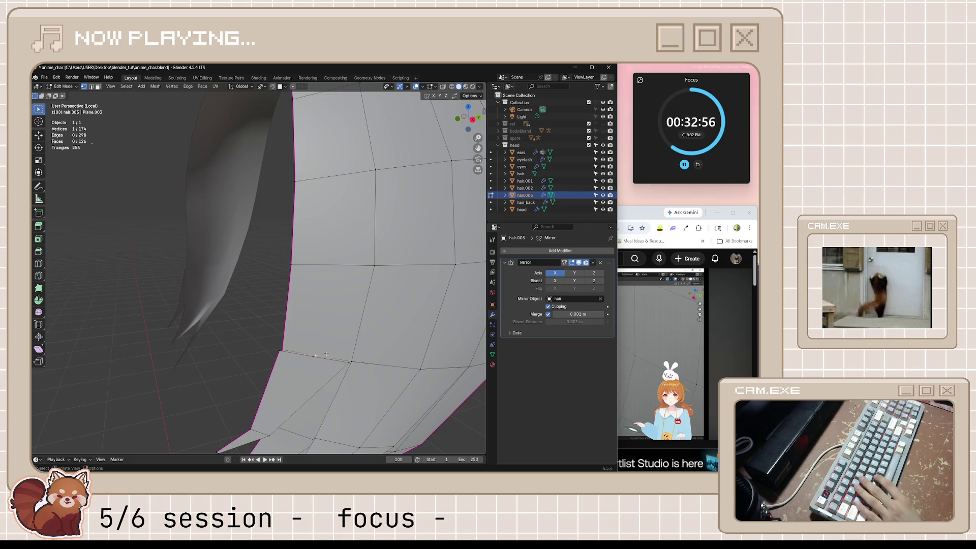
middle_drag(344, 350, 348, 333)
key(e)
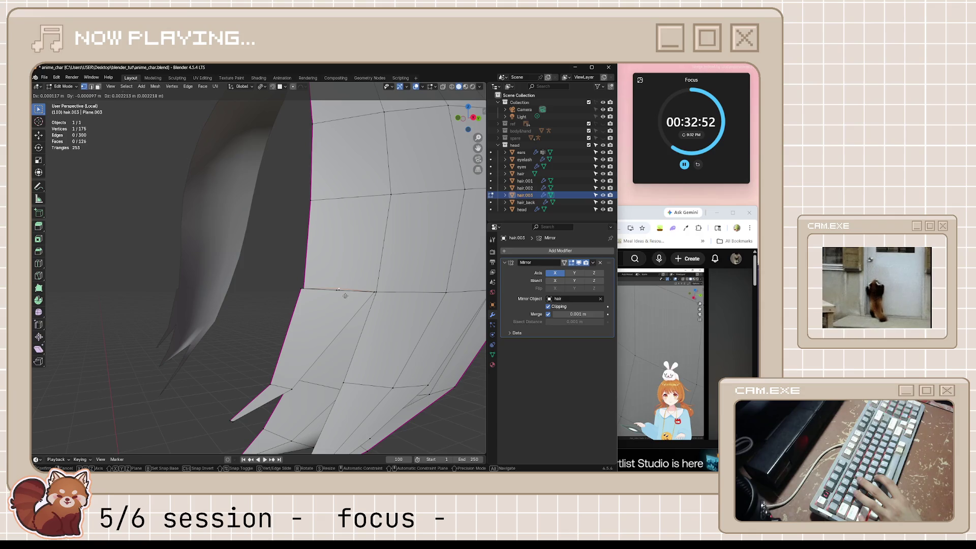
click(345, 296)
middle_drag(345, 296, 332, 310)
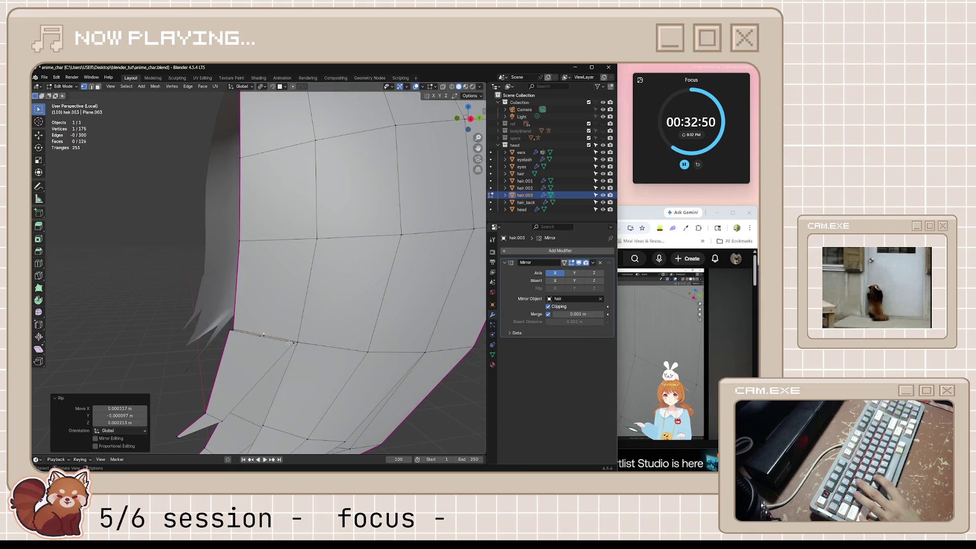
key(ctrl+z)
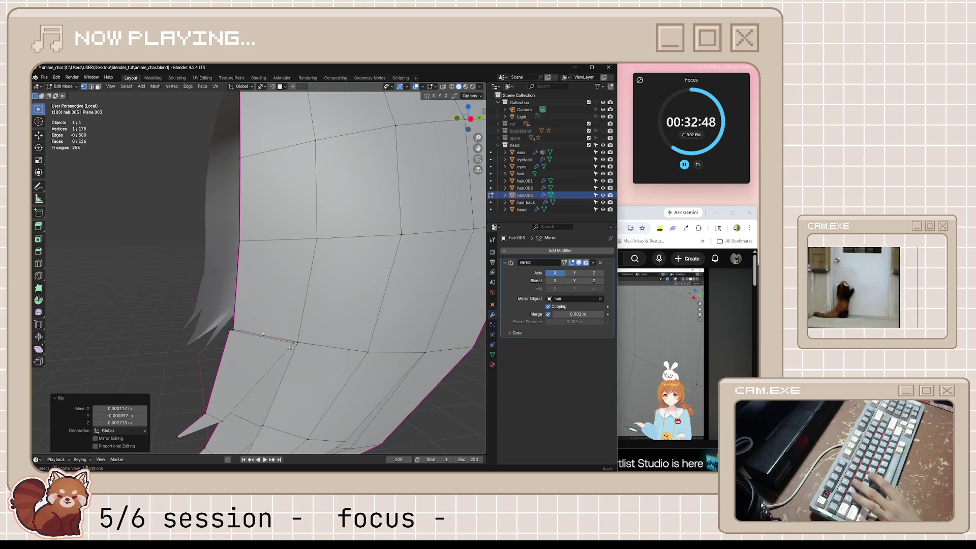
mouse_move(292, 351)
middle_down()
mouse_move(358, 364)
mouse_move(328, 359)
middle_up()
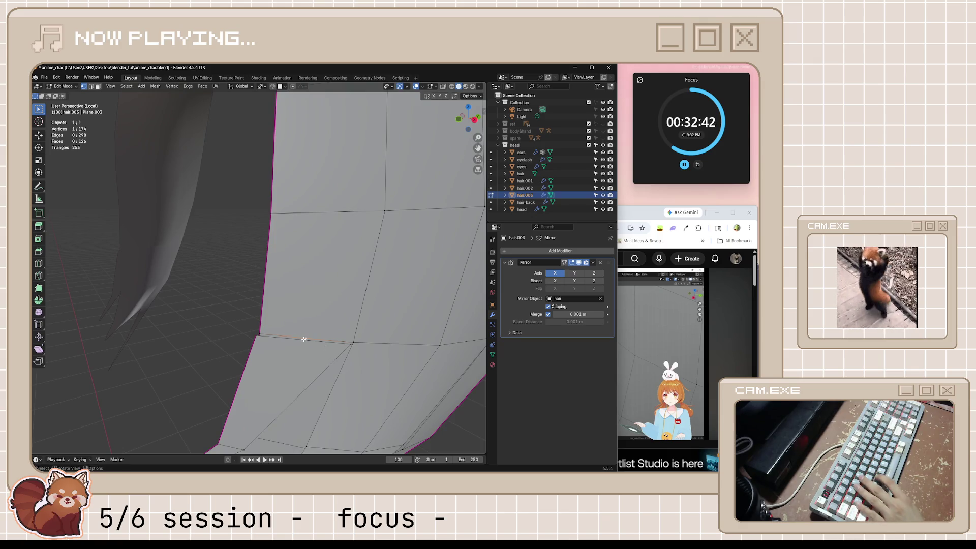
key(v)
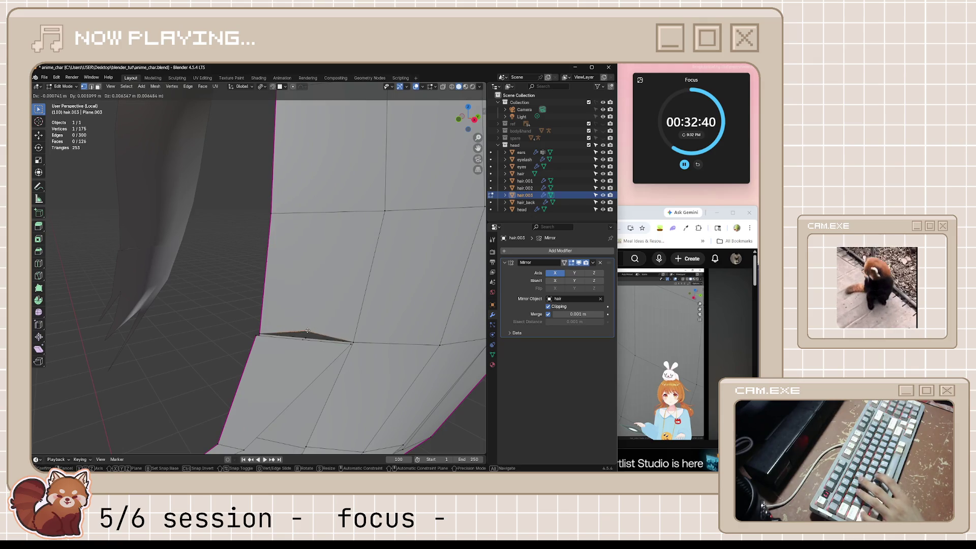
click(305, 337)
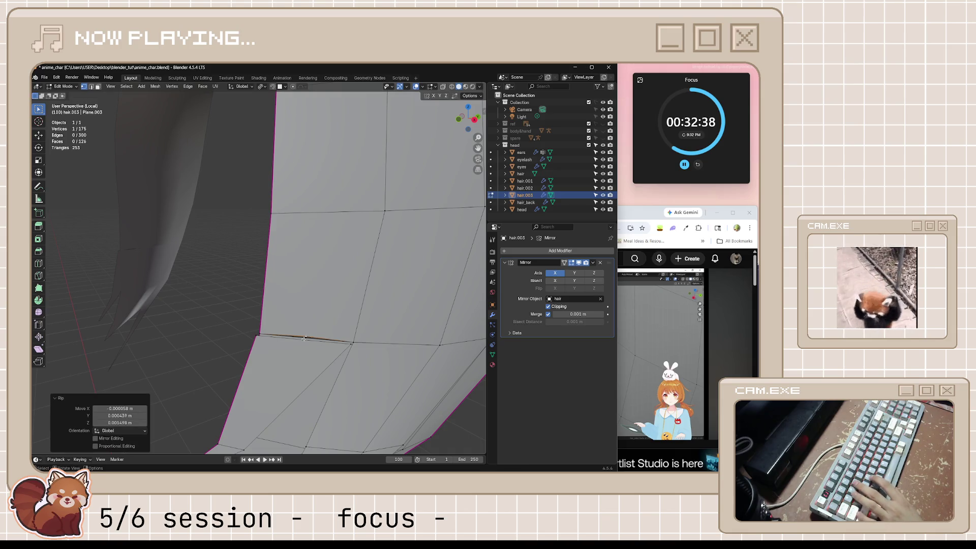
- Merge the stray vertex pairs At Last to clean up the split
click(311, 337)
key(m)
click(327, 334)
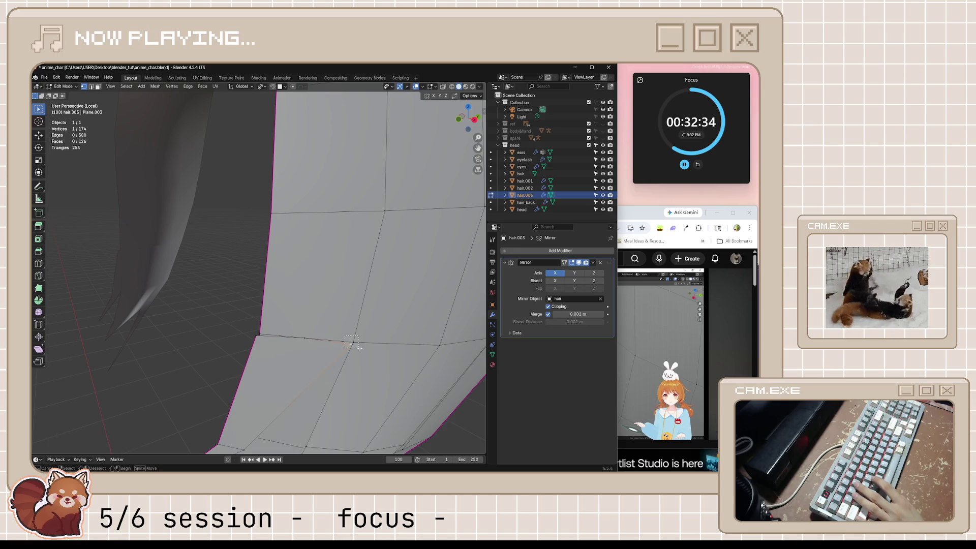
click(352, 283)
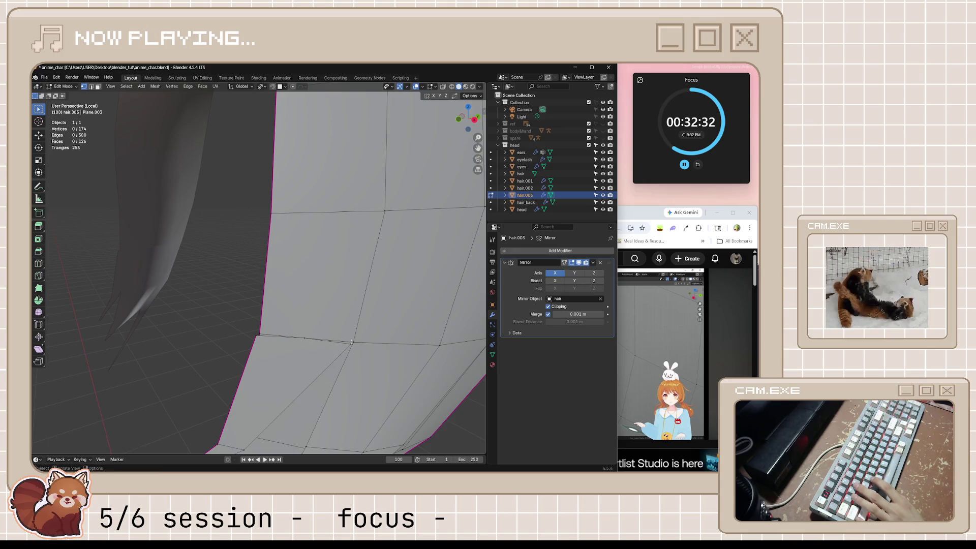
key(m)
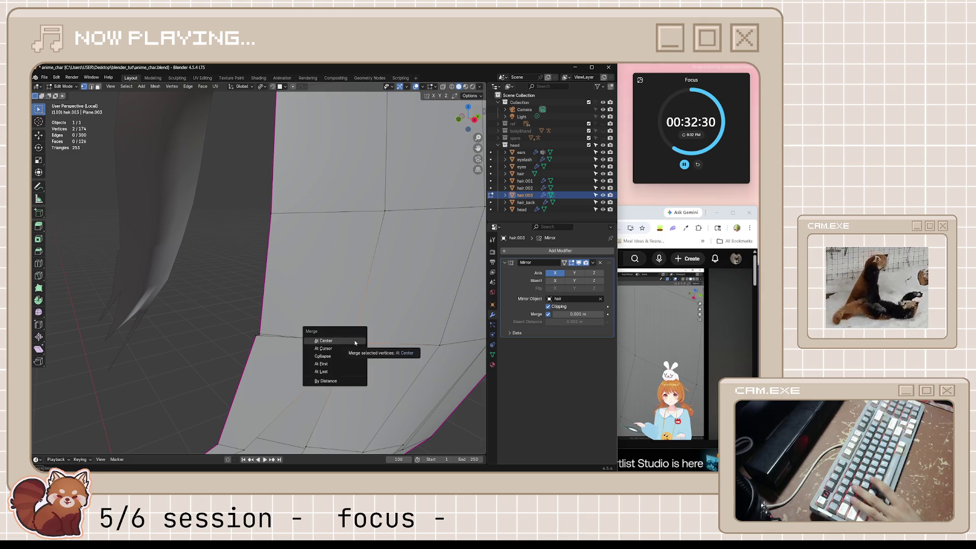
click(349, 367)
click(258, 335)
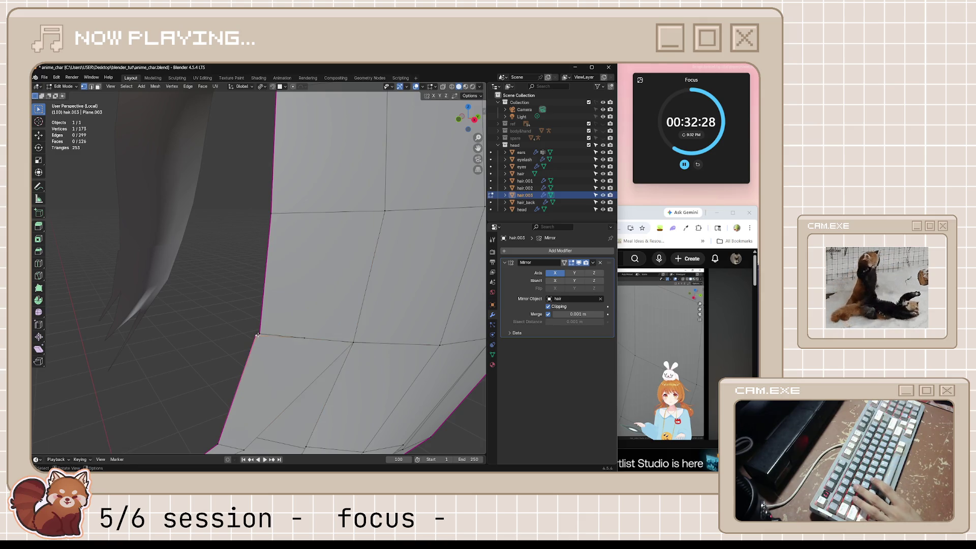
key(m)
click(265, 332)
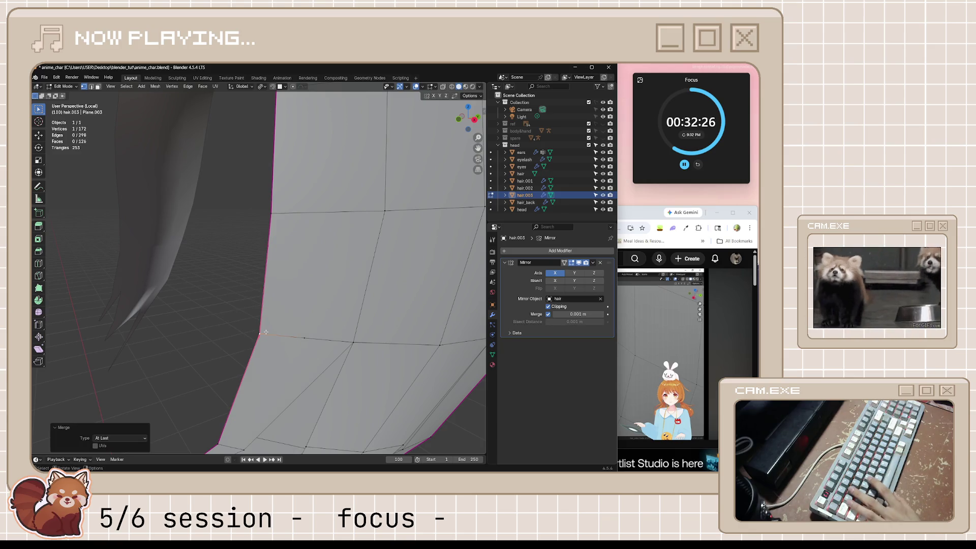
- Clear the vertex selection and save anime_char.blend
key(alt+a)
scroll(226, 335, down, 5)
key(ctrl+s)
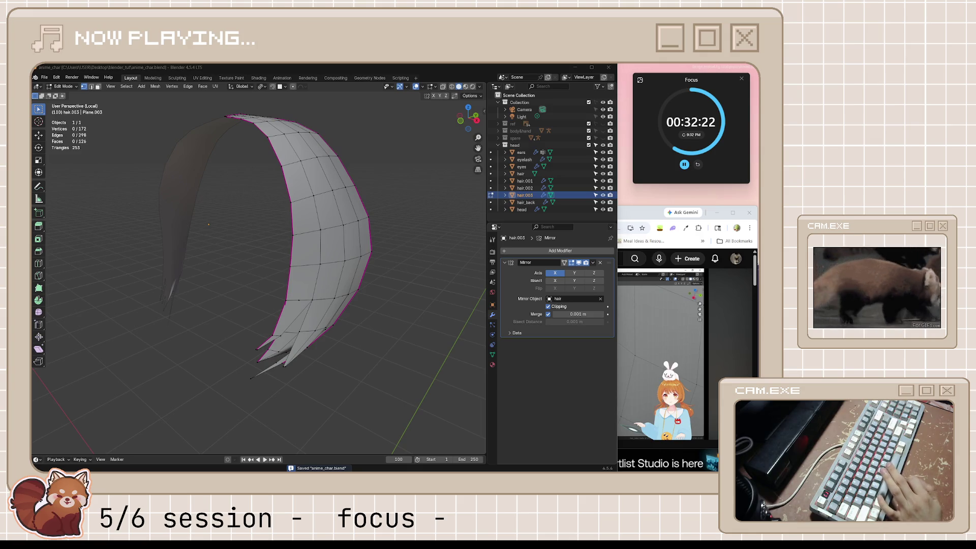
- Return to Object Mode and show the whole head with mirrored hair
mouse_move(345, 331)
middle_down()
mouse_move(361, 331)
mouse_move(371, 349)
mouse_move(390, 347)
mouse_move(382, 373)
mouse_move(371, 367)
middle_up()
key(Tab)
key(KP_Divide)
scroll(307, 334, up, 4)
- Move hair.003's tip vertices beside the eye to reshape the face
key(Tab)
middle_drag(307, 334, 354, 332)
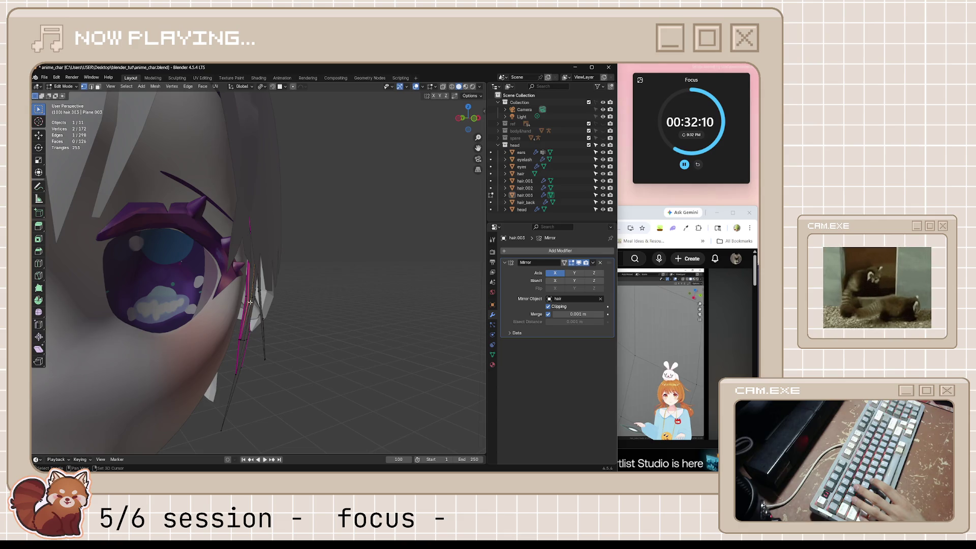
middle_drag(238, 339, 277, 342)
shift+click(250, 341)
key(g)
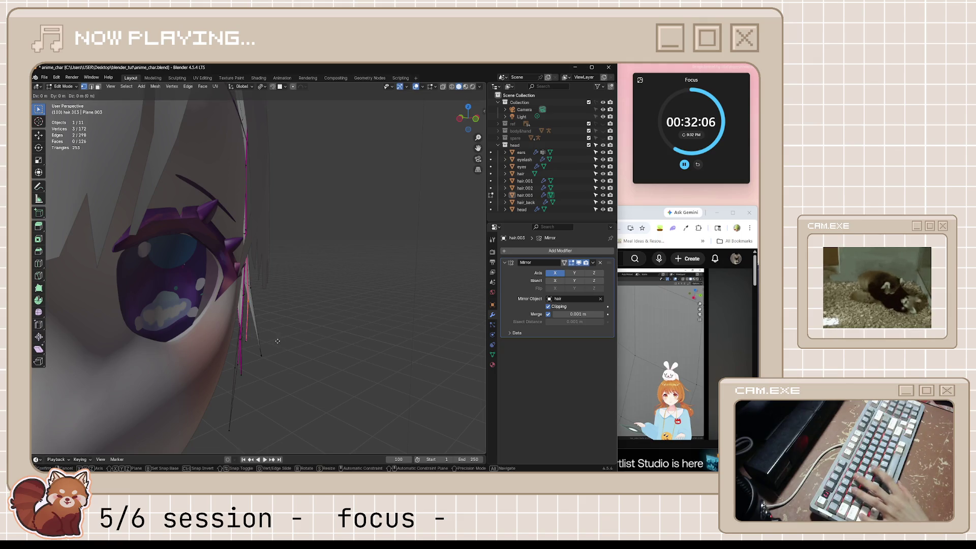
click(289, 341)
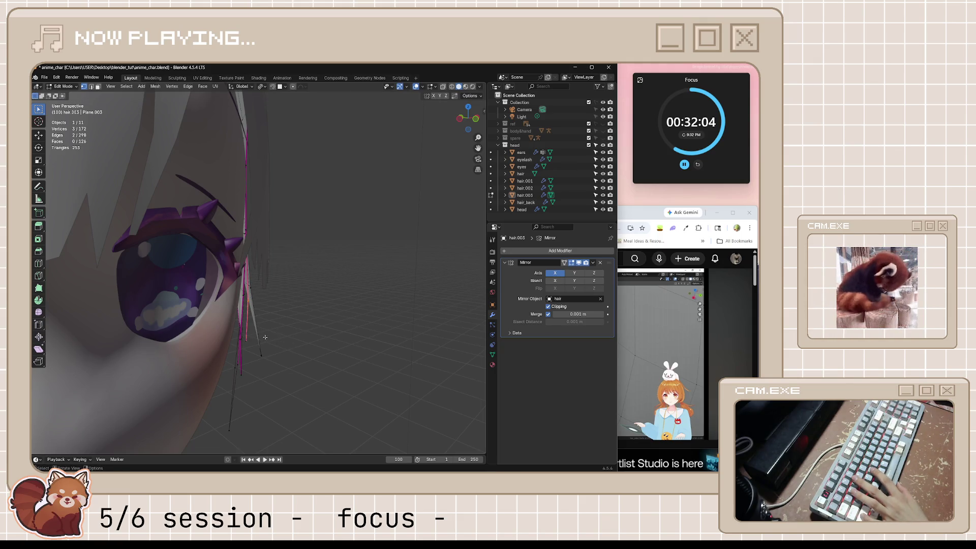
shift+click(245, 337)
key(g)
click(244, 337)
- Clear the selection, save anime_char.blend, leave Edit Mode, and switch to the tutorial
mouse_move(245, 338)
middle_down()
mouse_move(237, 354)
mouse_move(266, 389)
middle_up()
key(alt+a)
scroll(237, 354, down, 5)
key(ctrl+s)
key(Tab)
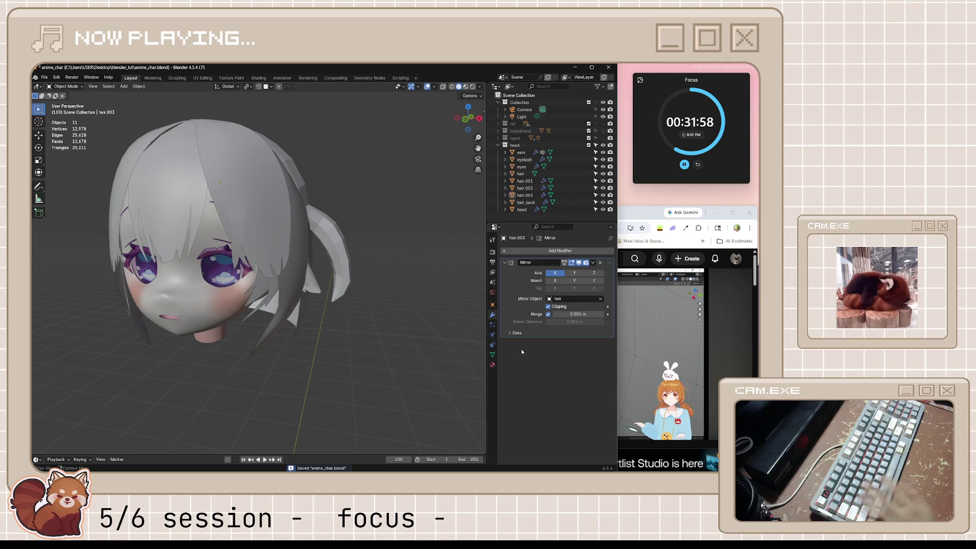
click(675, 346)
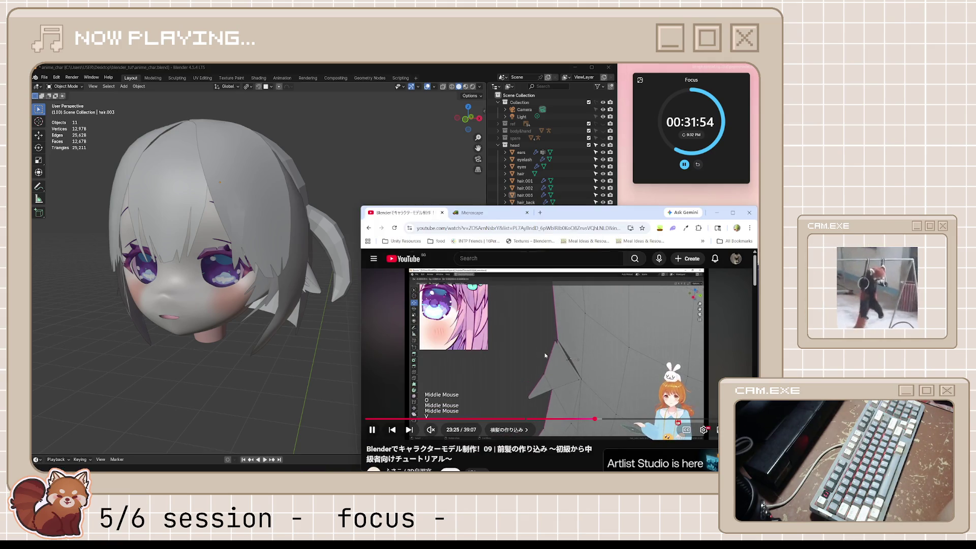
- Seek the tutorial to the hair-tip section around 23:34 and pause it
key(Right)
key(Right)
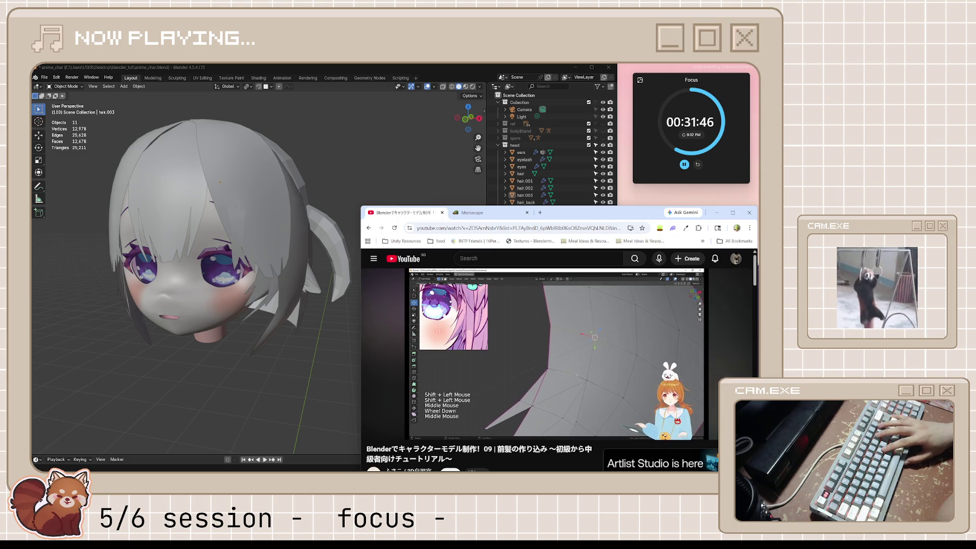
key(Left)
key(Left)
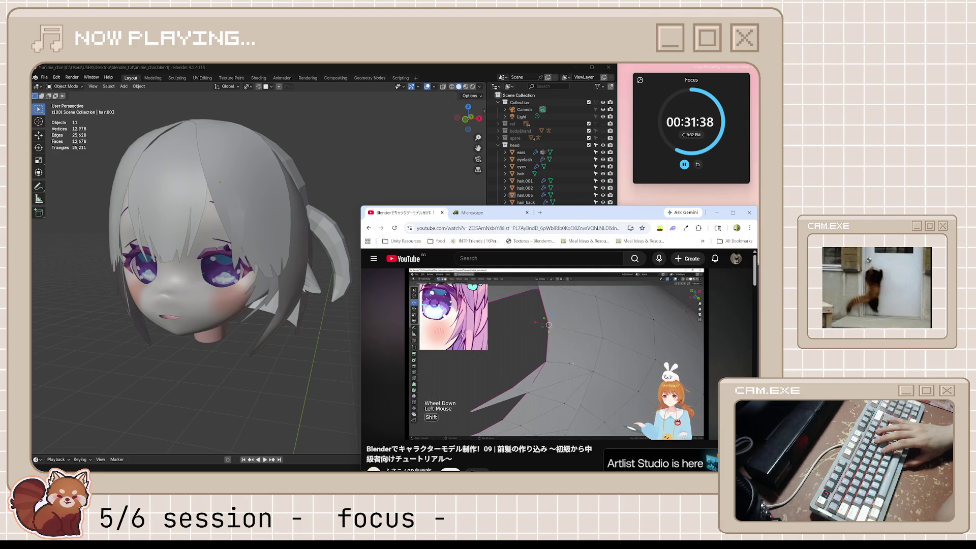
click(506, 348)
- Select hair.003 in Blender, isolate it in local view, and enter Edit Mode
scroll(288, 290, up, 2)
click(287, 290)
middle_drag(274, 287, 360, 338)
key(KP_Divide)
key(Tab)
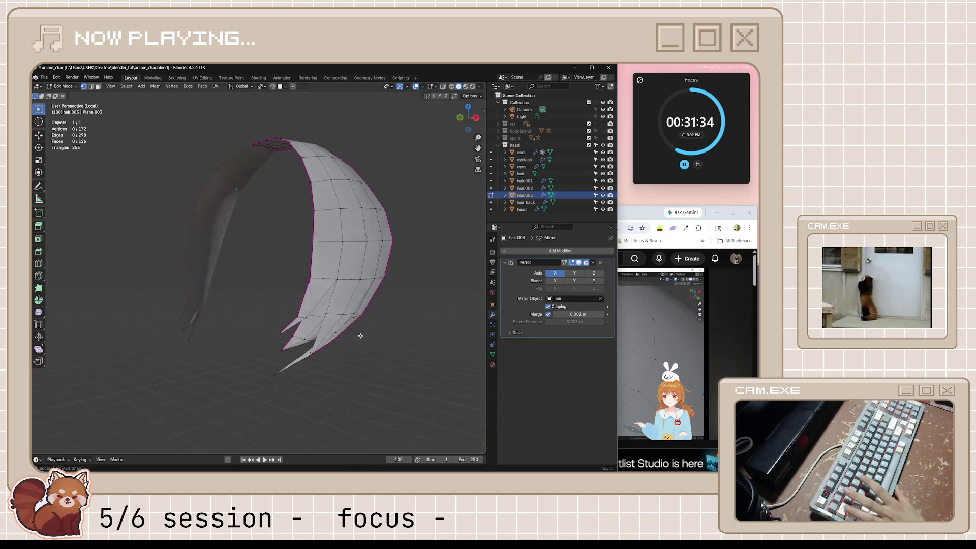
- Push a hair.003 tip vertex outward with shrink/fatten
scroll(398, 336, up, 3)
middle_drag(403, 279, 369, 386)
click(376, 378)
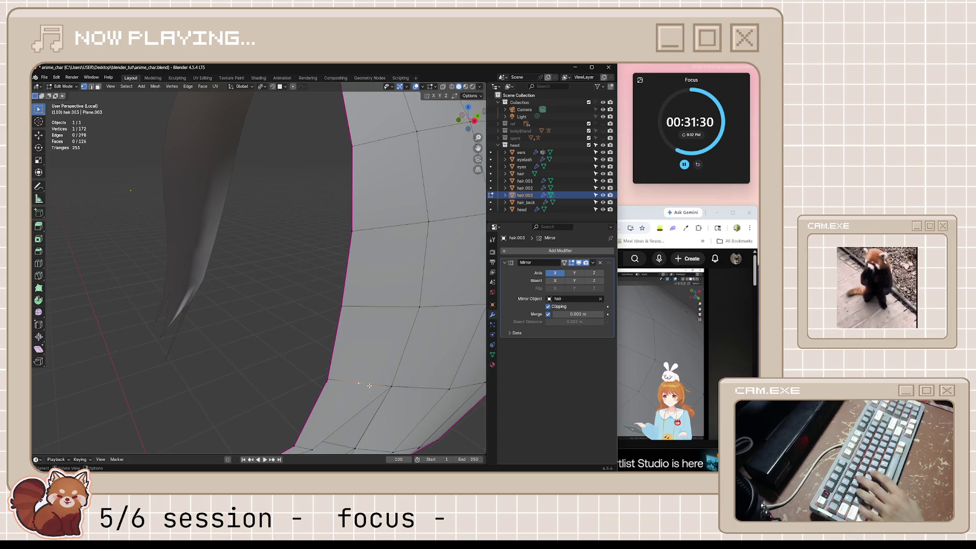
key(alt+s)
click(371, 378)
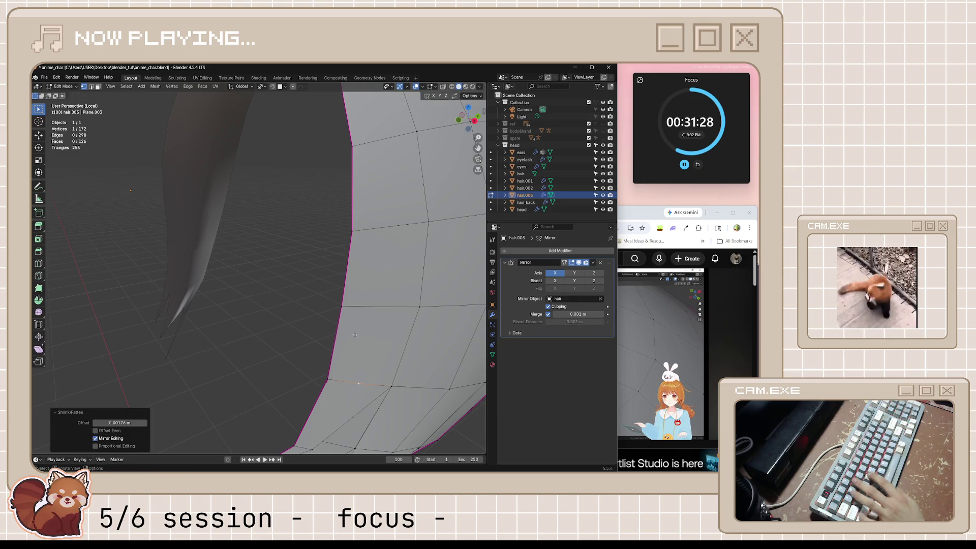
shift+click(341, 306)
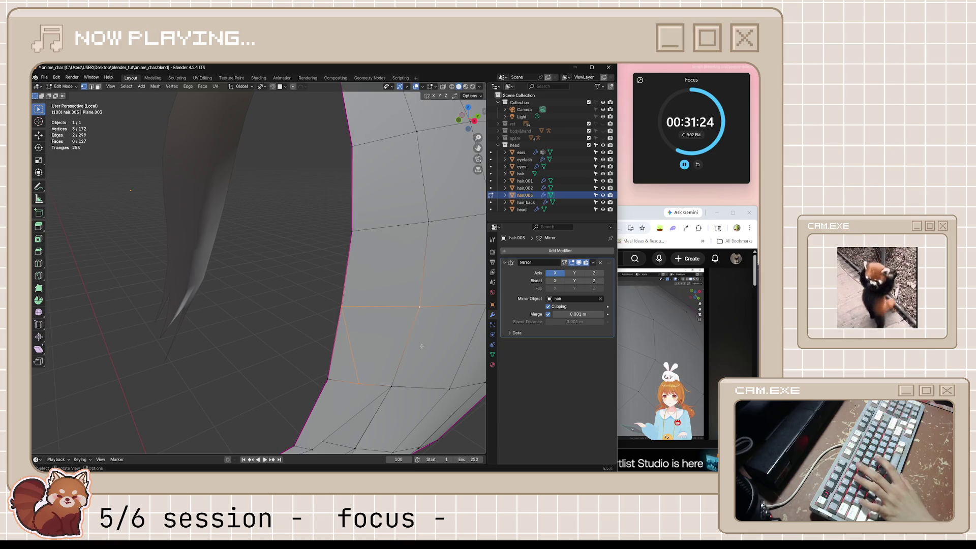
shift+click(340, 305)
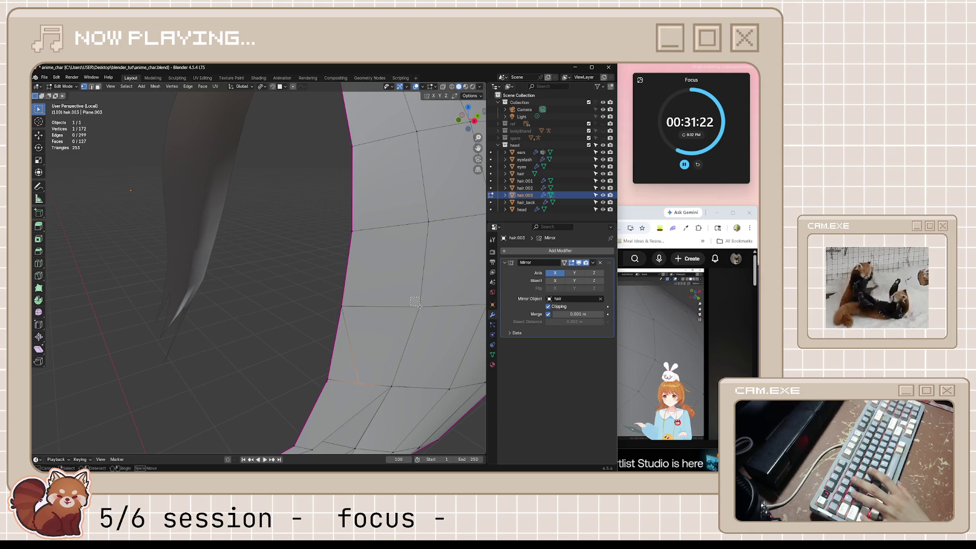
- Select another strand vertex, save anime_char.blend, and bring the tutorial back up
scroll(429, 351, down, 5)
mouse_move(377, 365)
middle_down()
mouse_move(351, 362)
mouse_move(347, 336)
mouse_move(368, 338)
mouse_move(359, 323)
mouse_move(397, 340)
mouse_move(382, 354)
middle_up()
scroll(341, 362, up, 5)
click(342, 333)
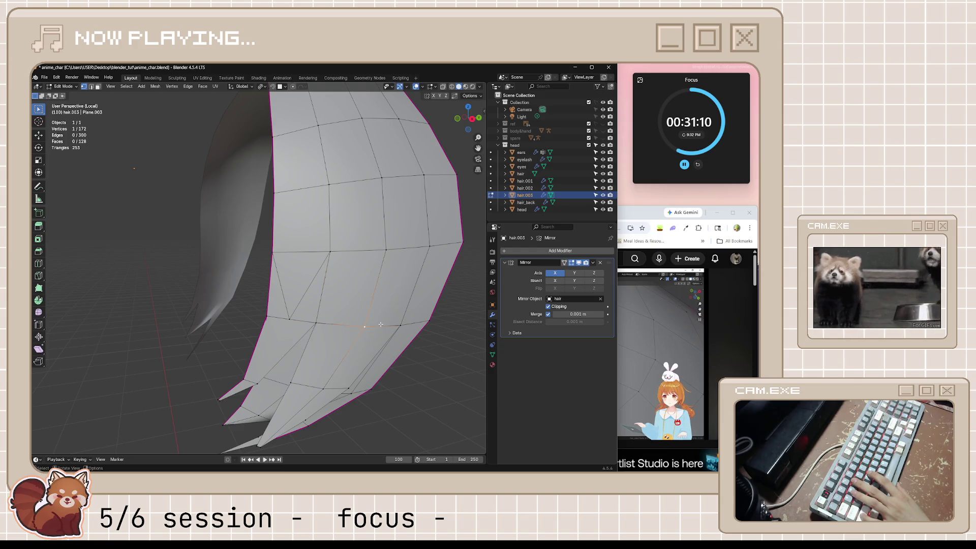
middle_drag(399, 327, 394, 330)
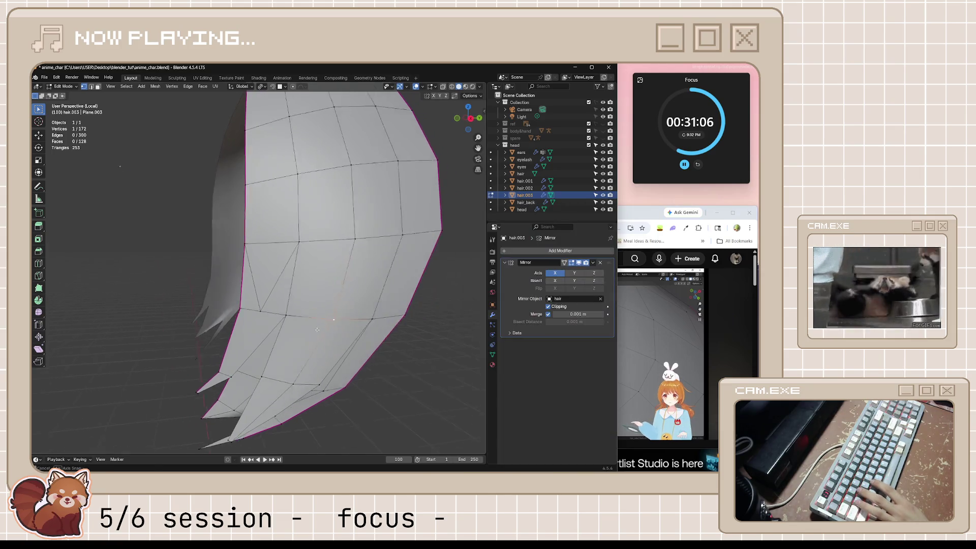
key(ctrl+s)
click(639, 322)
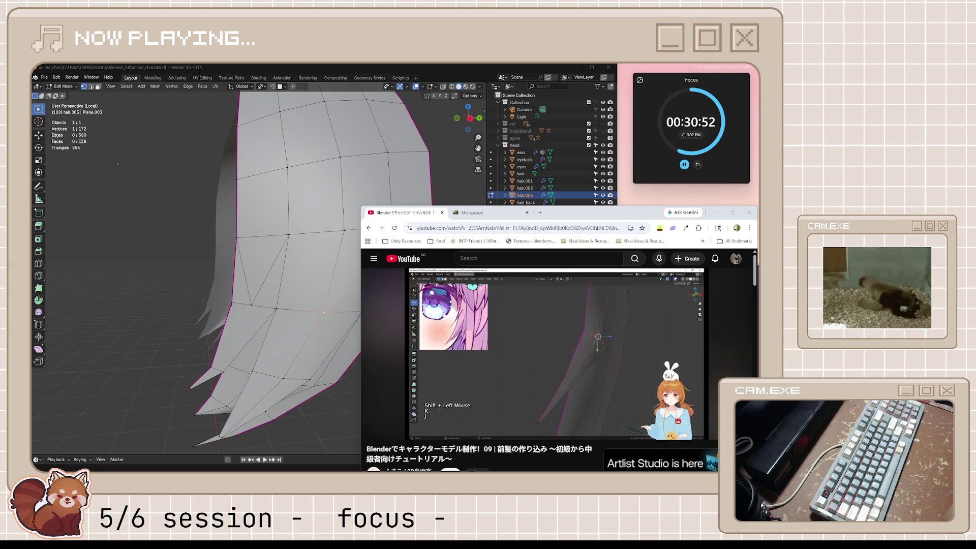
- Move the timer widget aside, then pause and resume the hair-tip ripping tutorial
drag(710, 83, 703, 90)
mouse_move(641, 351)
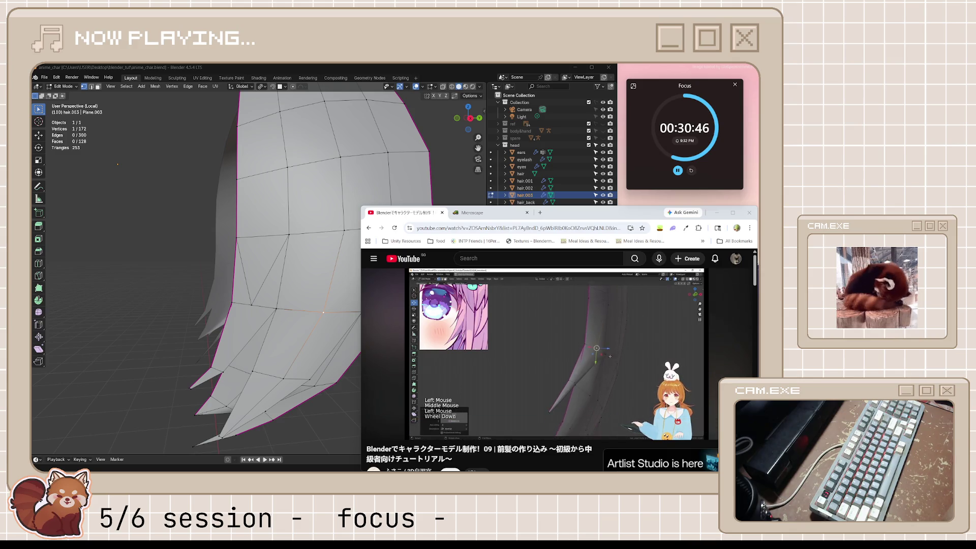
mouse_move(611, 368)
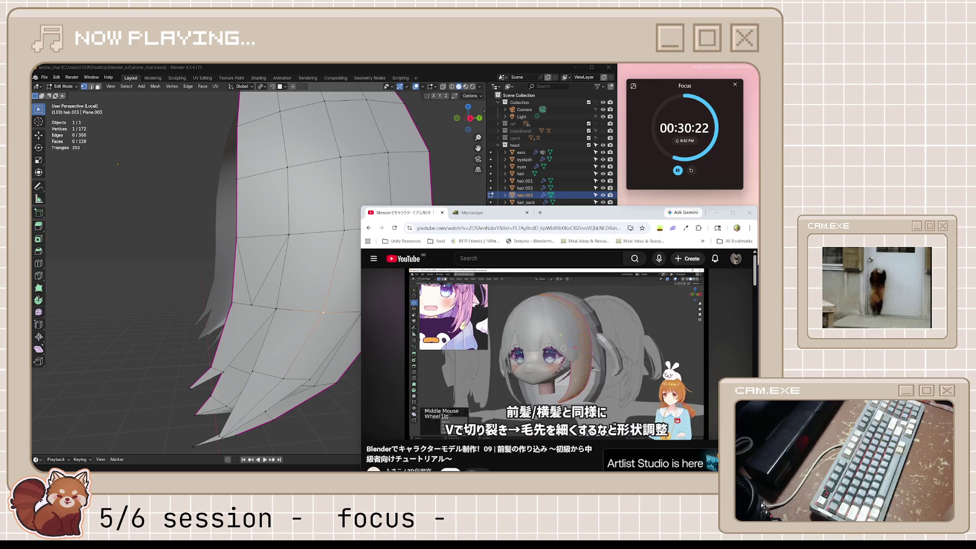
mouse_move(679, 358)
click(545, 432)
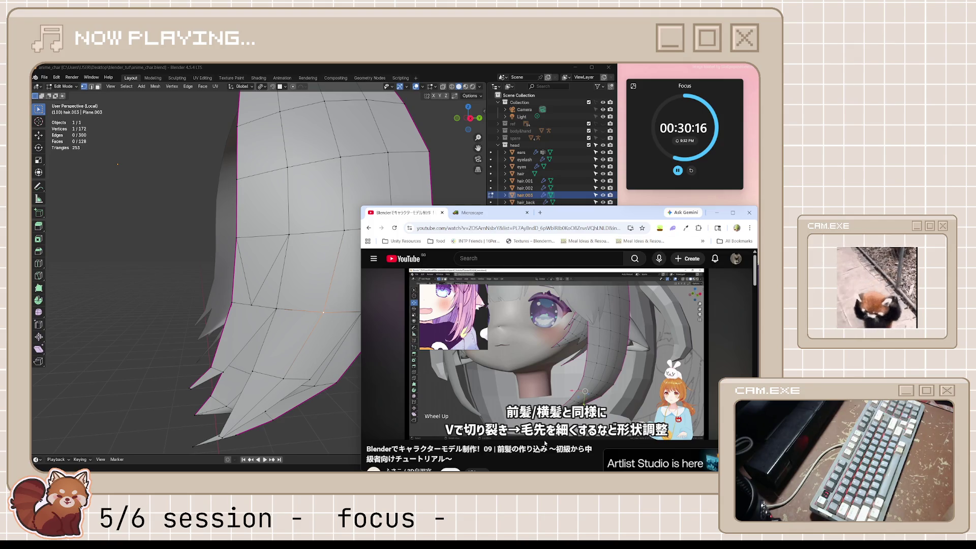
click(545, 441)
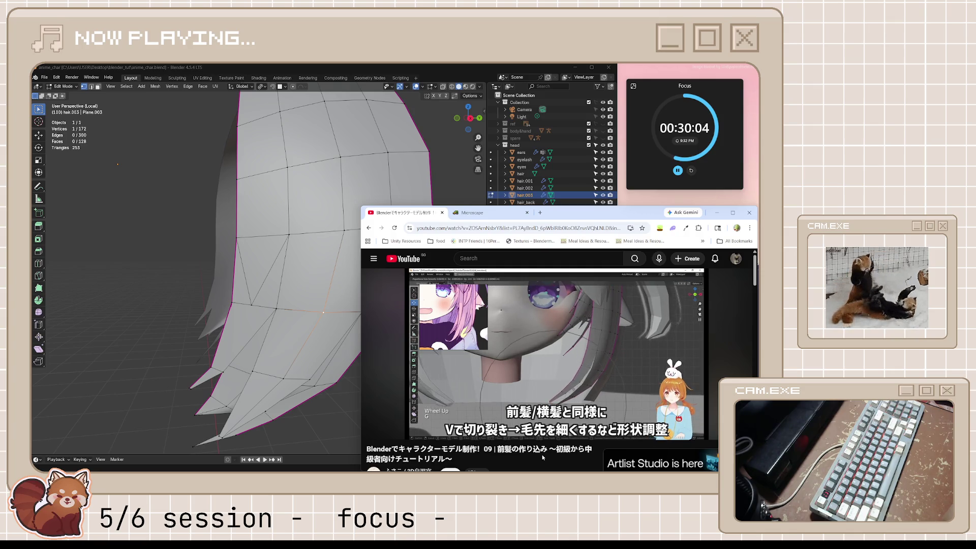
- Pause the tutorial again, then orbit hair.003 in Blender and leave Edit Mode
mouse_move(609, 382)
click(584, 368)
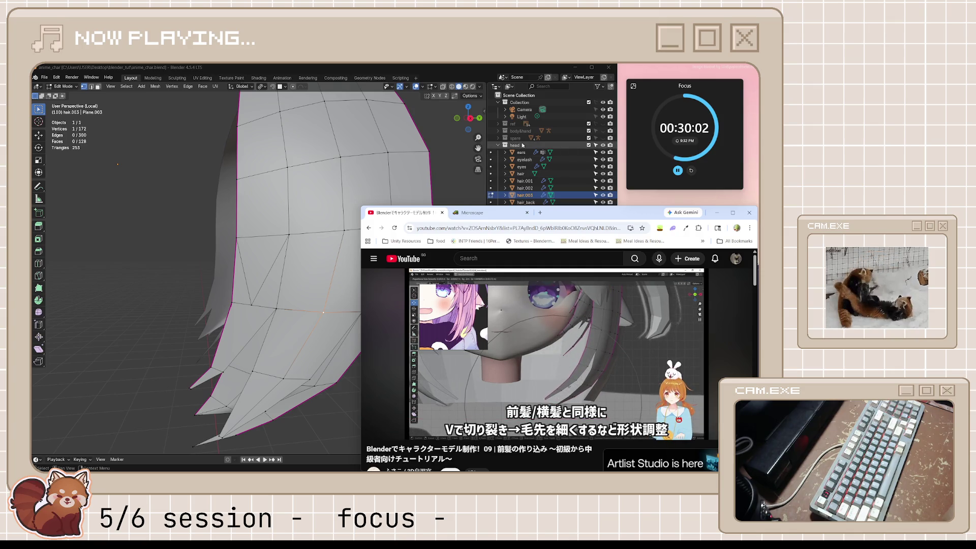
mouse_move(356, 254)
middle_down()
mouse_move(425, 252)
mouse_move(412, 279)
middle_up()
key(Tab)
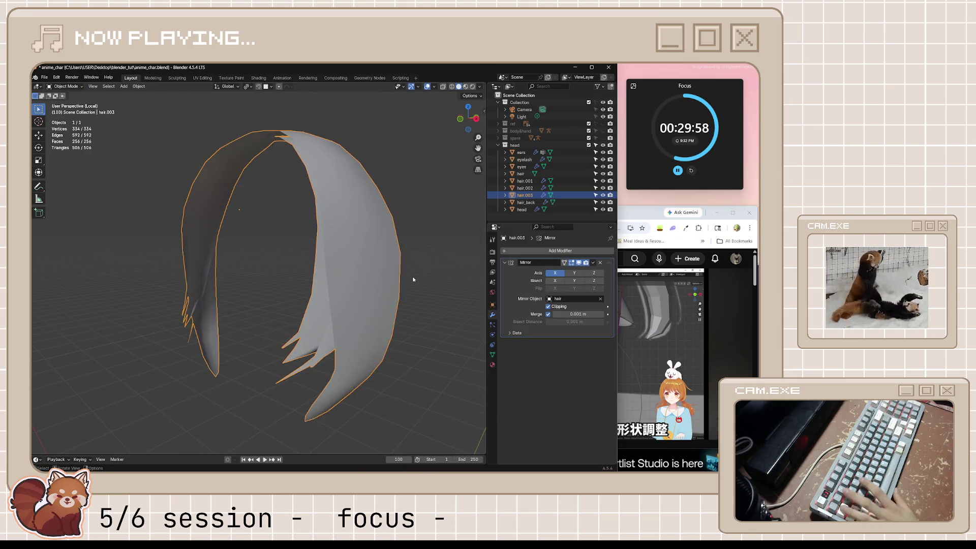
- Show the whole head, edit hair.003, reveal its hidden geometry, and deselect everything
key(KP_Divide)
scroll(413, 278, up, 4)
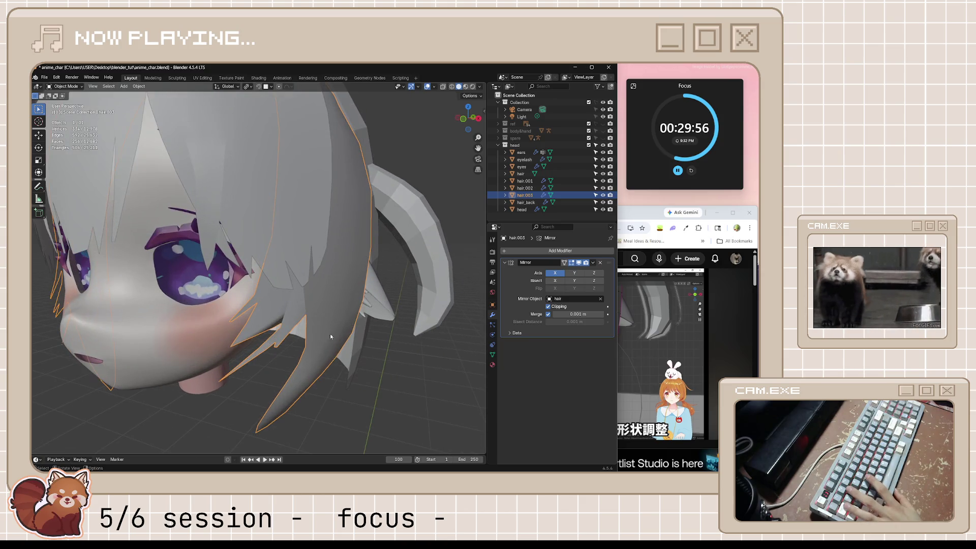
middle_drag(324, 332, 350, 346)
key(Tab)
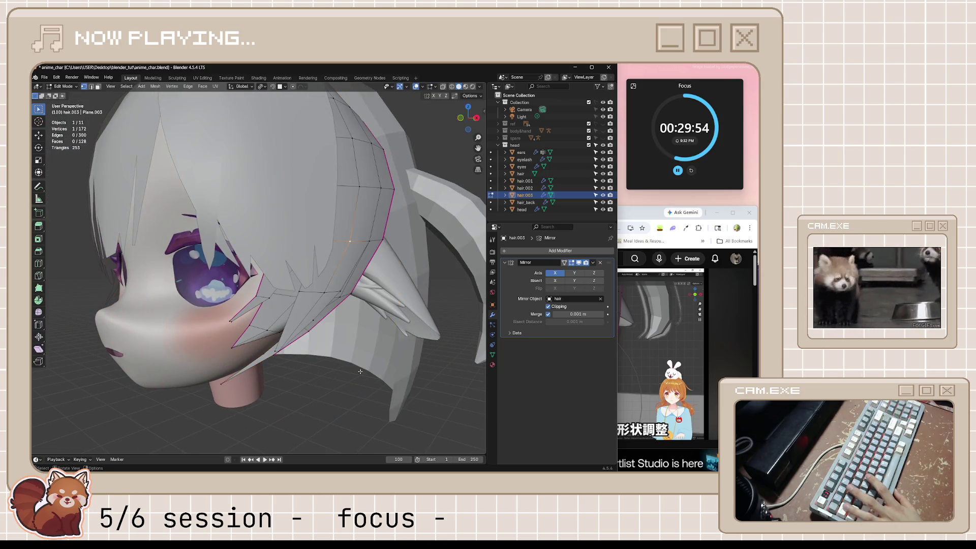
key(Tab)
key(Tab)
key(alt+h)
mouse_move(359, 344)
middle_down()
mouse_move(392, 361)
mouse_move(340, 393)
mouse_move(315, 386)
mouse_move(346, 391)
mouse_move(304, 397)
mouse_move(316, 416)
mouse_move(320, 393)
mouse_move(347, 392)
mouse_move(320, 416)
mouse_move(314, 409)
mouse_move(356, 412)
mouse_move(411, 379)
mouse_move(392, 382)
middle_up()
key(alt+a)
scroll(340, 393, down, 3)
- Rip out a vertex at the hair tip and slide it along the edge
click(633, 214)
key(e)
click(314, 410)
scroll(338, 423, up, 3)
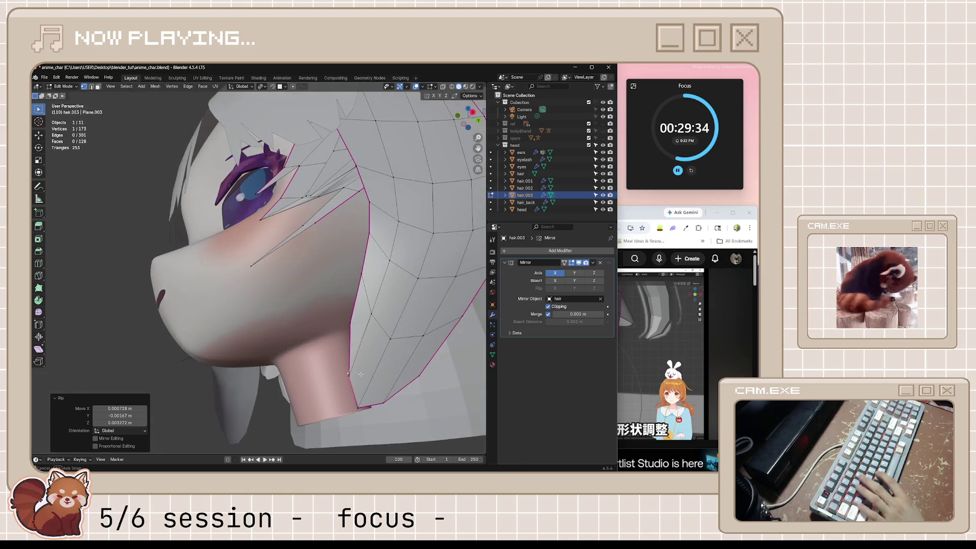
key(g)
key(g)
click(389, 376)
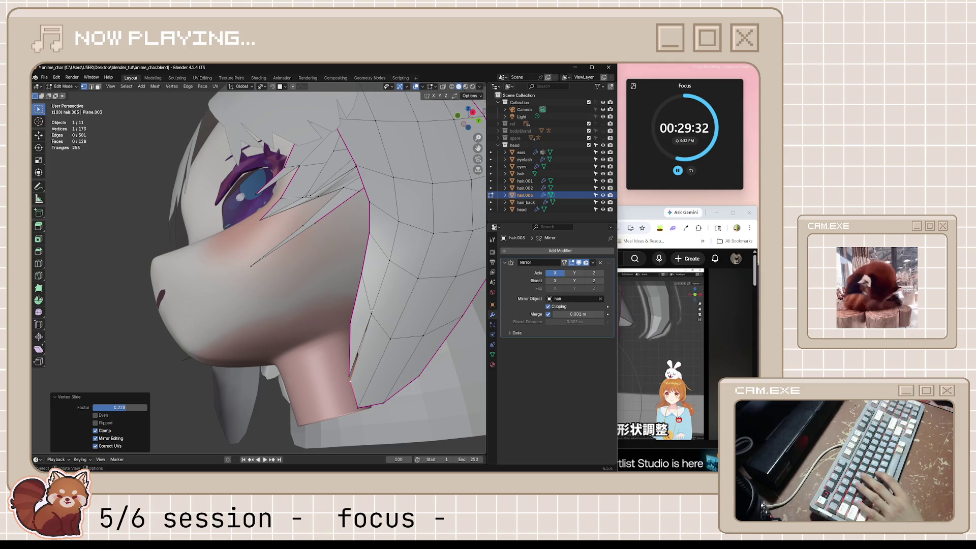
- Rip further tip vertices and slide one along the strand edge at factor 0.120
key(e)
click(364, 294)
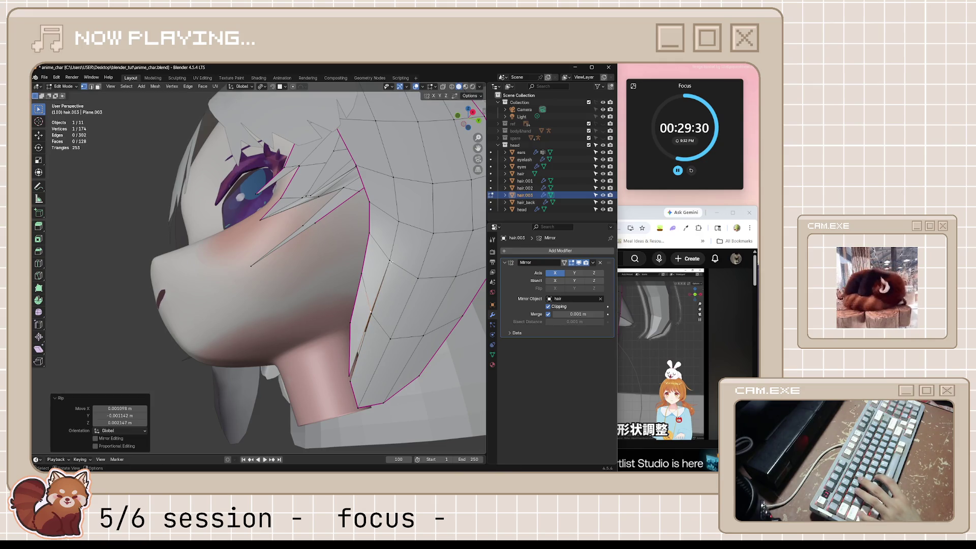
key(alt+d)
click(377, 244)
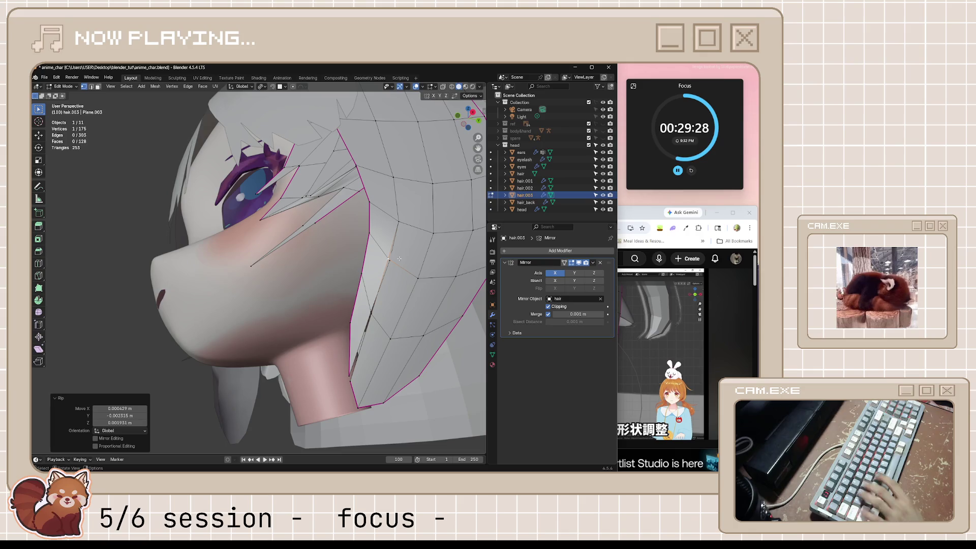
key(g)
key(g)
click(432, 289)
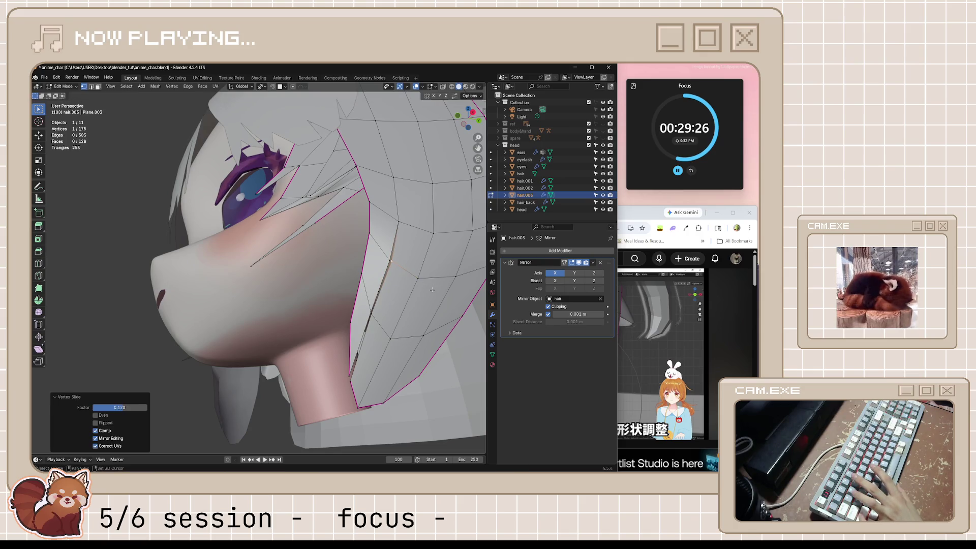
key(alt+d)
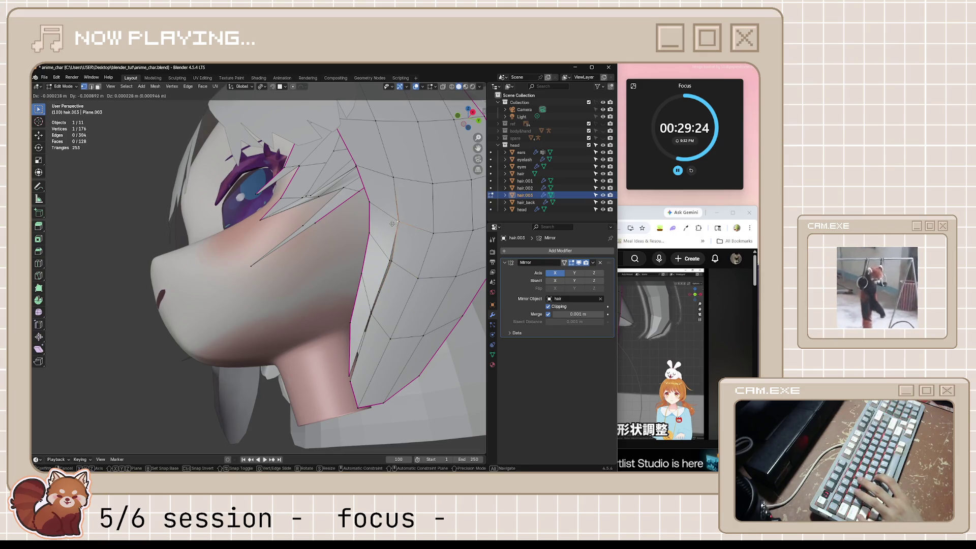
click(417, 234)
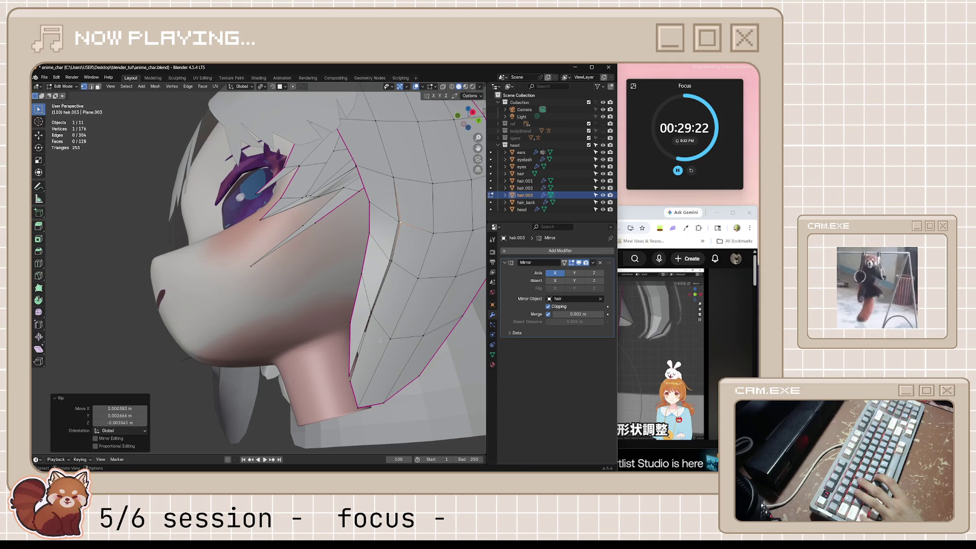
- From front view, proportionally move the strand's tips down past the cheek, then leave Edit Mode
middle_drag(347, 376, 382, 386)
click(642, 213)
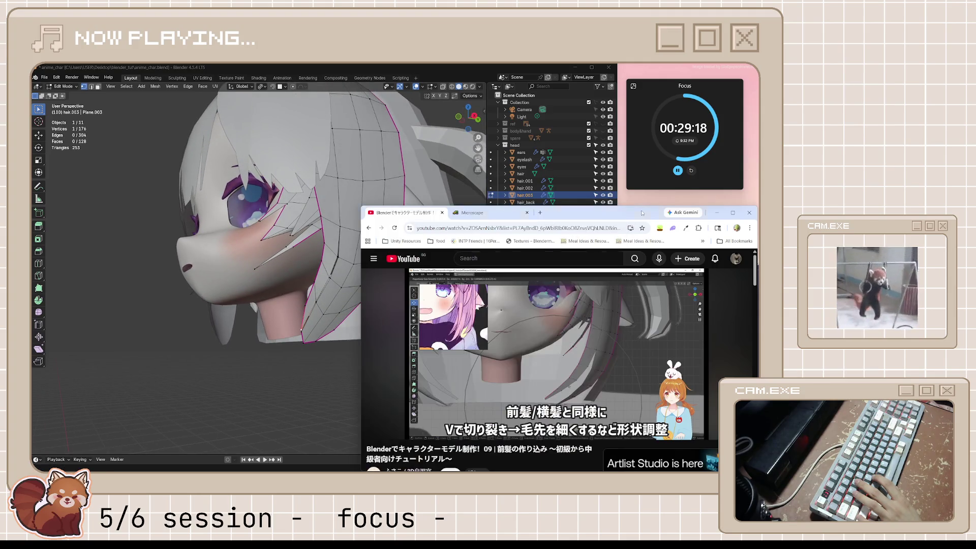
middle_drag(304, 351, 306, 352)
key(KP_1)
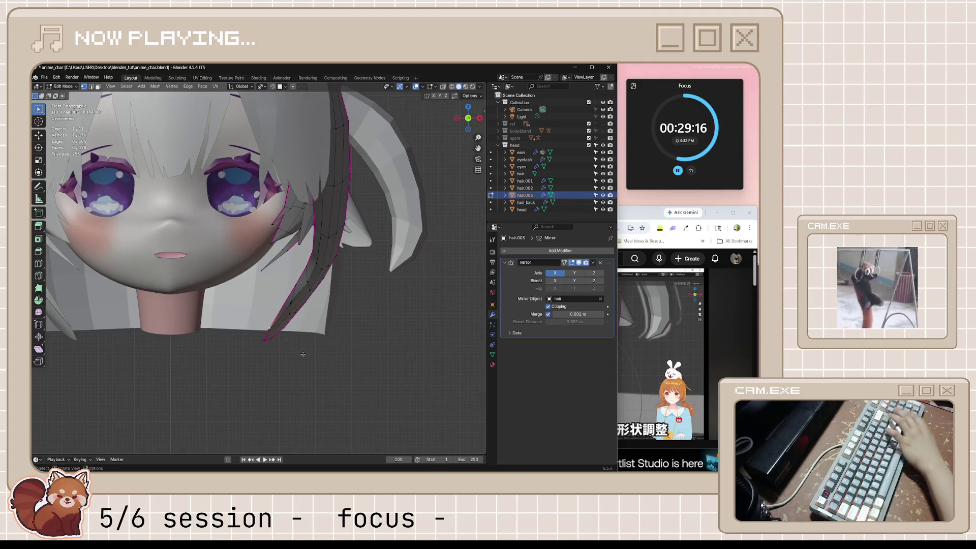
key(o)
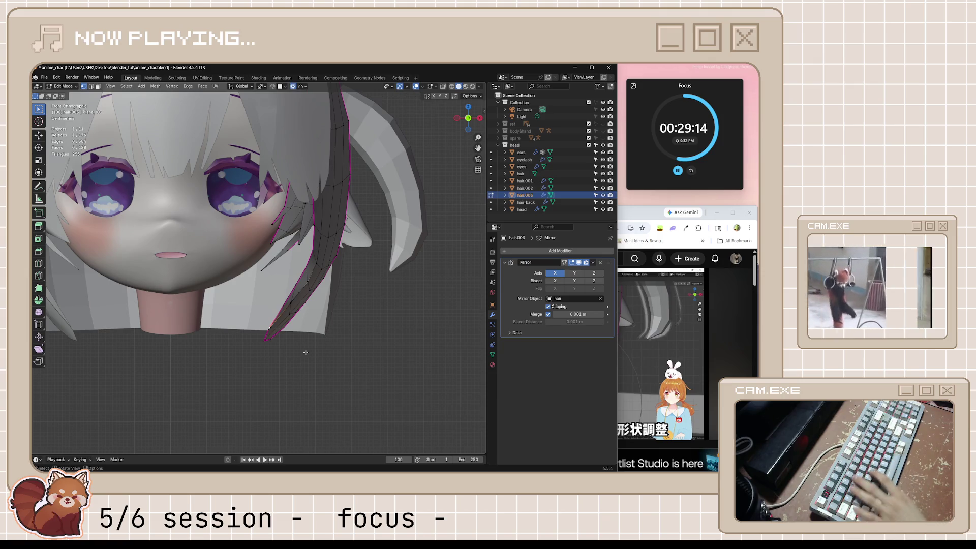
key(g)
scroll(300, 351, up, 1)
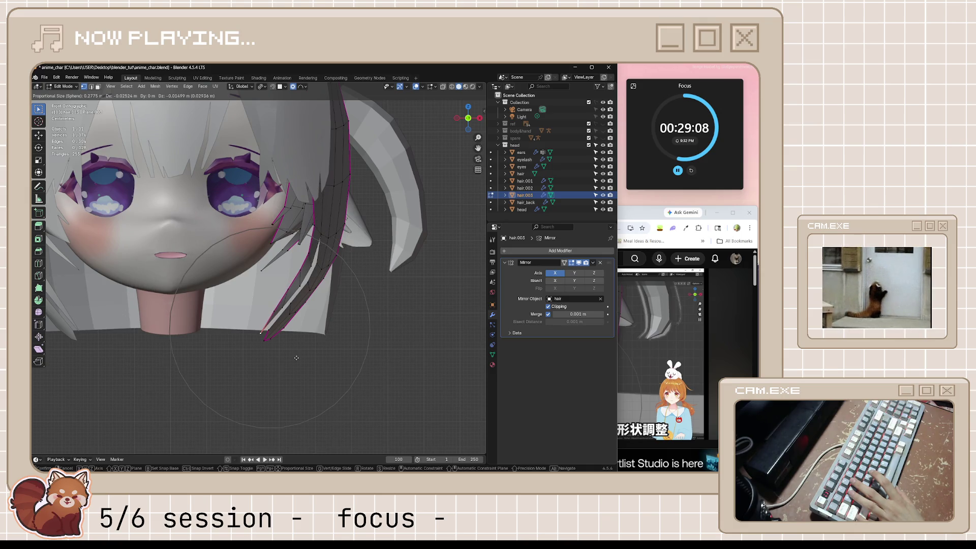
click(296, 358)
middle_drag(297, 358, 317, 362)
key(Tab)
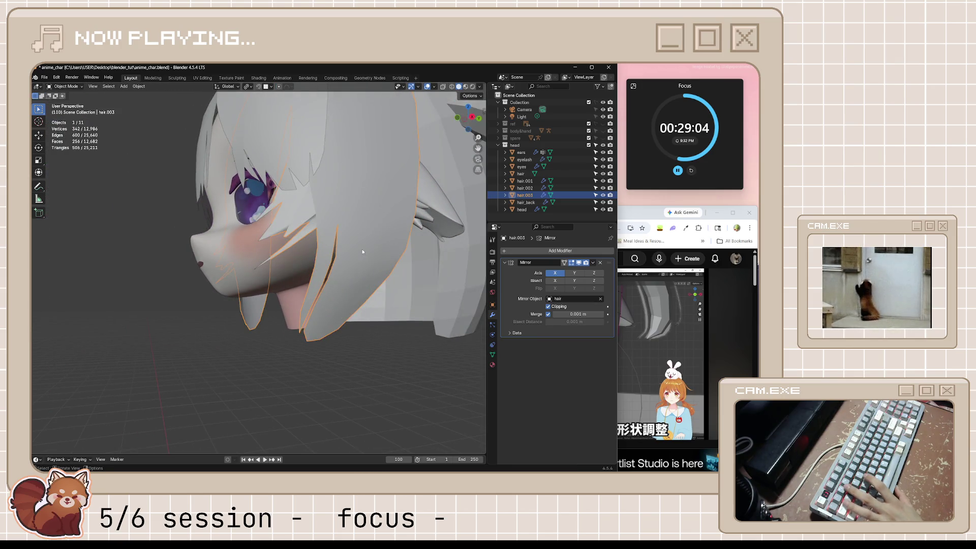
- Nudge hair.003's selected tip vertex twice with G, then check the strand in Object Mode
key(Tab)
scroll(363, 251, up, 3)
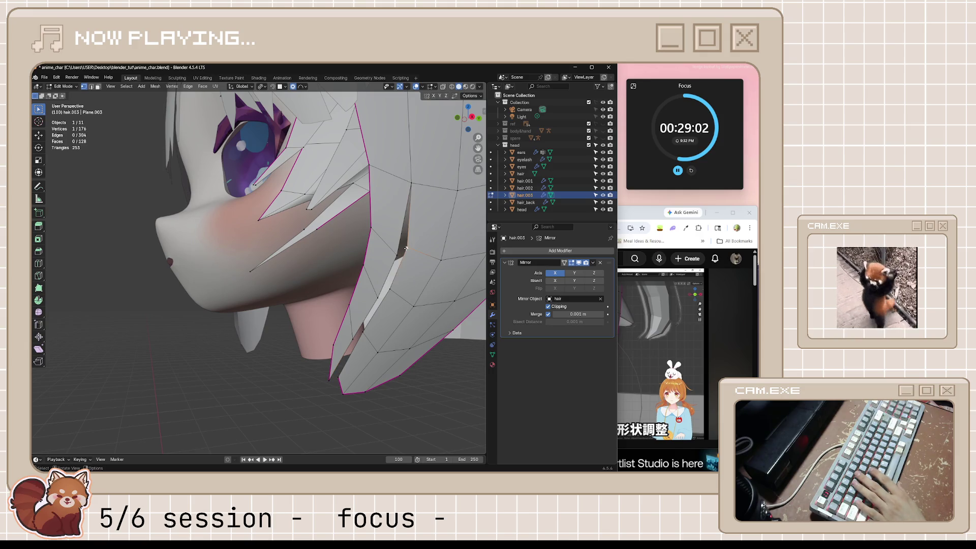
key(g)
click(397, 253)
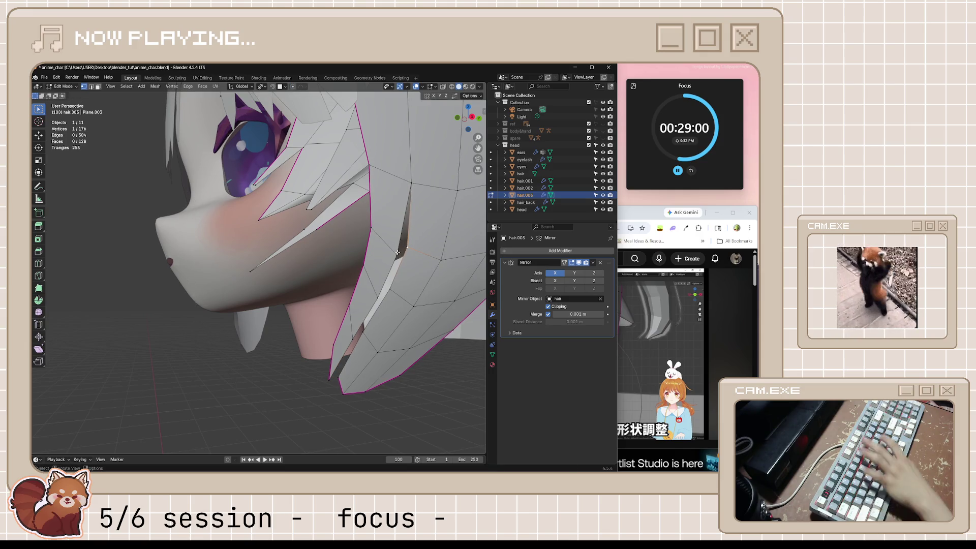
key(g)
click(397, 253)
middle_drag(398, 253, 403, 369)
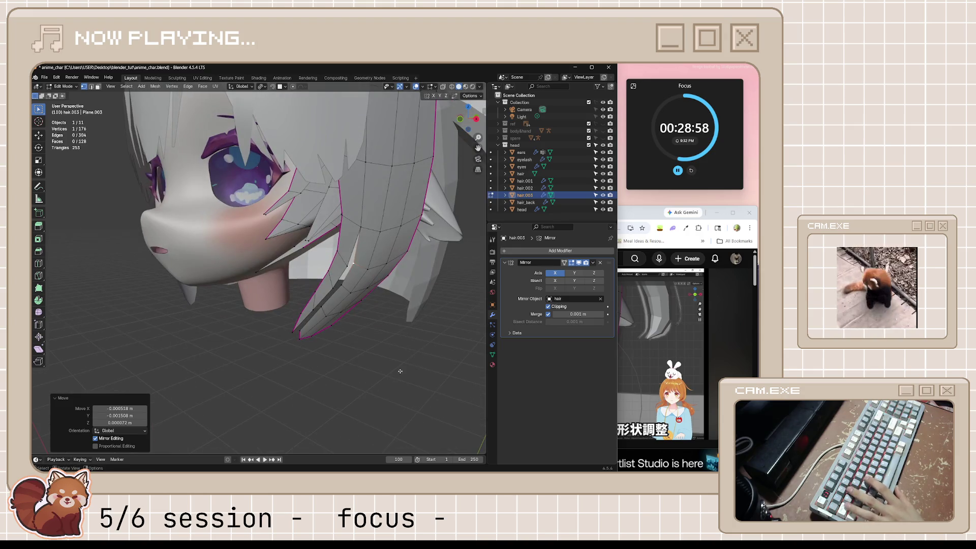
scroll(350, 264, down, 3)
key(Tab)
middle_drag(374, 332, 306, 311)
scroll(306, 311, up, 3)
- Vertex-slide two tip vertices of hair.003, the second to 0.299, and move one slightly
key(Tab)
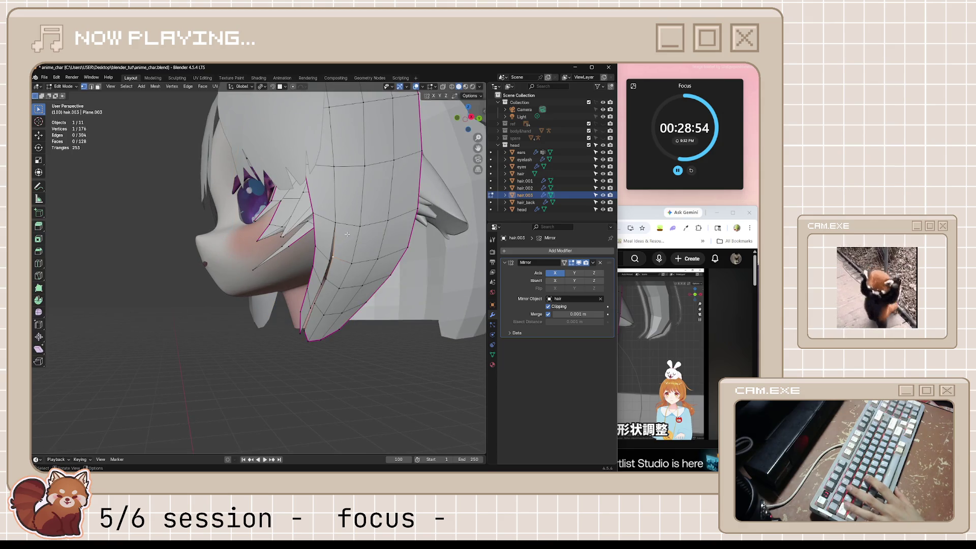
key(shift+v)
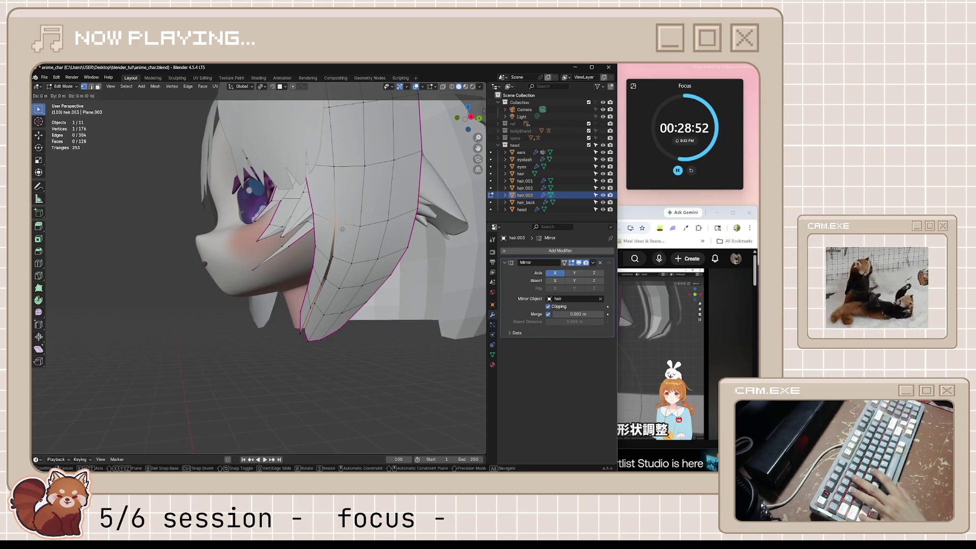
click(400, 245)
key(Tab)
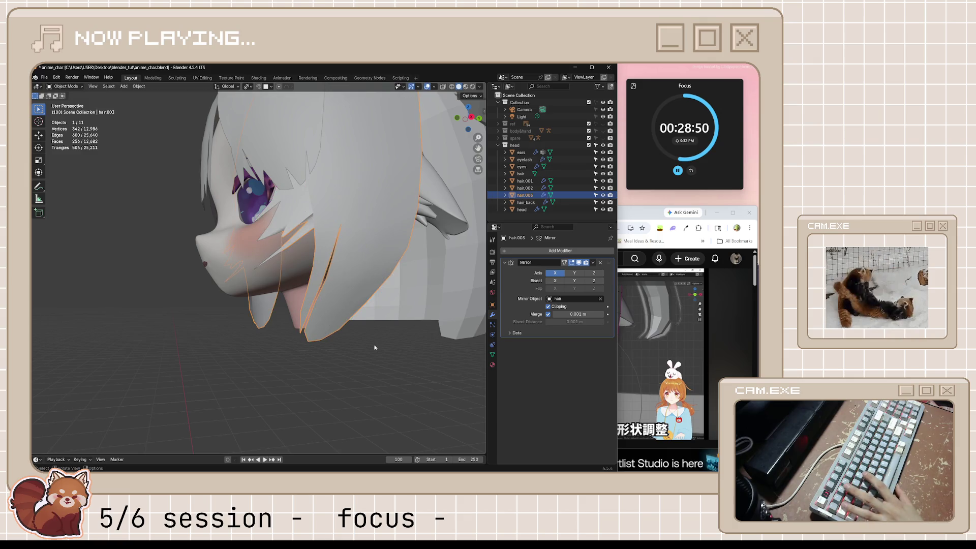
key(Tab)
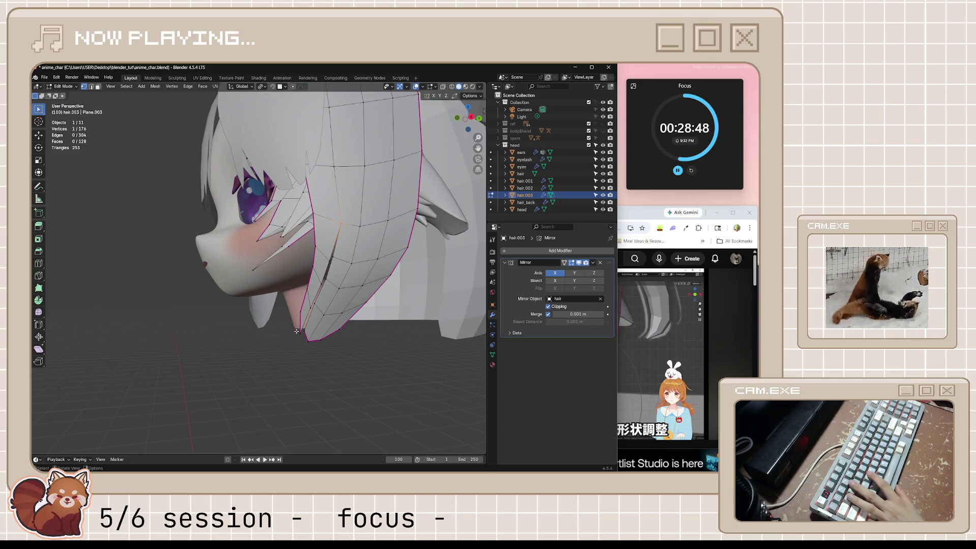
key(shift+v)
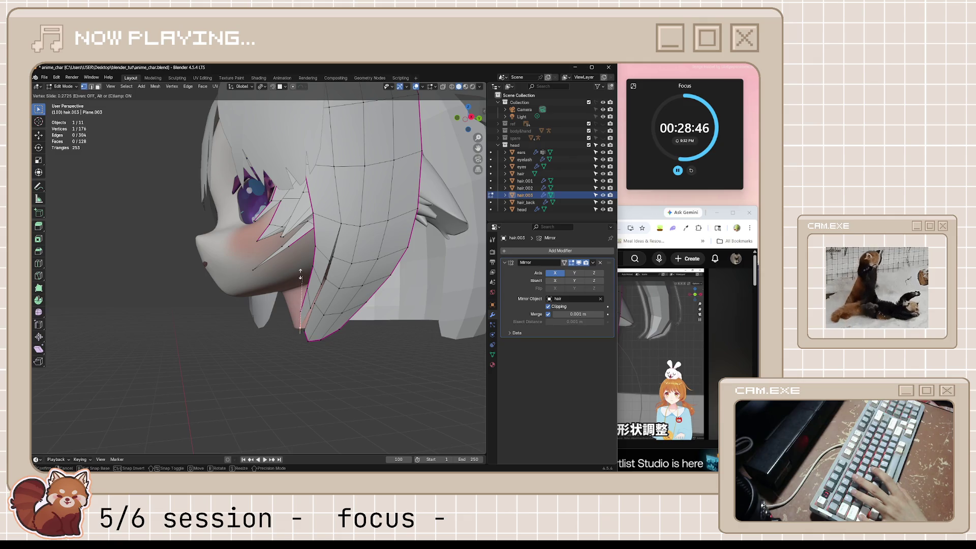
click(298, 295)
key(g)
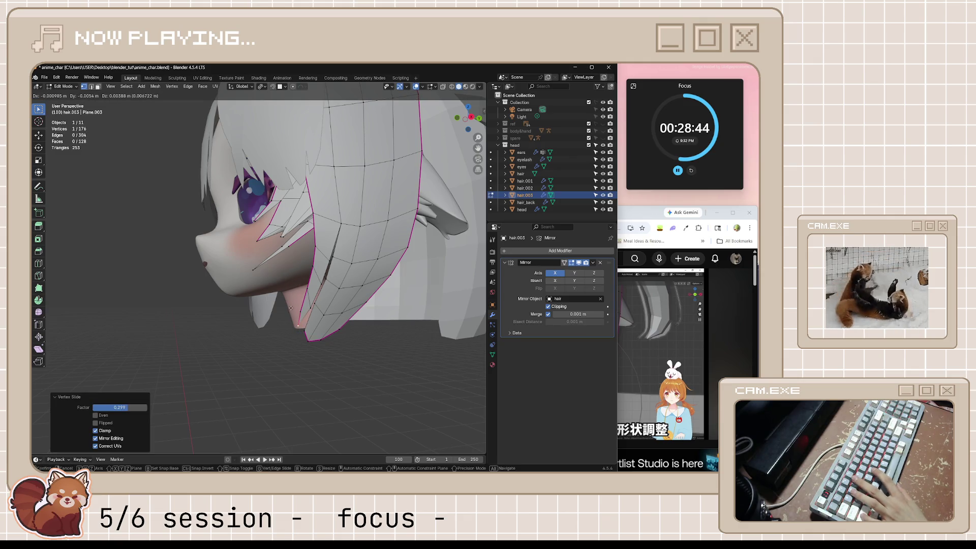
click(290, 308)
key(Tab)
key(Tab)
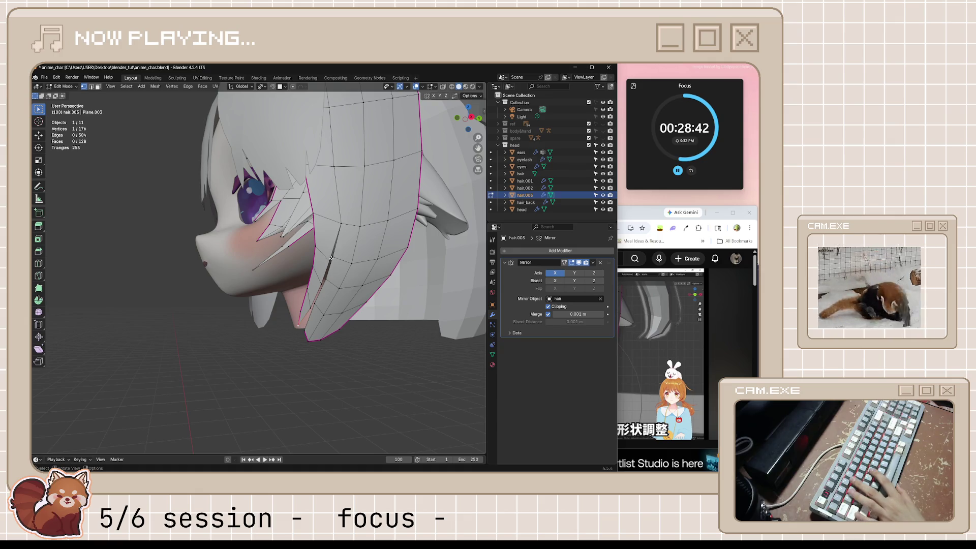
- Shift the tip vertex once more, then reselect hair.003 and re-enter Edit Mode
key(g)
key(g)
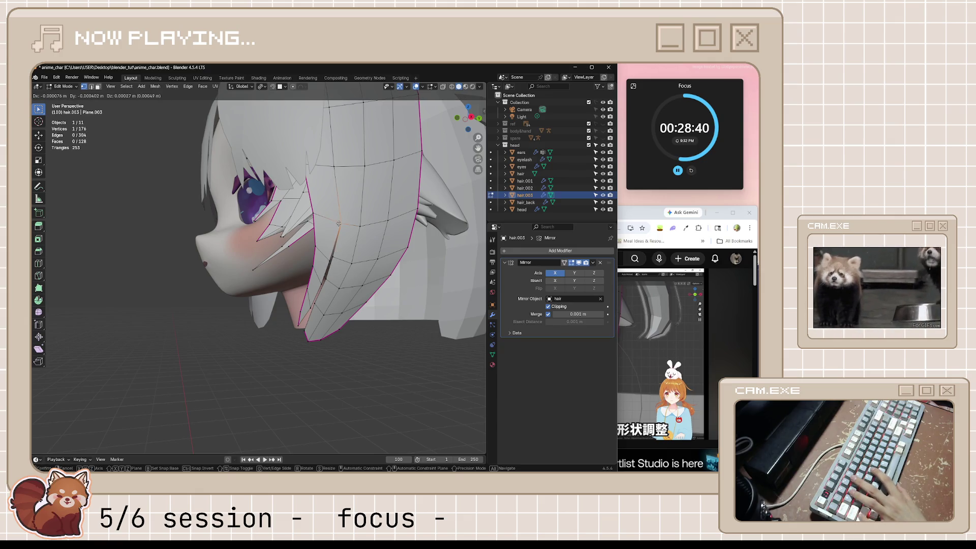
click(357, 355)
key(Tab)
click(358, 355)
click(342, 288)
key(Tab)
middle_drag(343, 288, 352, 276)
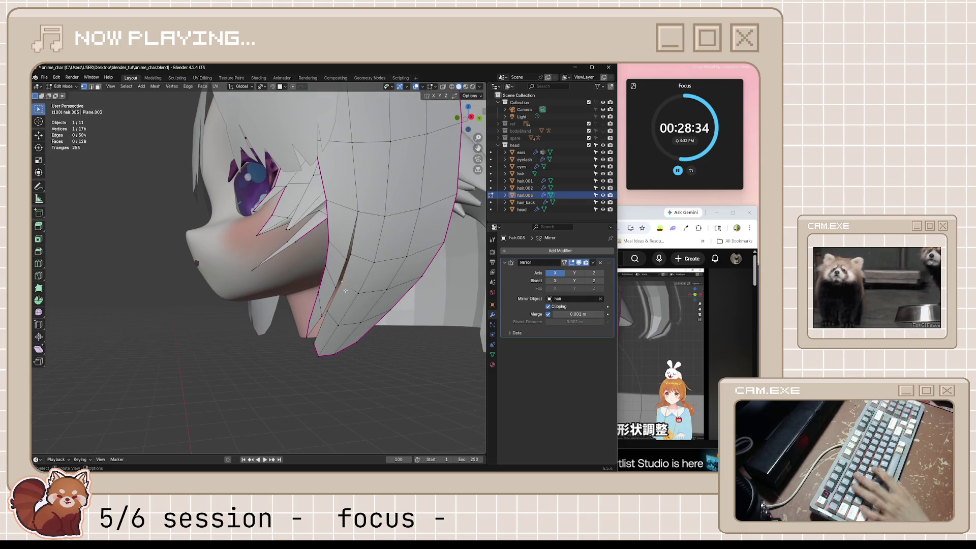
- Move the strand's vertices with proportional falloff, then bring the YouTube tutorial forward
key(o)
key(g)
scroll(346, 291, up, 6)
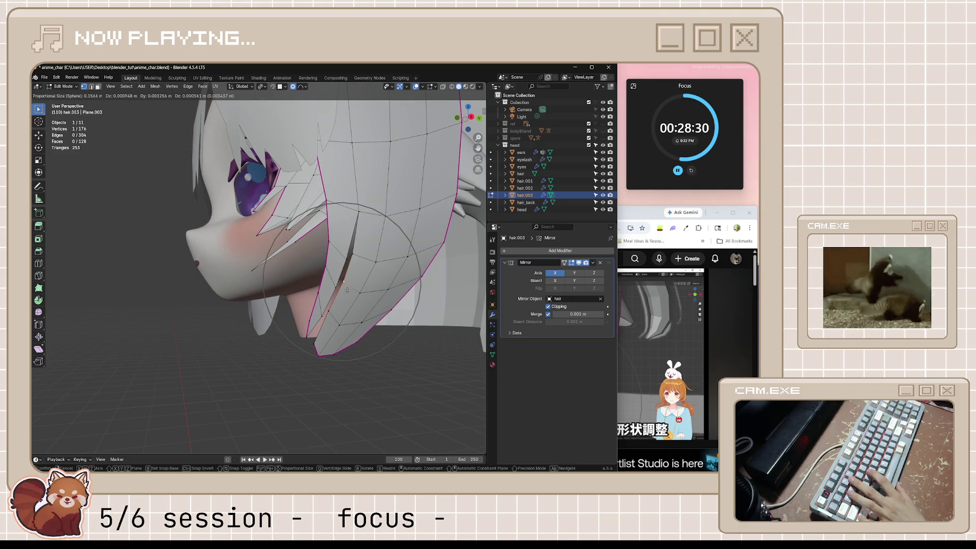
click(347, 290)
key(Tab)
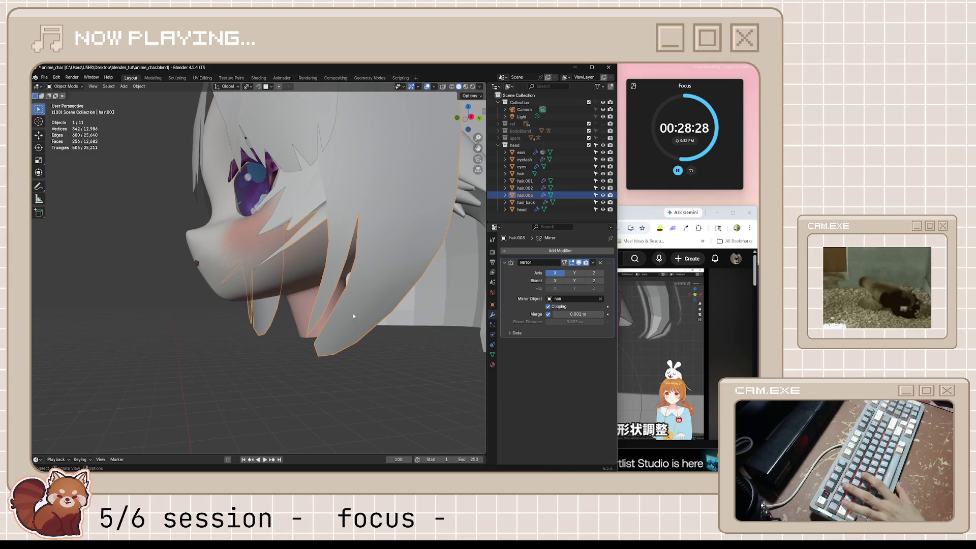
key(Tab)
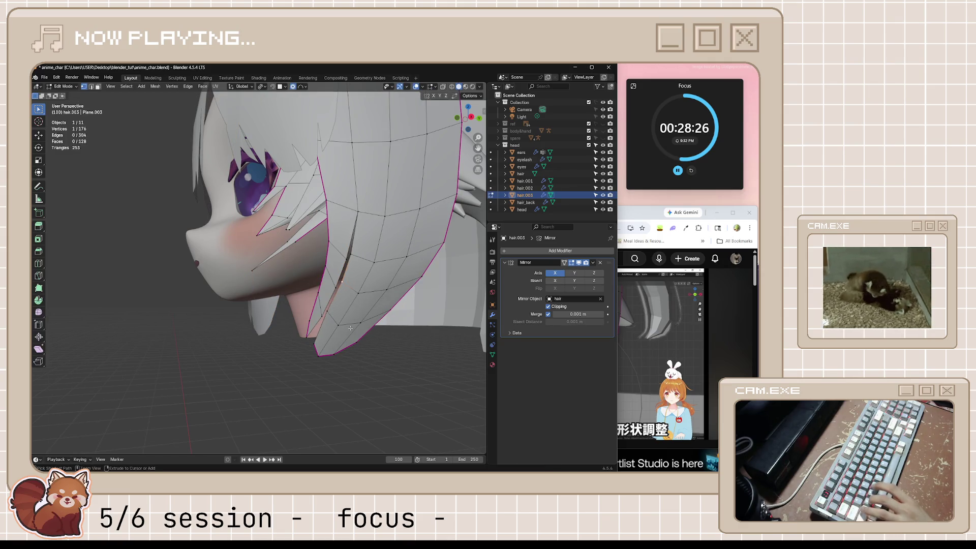
key(Tab)
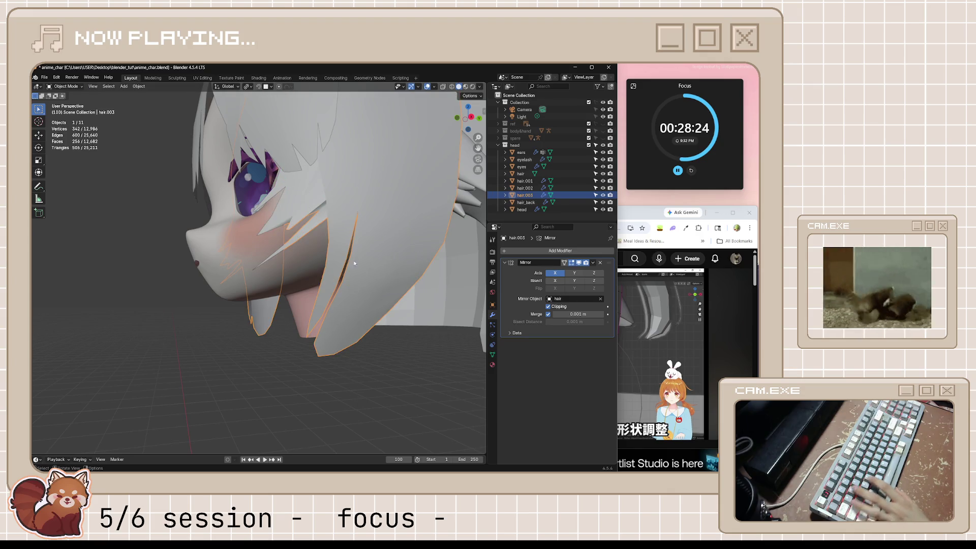
key(Tab)
key(Tab)
click(647, 212)
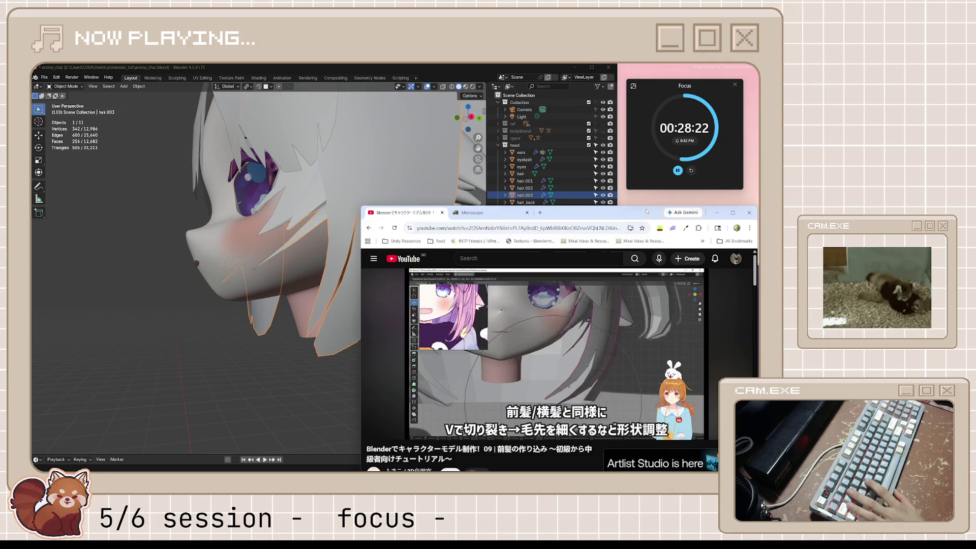
- Glance at the tutorial, then return to Blender in front view with hair.003 selected
click(359, 362)
mouse_move(359, 362)
middle_down()
mouse_move(332, 306)
mouse_move(348, 322)
mouse_move(338, 331)
mouse_move(351, 315)
middle_up()
click(646, 217)
click(367, 311)
key(KP_1)
click(301, 295)
key(Tab)
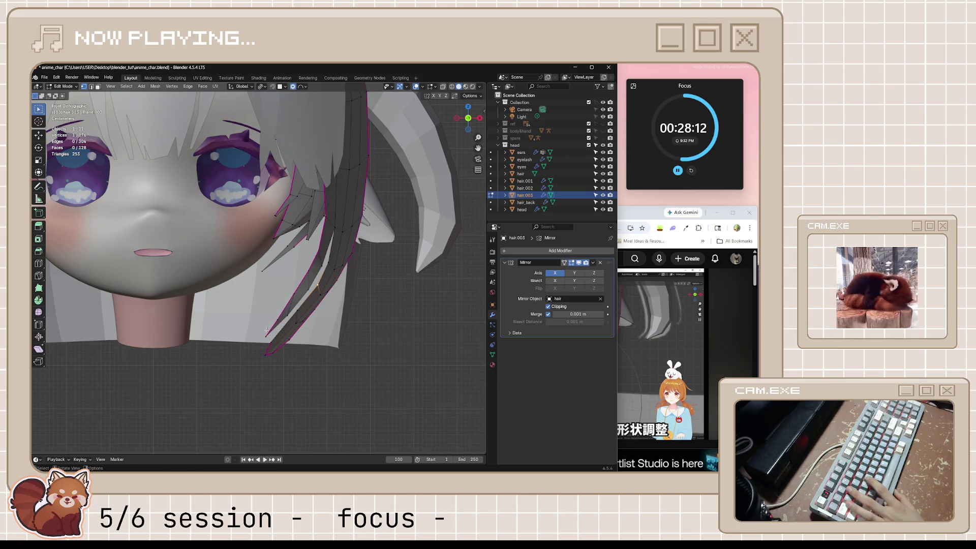
- Move hair.003's lower tip toward the face with sphere falloff at size 0.277, then pick a tip vertex
key(g)
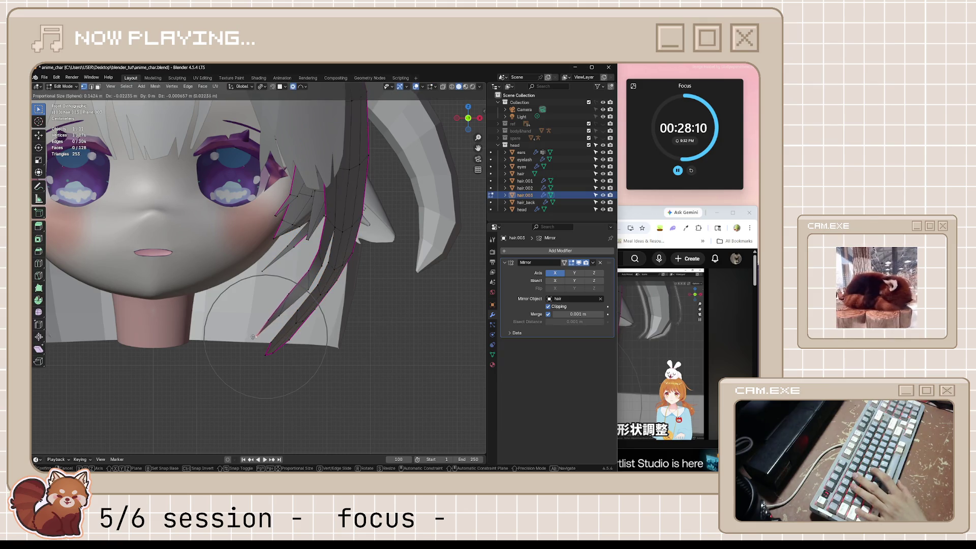
scroll(242, 348, down, 7)
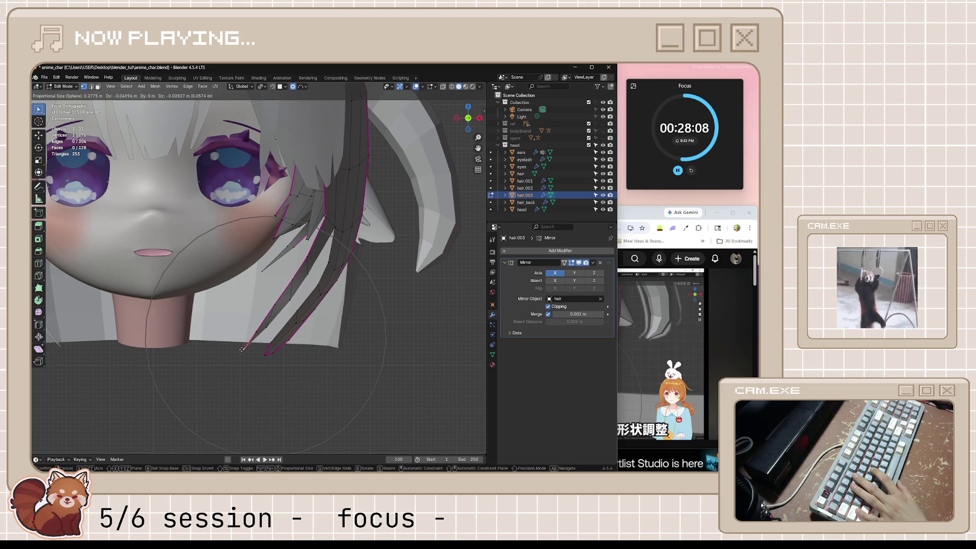
scroll(244, 351, up, 2)
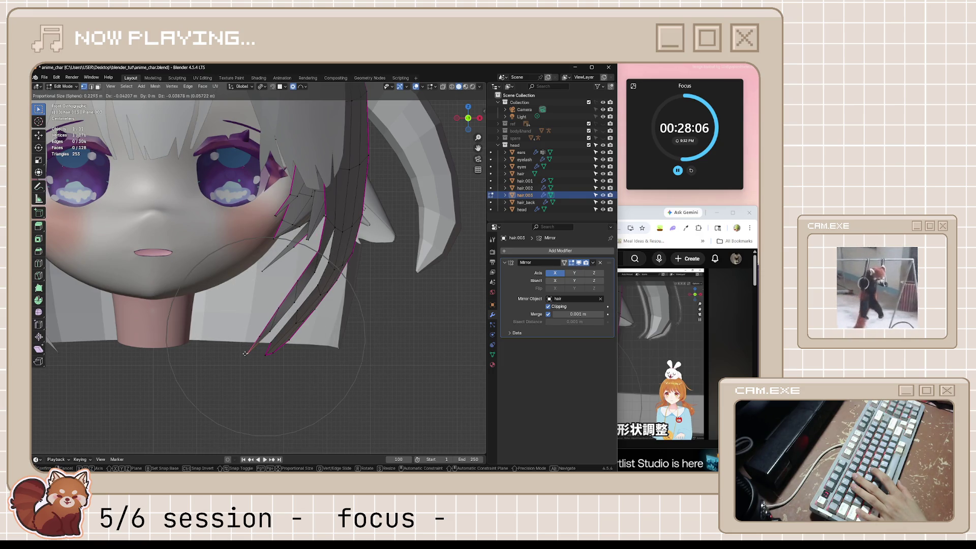
scroll(234, 352, down, 2)
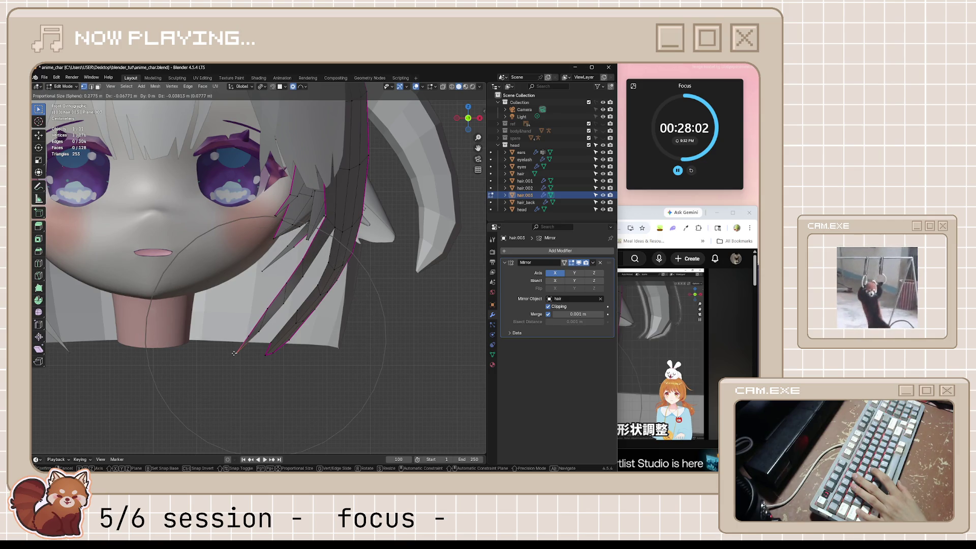
click(235, 352)
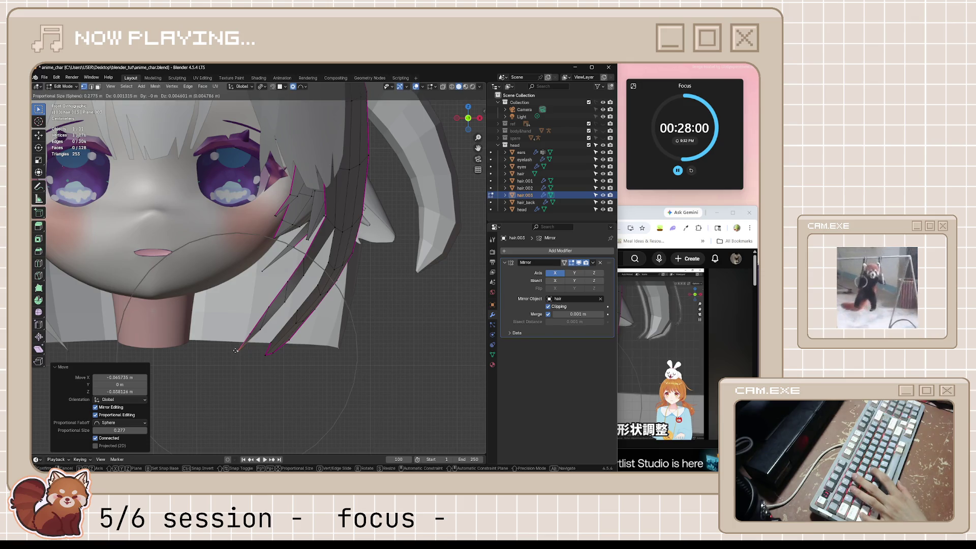
mouse_move(256, 346)
middle_down()
mouse_move(367, 307)
mouse_move(321, 323)
mouse_move(335, 311)
mouse_move(347, 323)
middle_up()
click(321, 300)
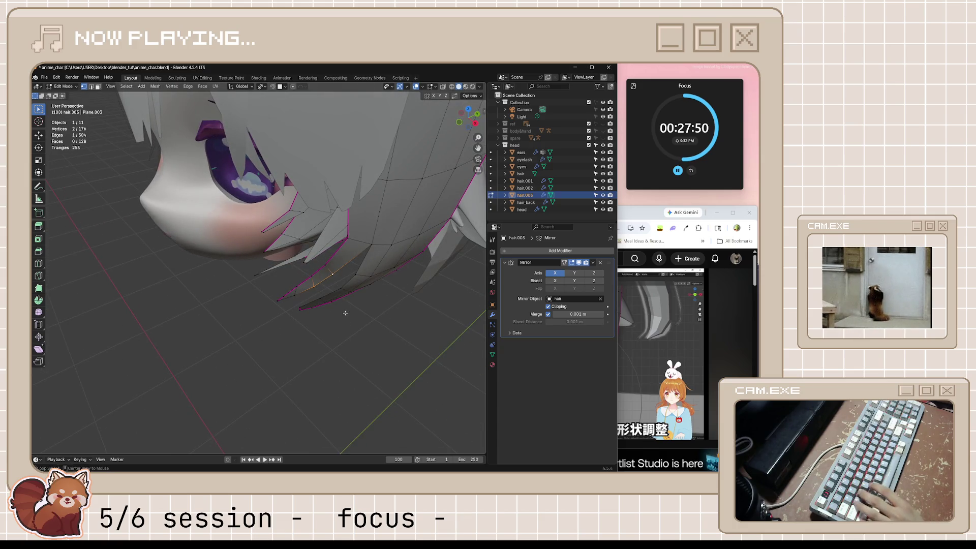
- Shrink/fatten two tip vertices of hair.003, then move them along the X axis
key(g)
right_click(355, 288)
shift+click(295, 299)
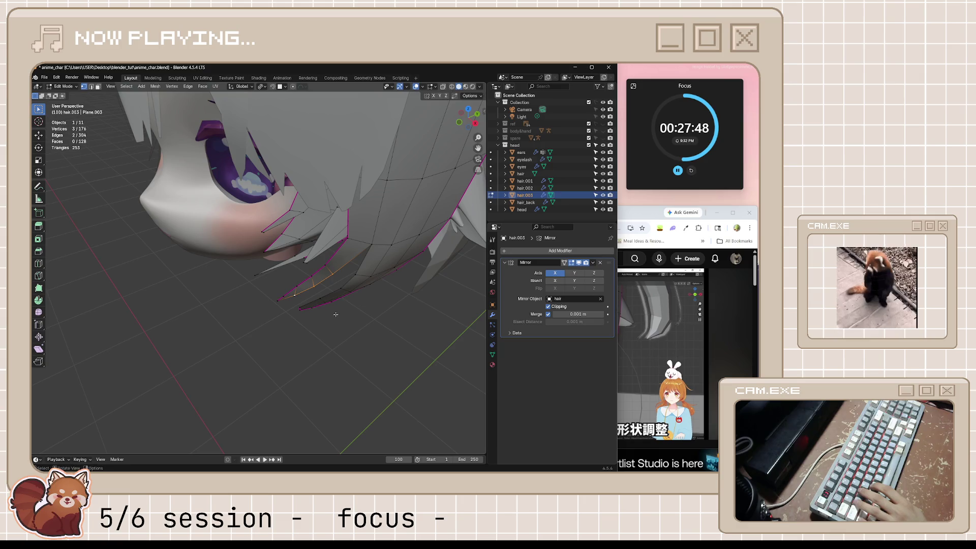
key(alt+s)
click(361, 315)
mouse_move(361, 315)
middle_down()
mouse_move(386, 320)
mouse_move(374, 327)
mouse_move(348, 297)
mouse_move(396, 333)
mouse_move(352, 286)
middle_up()
key(g)
key(x)
click(411, 335)
- Add a loop cut near the tip, reposition a tip vertex, and return to Object Mode in front view
click(366, 229)
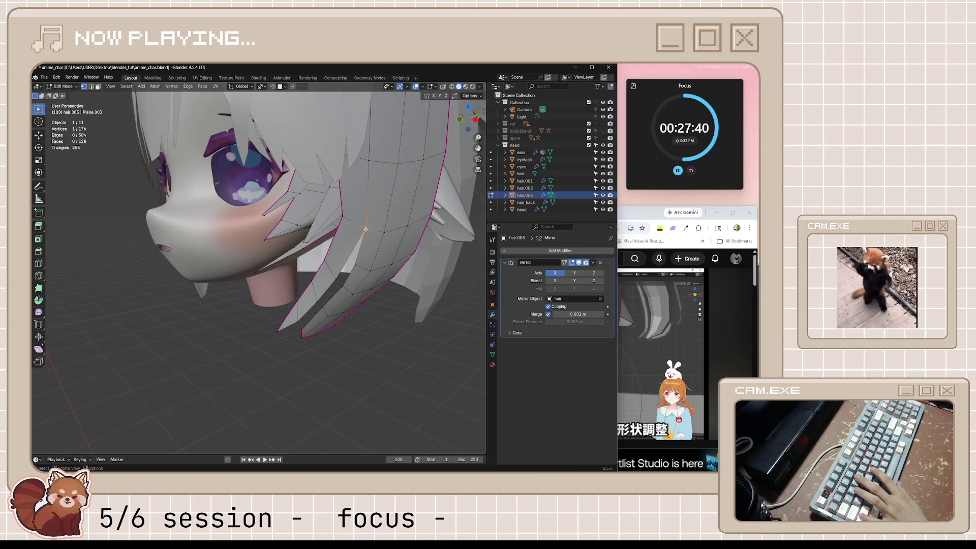
key(ctrl+r)
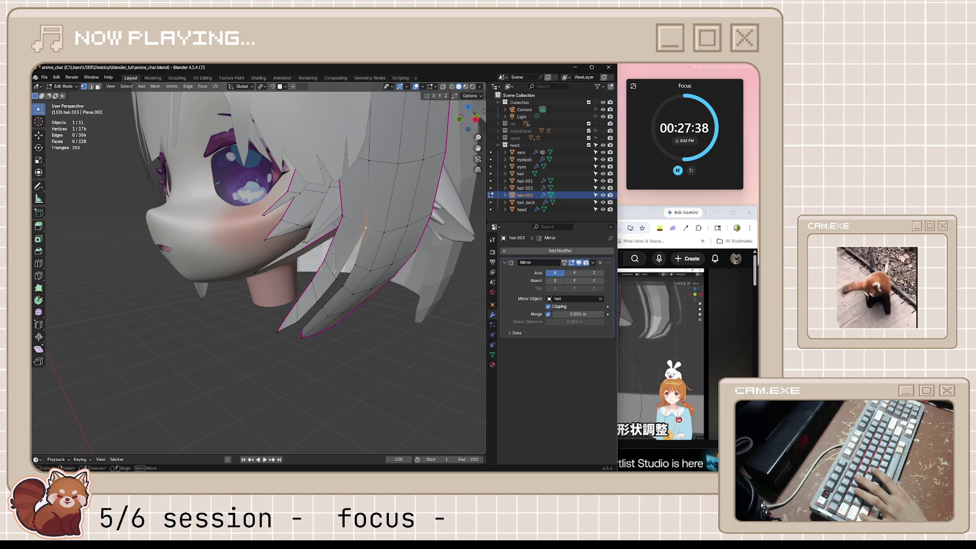
click(346, 246)
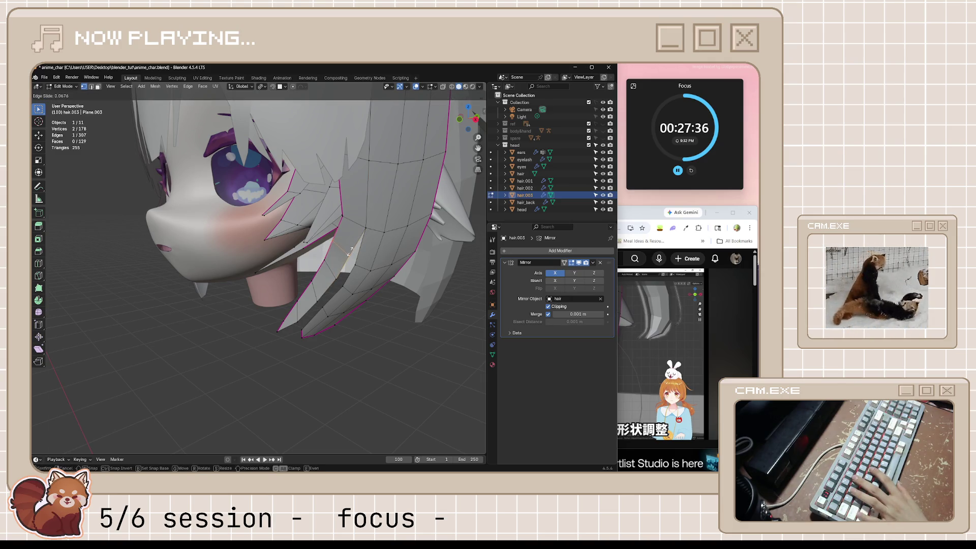
click(350, 252)
click(353, 257)
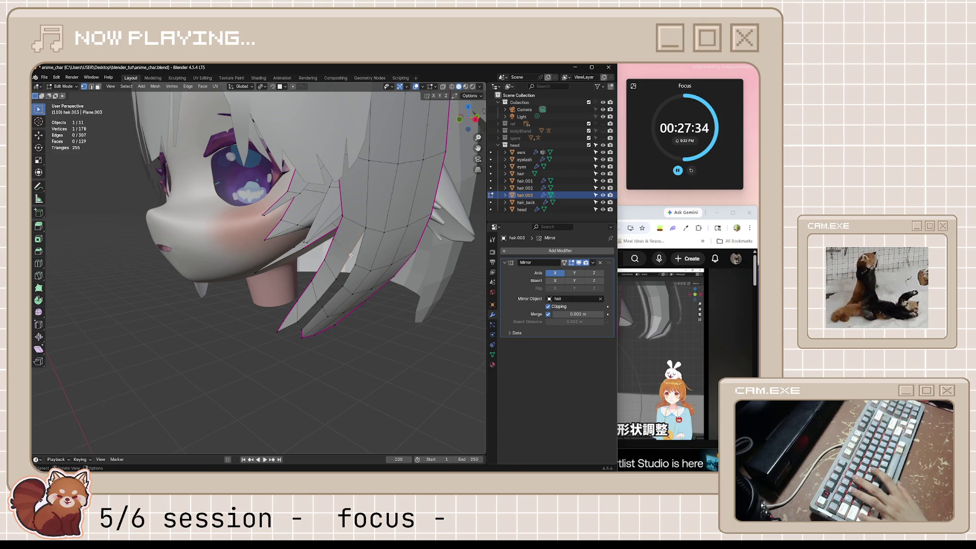
key(g)
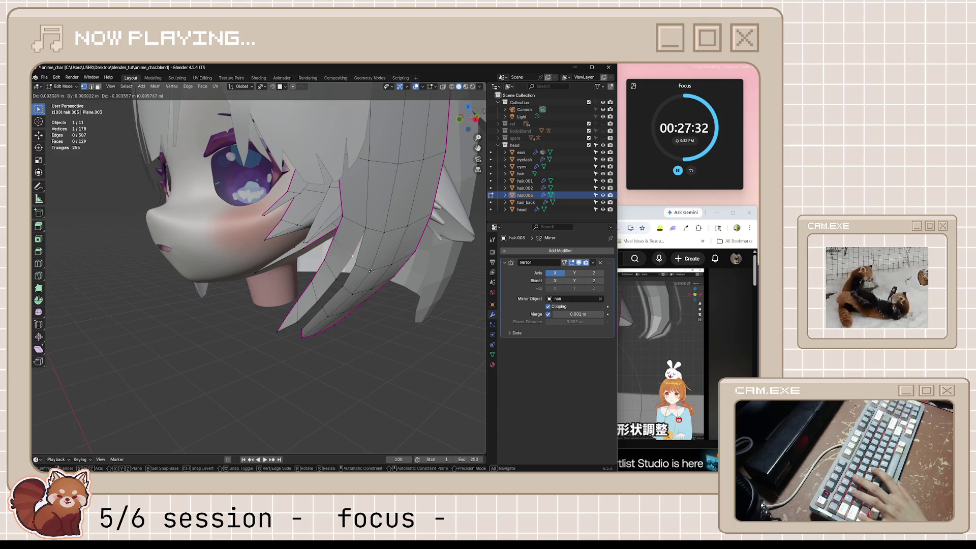
click(381, 276)
key(Tab)
click(359, 375)
middle_drag(358, 376, 372, 387)
key(KP_1)
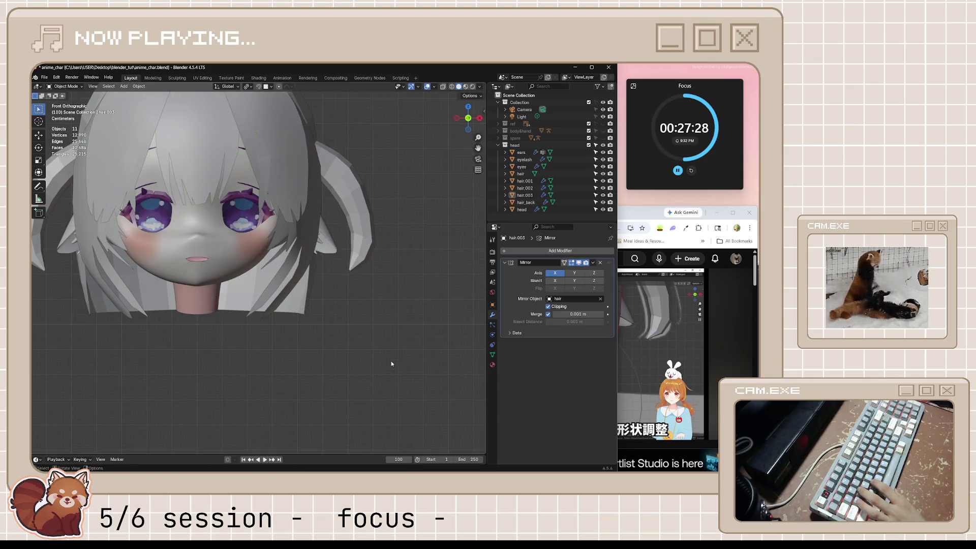
- Check the tutorial, then enter Edit Mode on hair.003 and select its single tip vertex
click(647, 216)
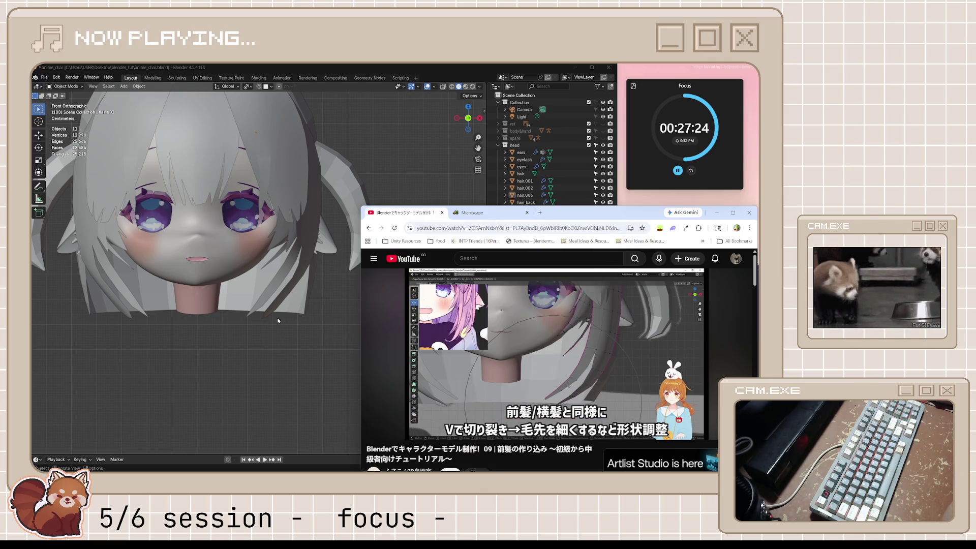
click(257, 307)
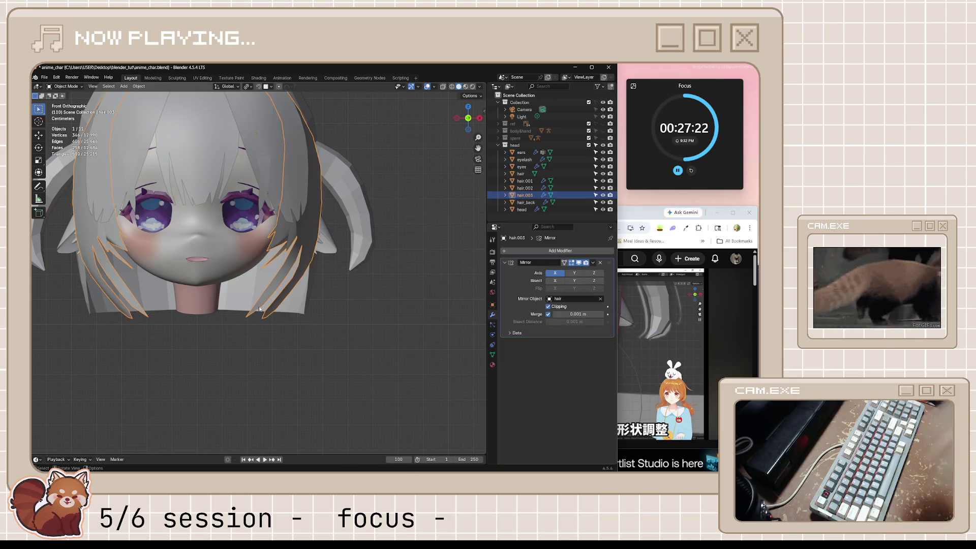
key(Tab)
scroll(264, 329, up, 1)
drag(234, 315, 257, 332)
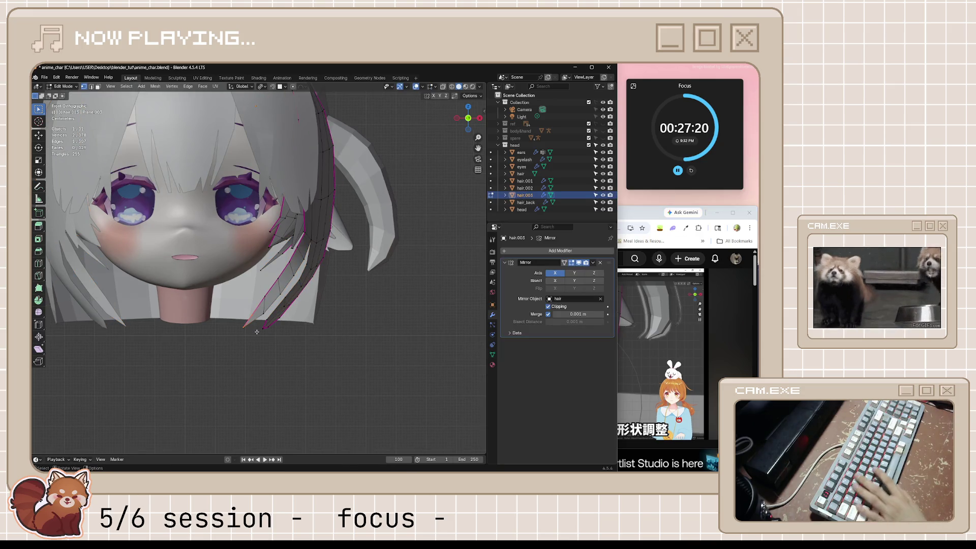
key(g)
right_click(247, 304)
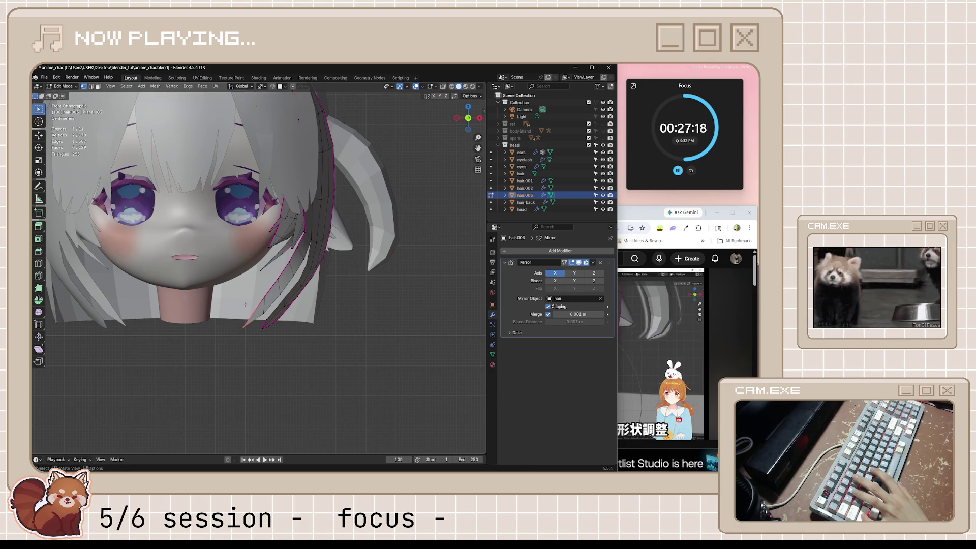
drag(256, 294, 271, 316)
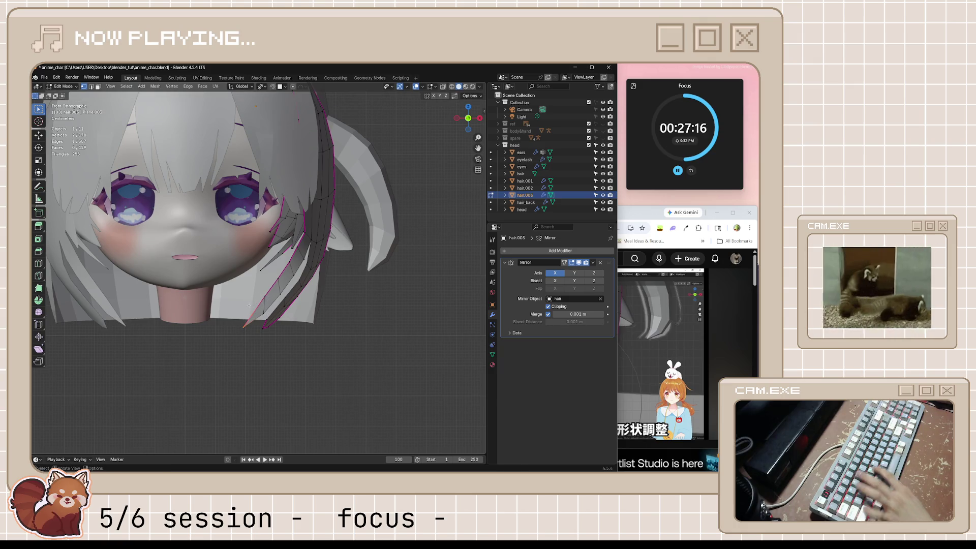
click(244, 327)
- With proportional editing on, pull the tip vertex lower and more pointed over several moves
key(o)
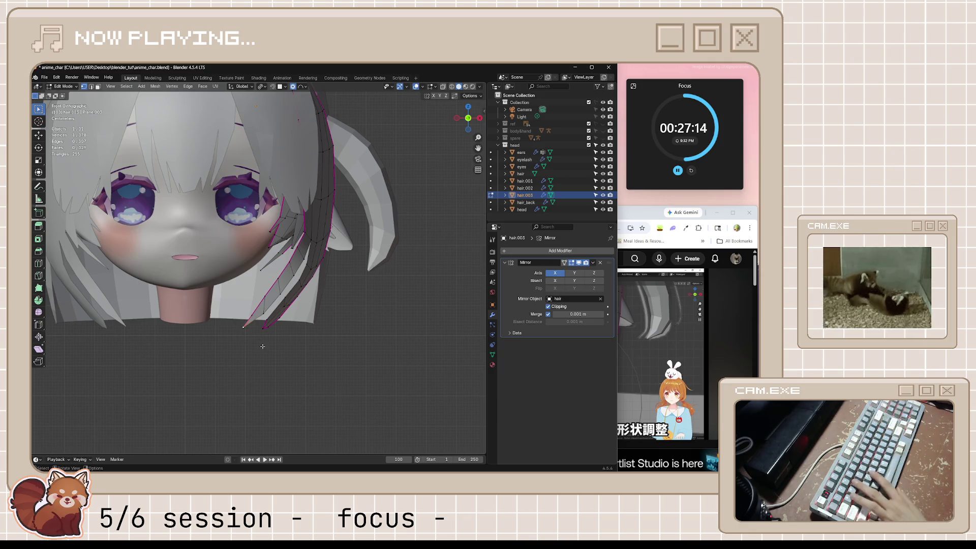
key(g)
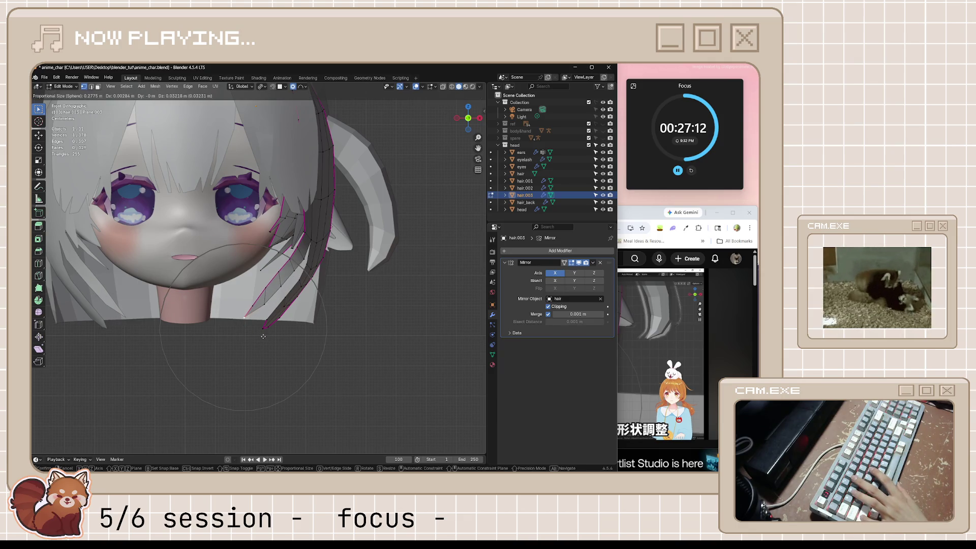
click(263, 336)
middle_drag(295, 268, 318, 288)
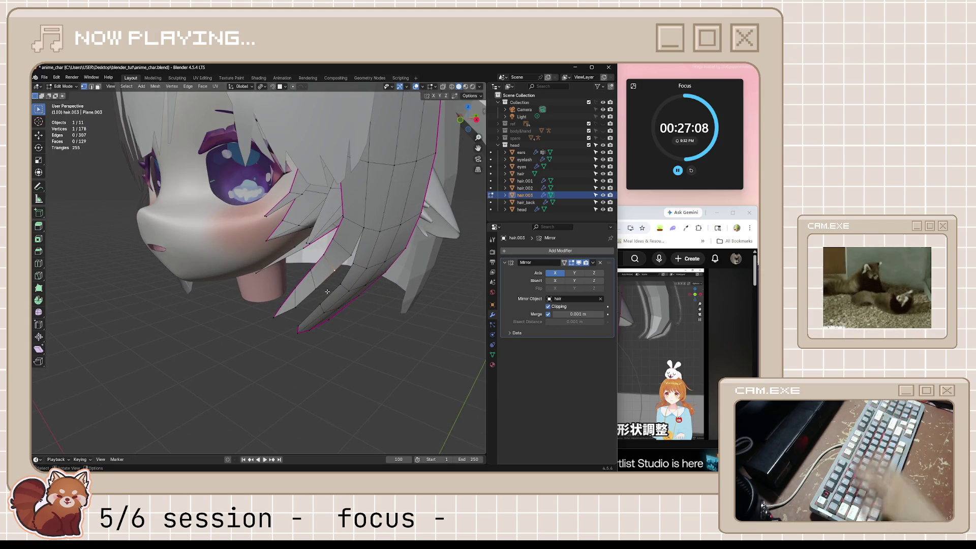
key(g)
click(360, 325)
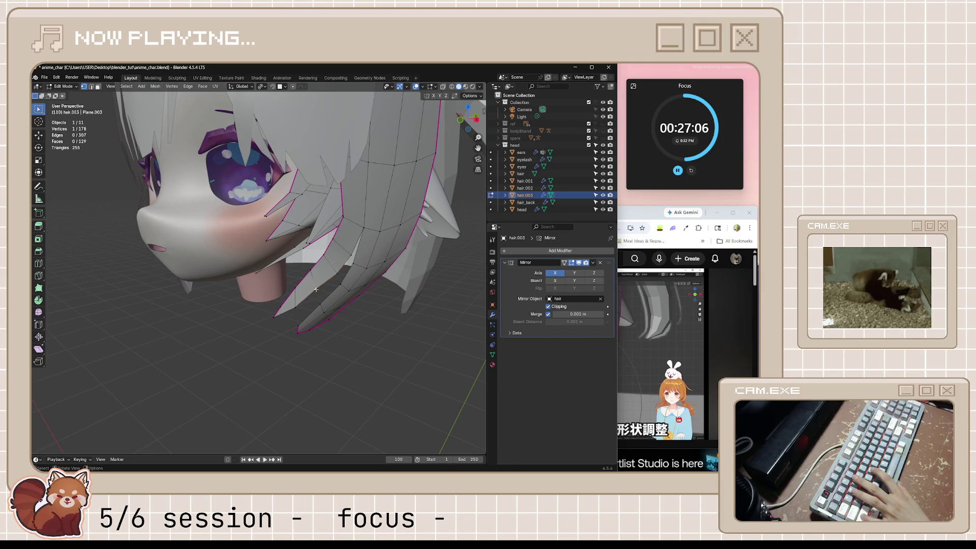
key(g)
click(334, 302)
key(g)
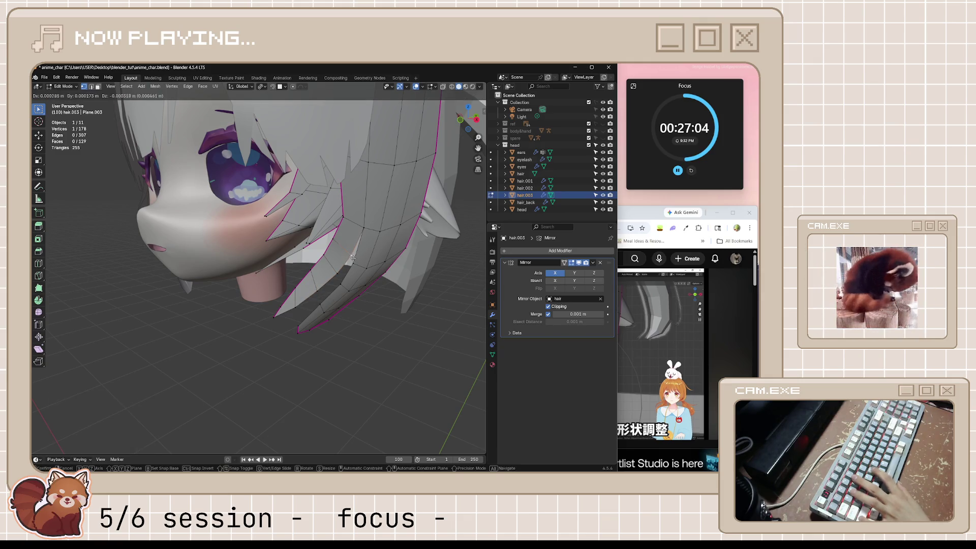
click(363, 275)
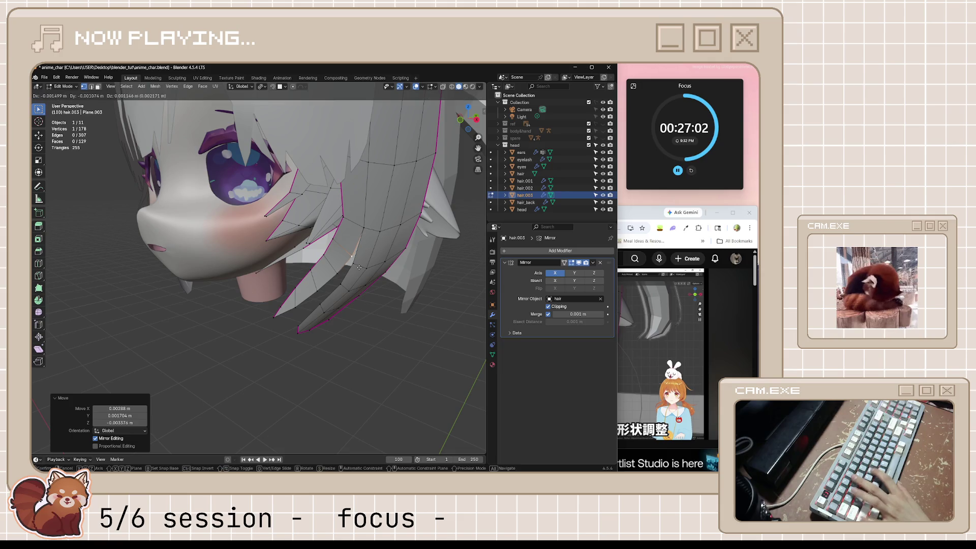
- Save anime_char.blend
mouse_move(359, 320)
middle_down()
mouse_move(357, 331)
mouse_move(331, 309)
mouse_move(356, 325)
middle_up()
key(ctrl+s)
key(alt+a)
scroll(356, 326, down, 3)
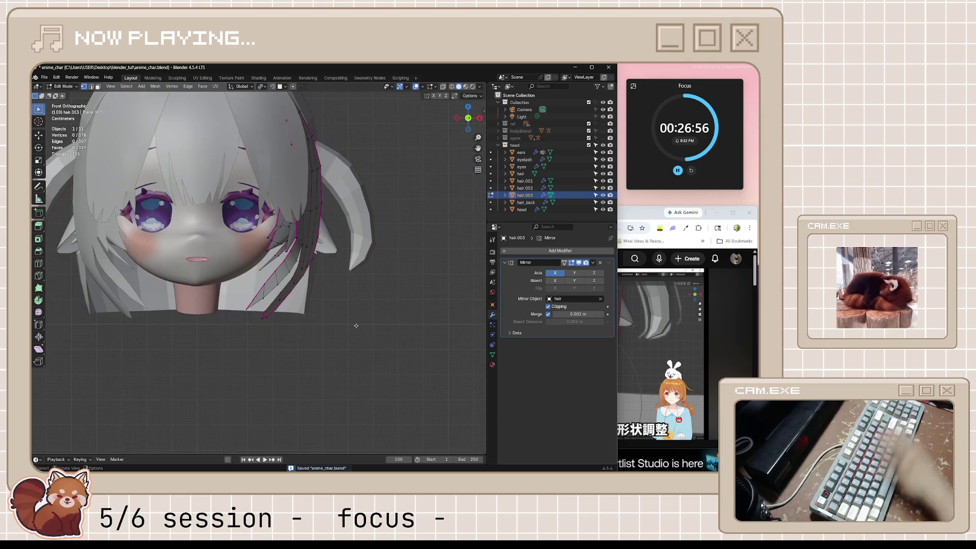
scroll(361, 251, up, 5)
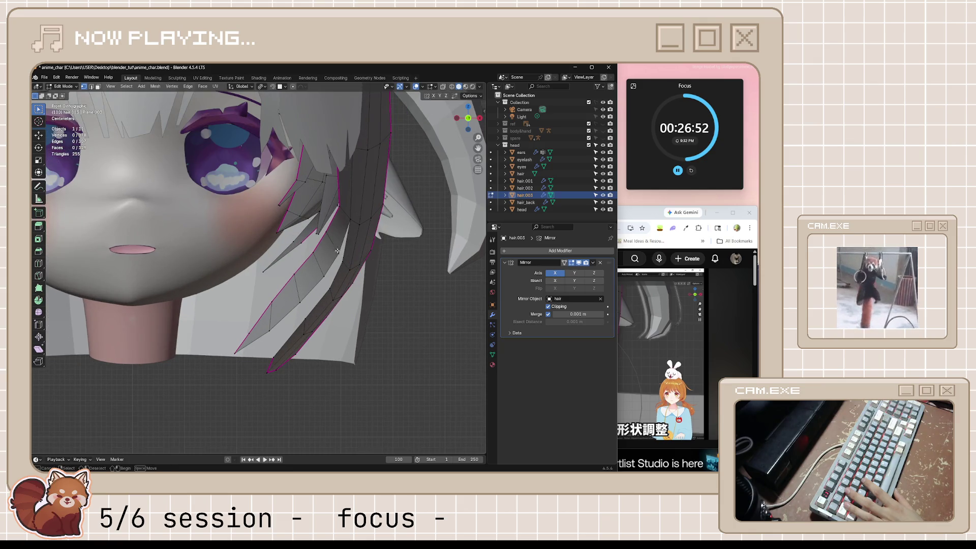
- Merge the selected vertices so hair.003 drops to 177 vertices
key(m)
click(345, 263)
key(Tab)
scroll(355, 342, down, 5)
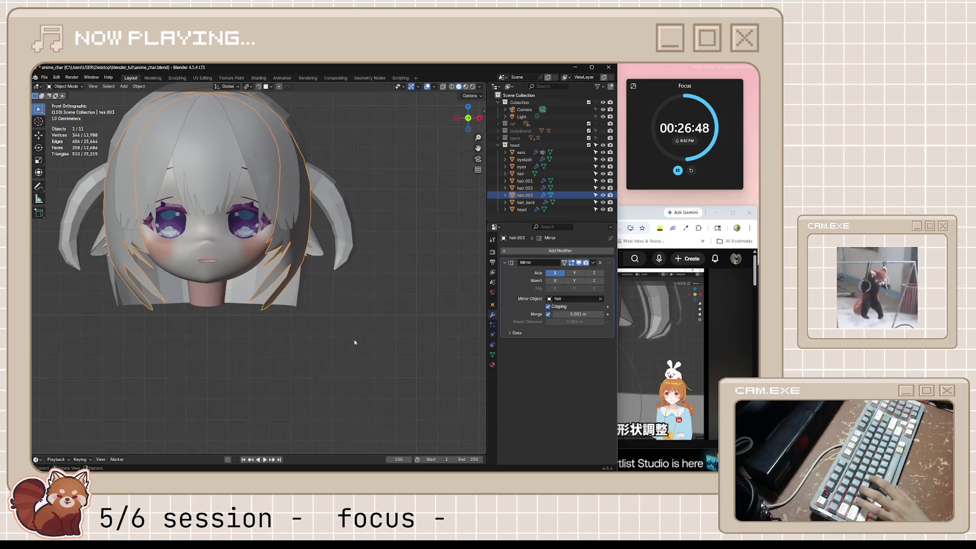
key(Tab)
middle_drag(359, 324, 303, 305)
- Play the tutorial, pause it at the hair-tip splitting step, and return to Blender's front view
click(620, 346)
click(620, 346)
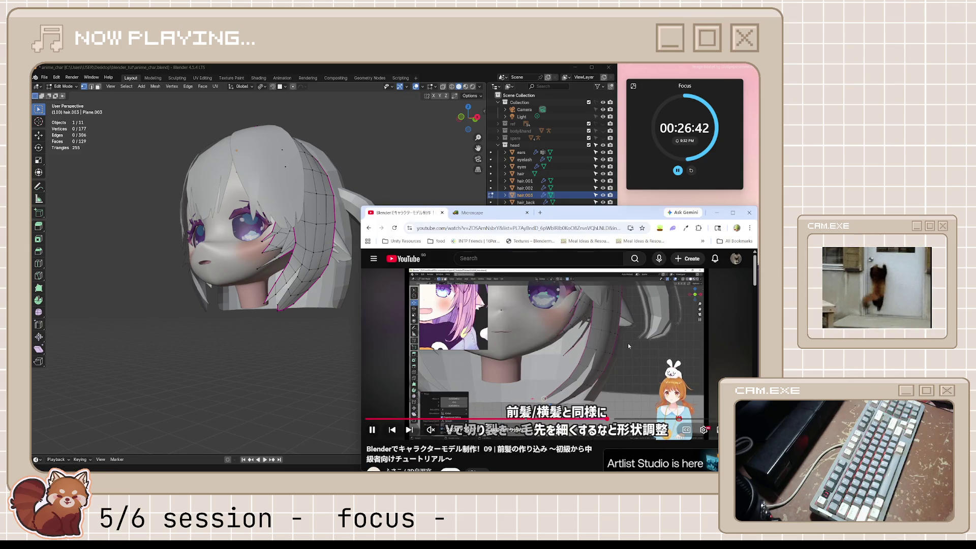
middle_drag(275, 325, 309, 323)
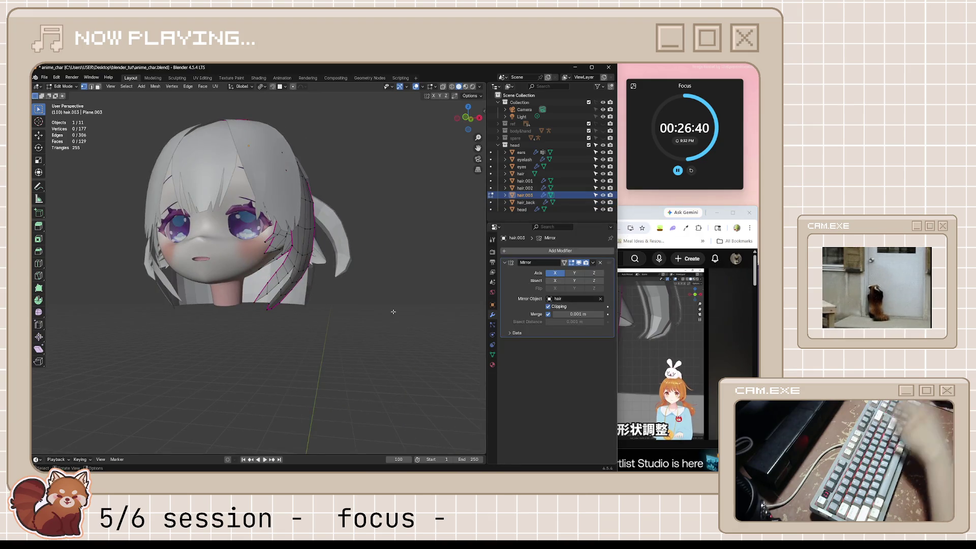
key(1)
click(622, 324)
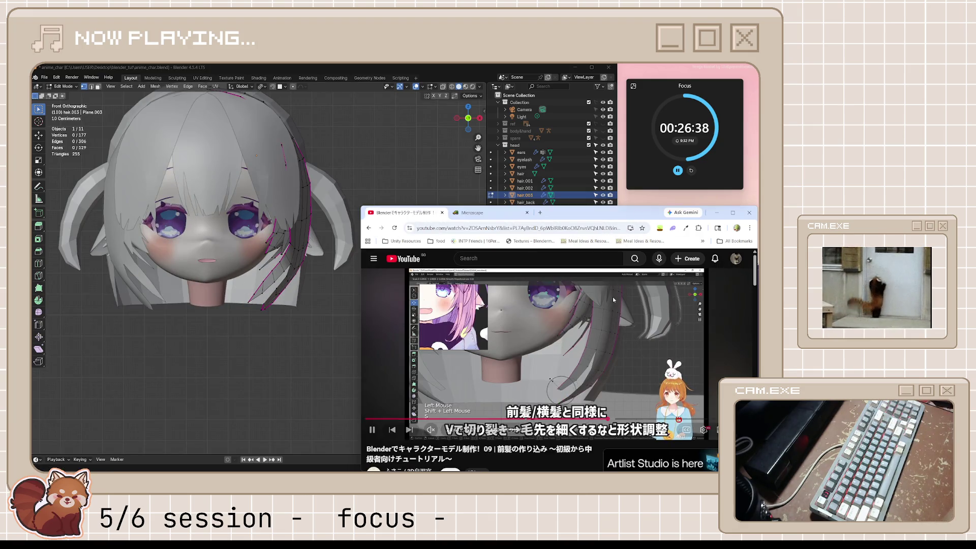
click(622, 324)
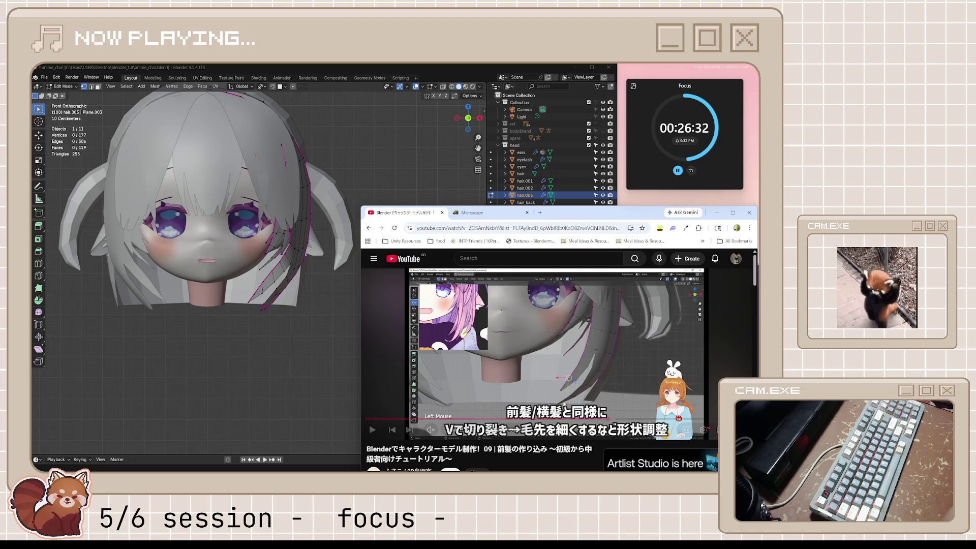
click(621, 356)
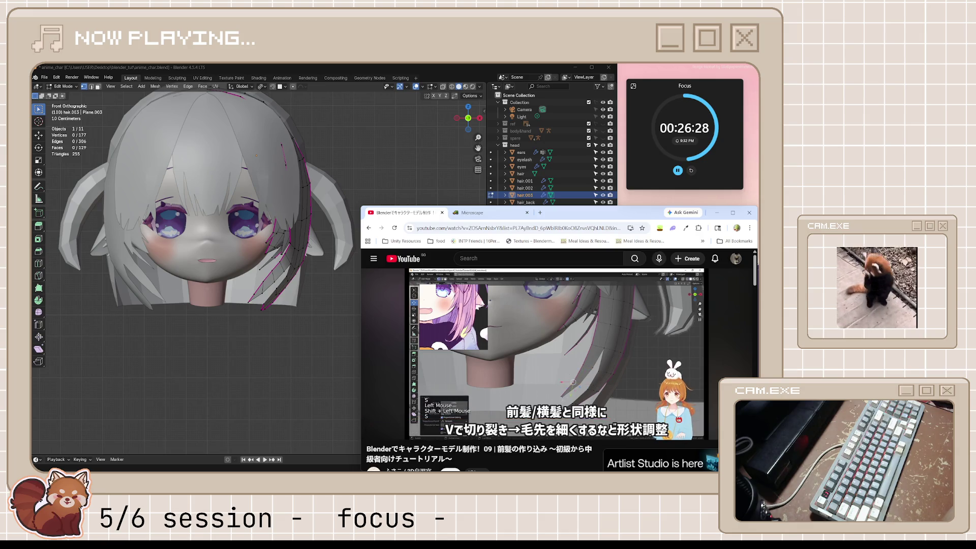
click(382, 324)
click(272, 289)
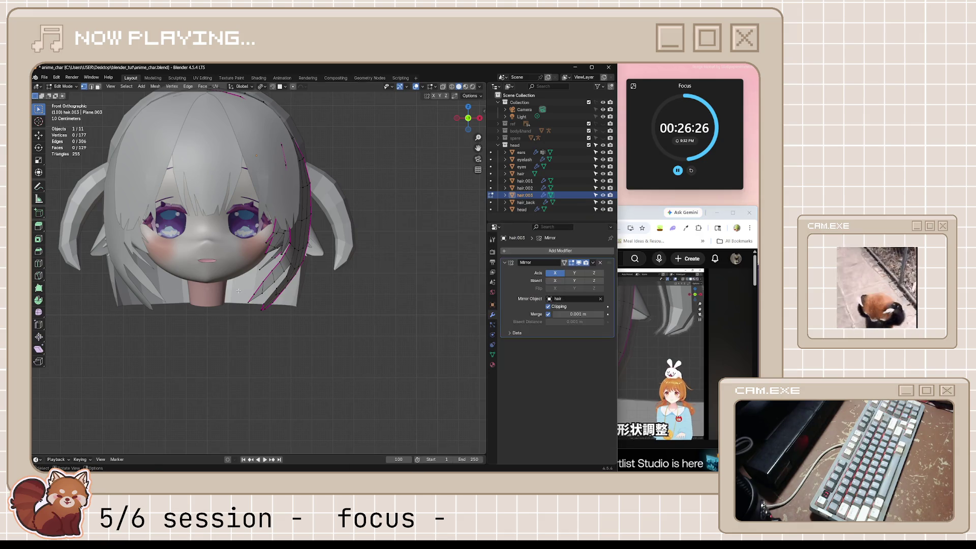
- Pull hair.003's tip with proportional falloff in two moves, enlarging the selection between them
scroll(272, 290, up, 2)
scroll(253, 295, up, 2)
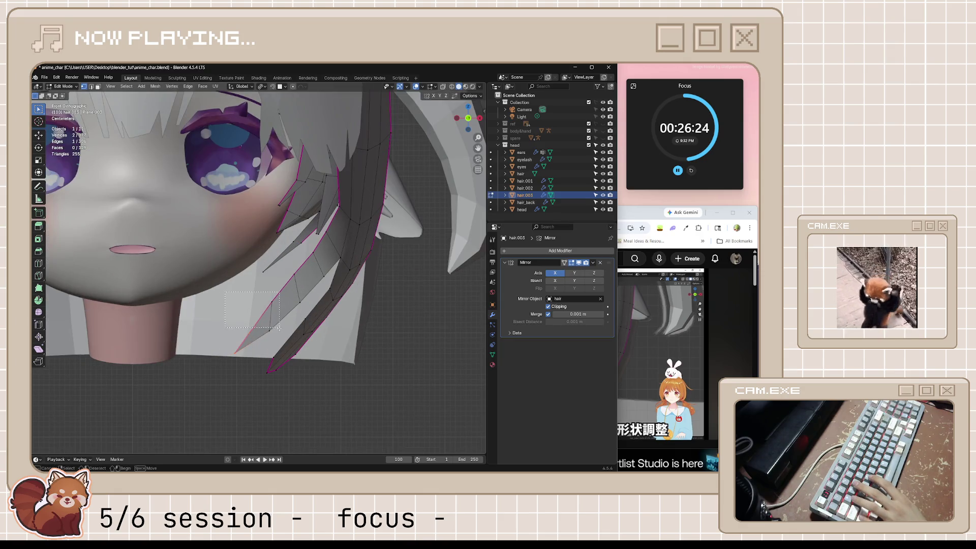
key(o)
key(g)
key(Escape)
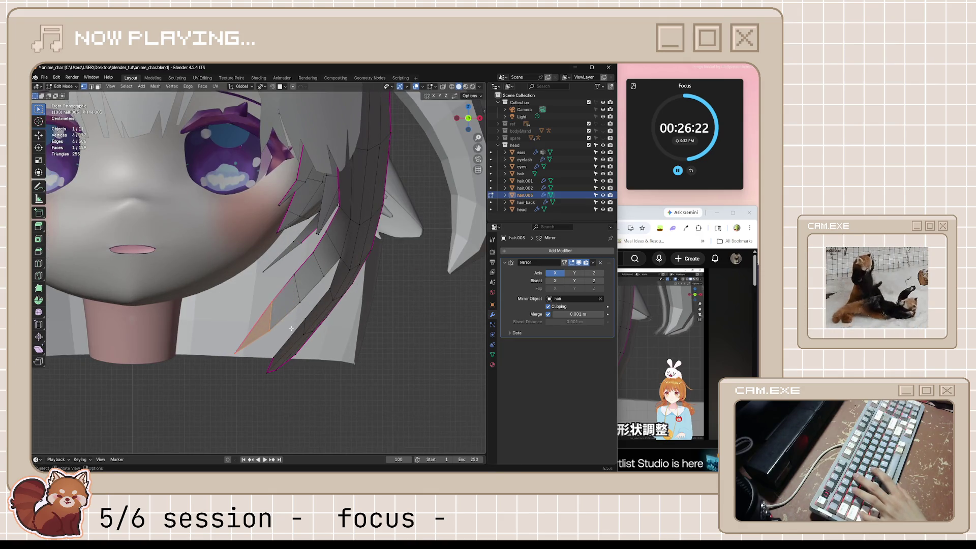
key(g)
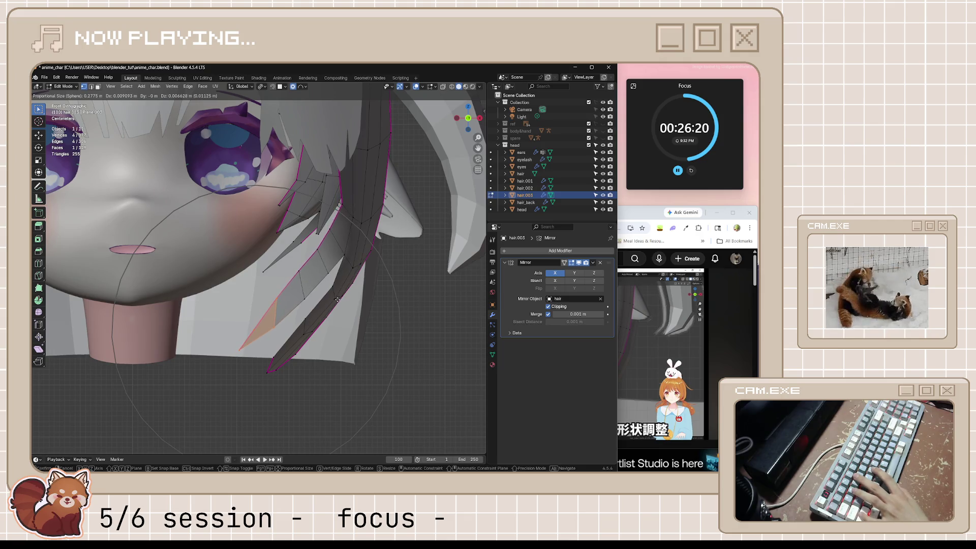
scroll(327, 310, up, 3)
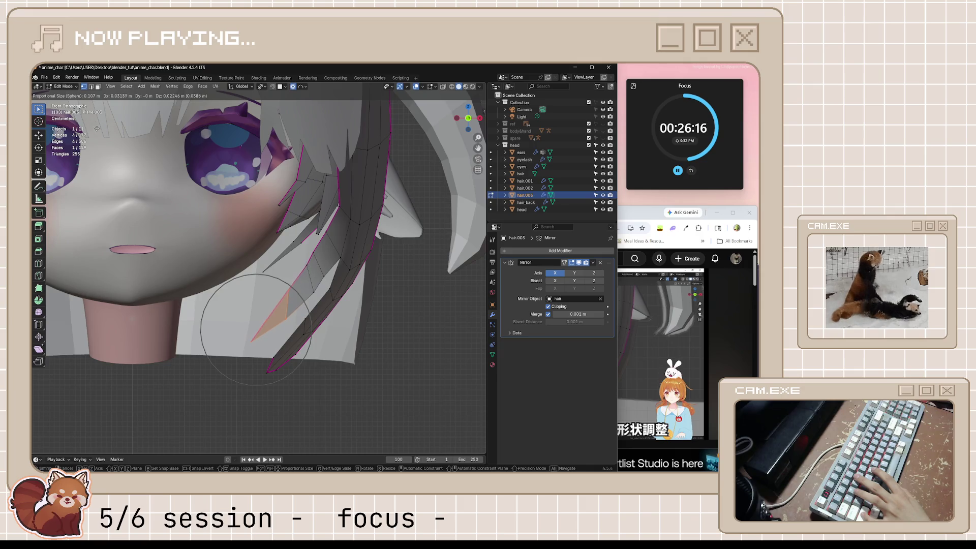
key(Return)
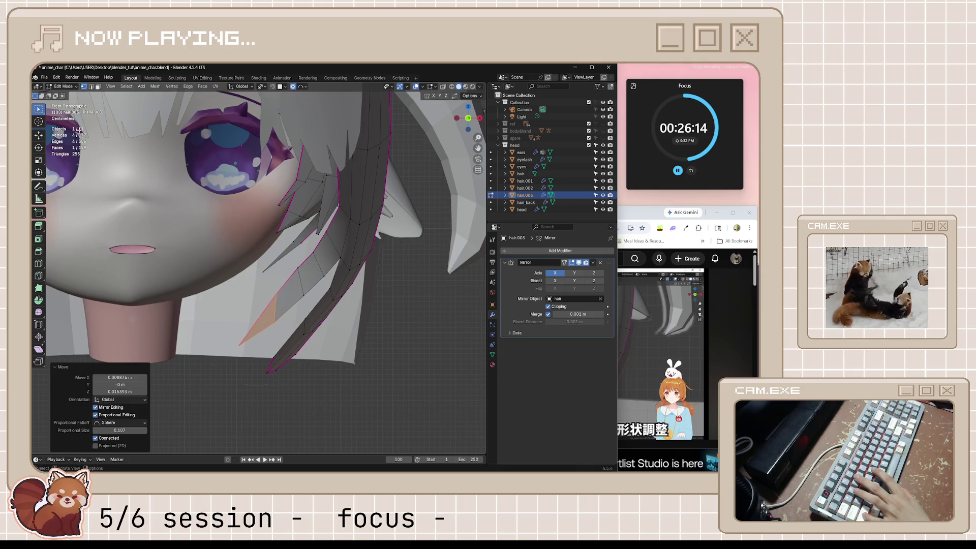
drag(313, 294, 313, 293)
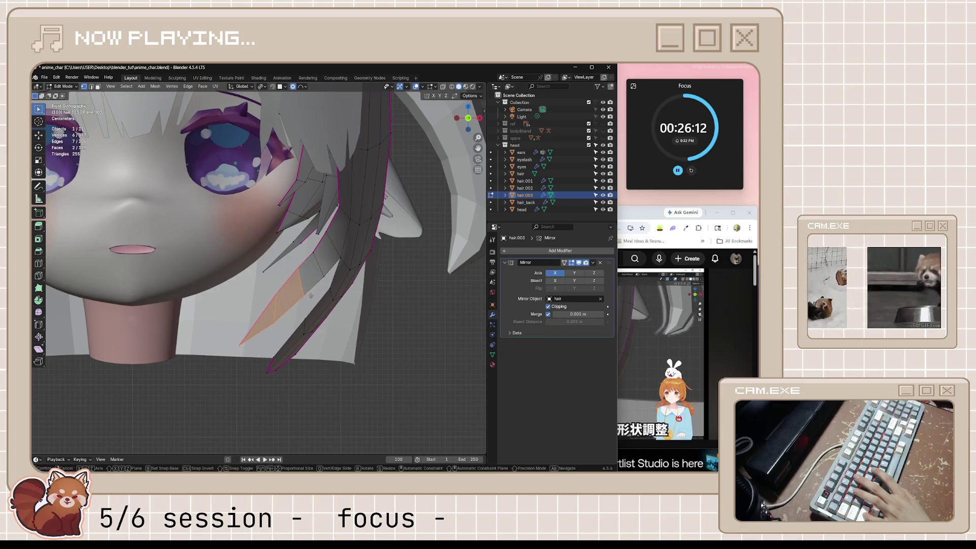
key(g)
key(Return)
mouse_move(321, 290)
middle_down()
mouse_move(242, 332)
mouse_move(364, 301)
mouse_move(320, 290)
mouse_move(356, 270)
mouse_move(308, 272)
mouse_move(421, 218)
mouse_move(416, 207)
middle_up()
- Rotate the hair tip about 3.1° and give it another soft reshaping move
key(r)
key(Escape)
key(r)
click(387, 333)
mouse_move(388, 333)
middle_down()
mouse_move(349, 318)
mouse_move(291, 326)
mouse_move(356, 310)
middle_up()
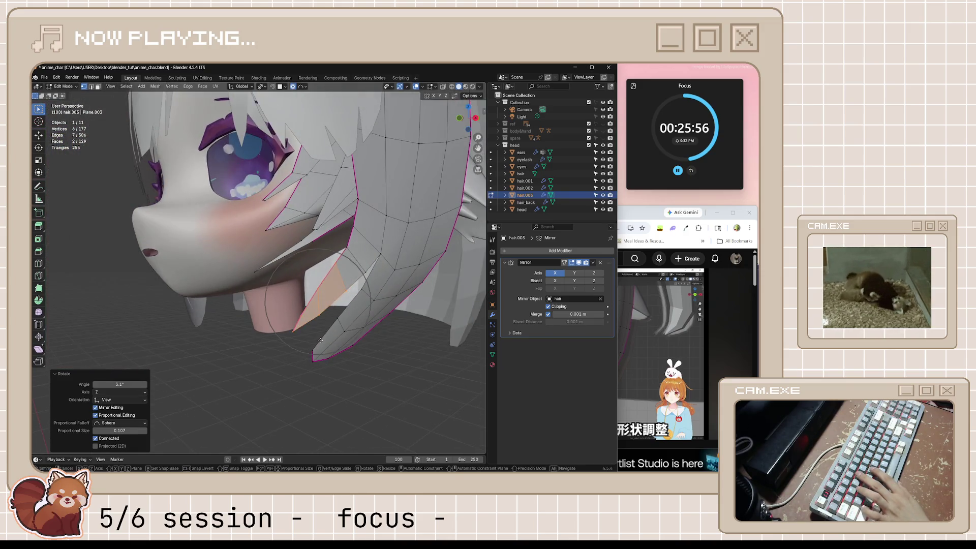
key(g)
click(375, 285)
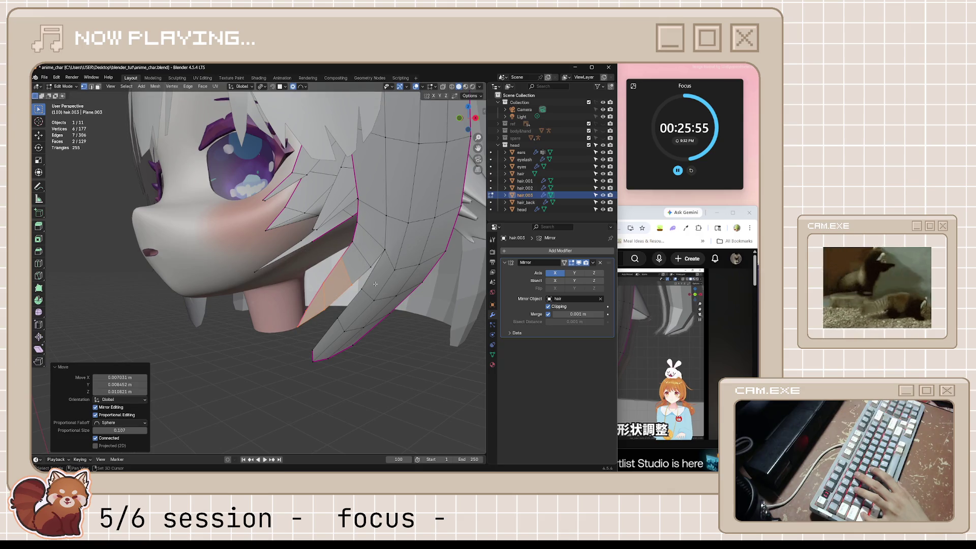
- Dissolve one edge on the strand so its two adjacent faces merge
key(2)
click(363, 251)
right_click(340, 233)
key(x)
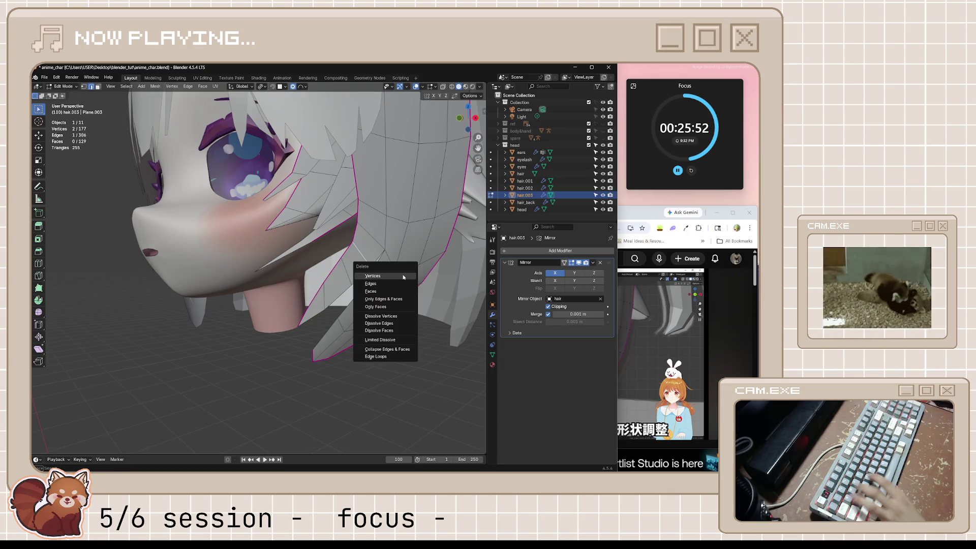
click(379, 323)
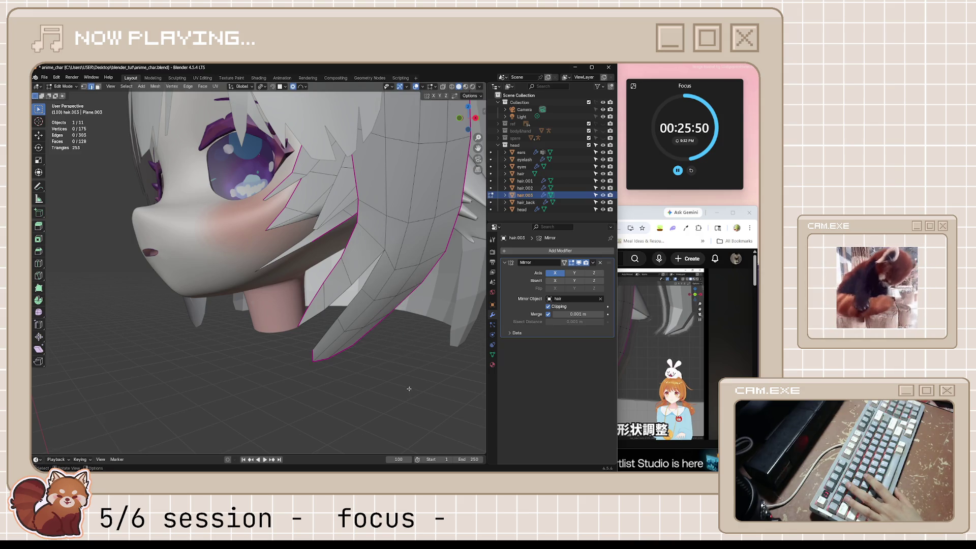
- Save anime_char.blend in front view, then bring the tutorial video forward
key(KP_1)
key(ctrl+s)
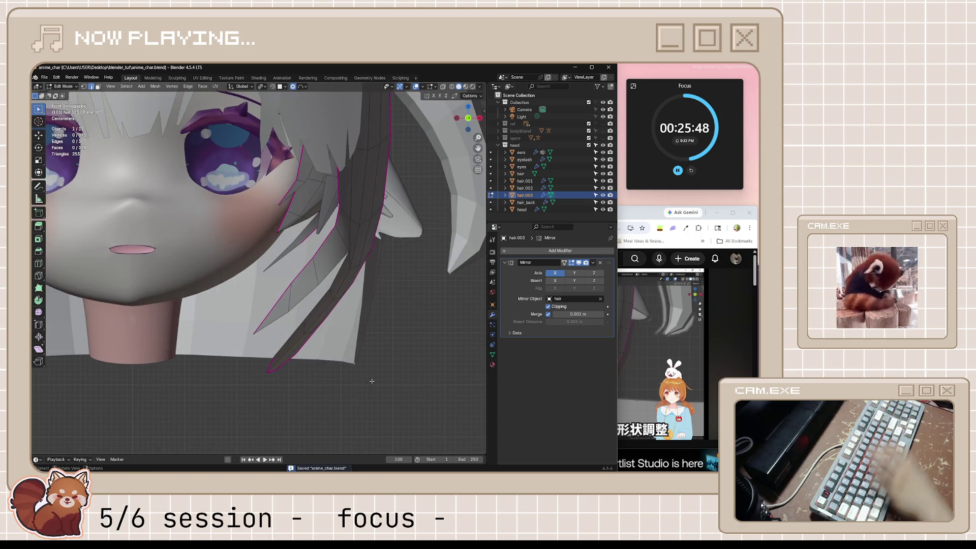
scroll(372, 381, down, 5)
scroll(368, 349, up, 4)
click(655, 346)
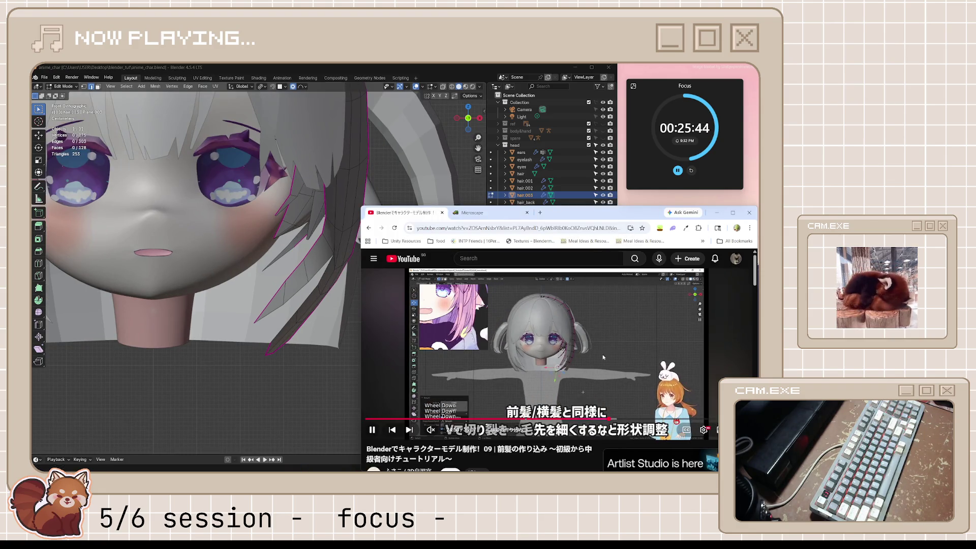
- Pause the tutorial and soft-move hair.003's tip edges -0.014 m on X with sphere falloff size 0.107
click(605, 355)
click(333, 253)
click(334, 254)
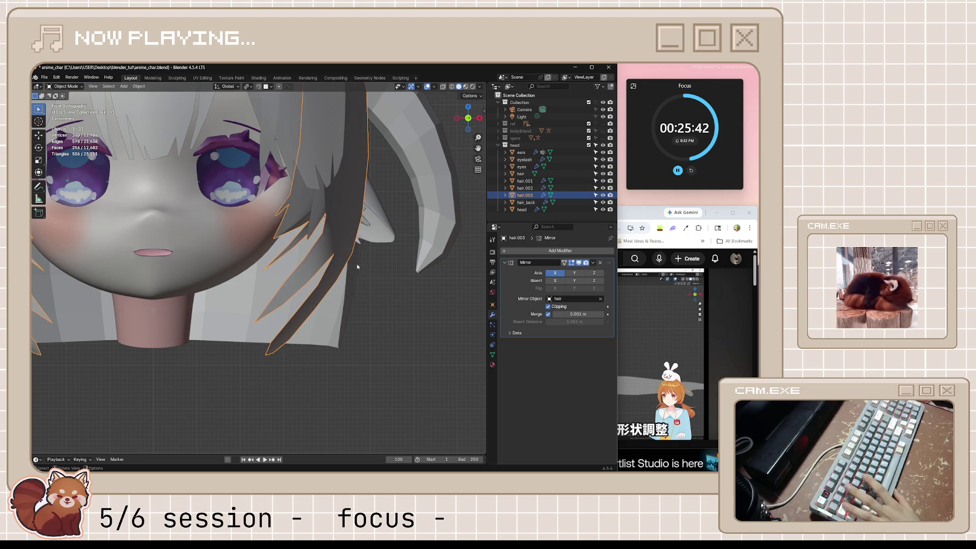
key(g)
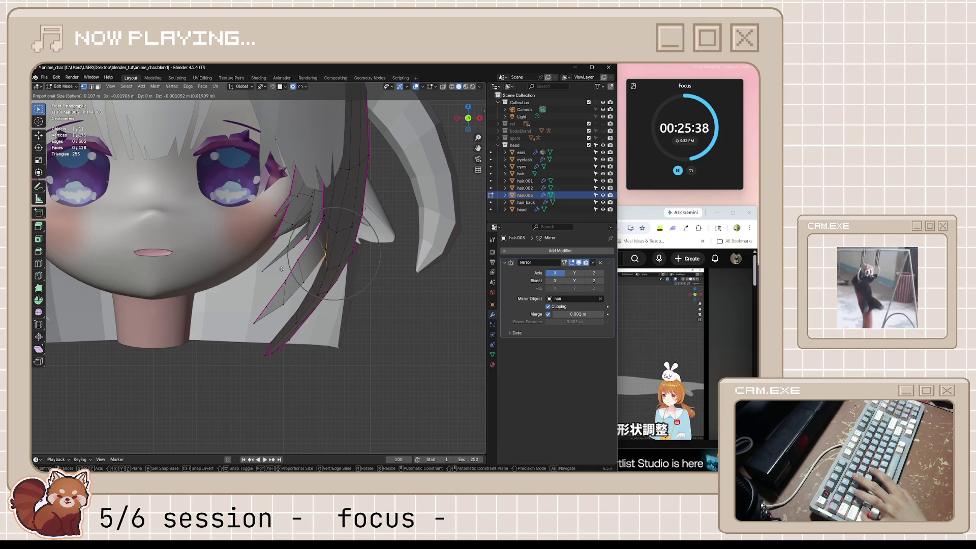
click(303, 267)
- Check the curved strand from the front view in object mode, then reopen hair.003's mesh
mouse_move(303, 267)
middle_down()
mouse_move(432, 315)
mouse_move(397, 338)
mouse_move(381, 331)
middle_up()
key(KP_1)
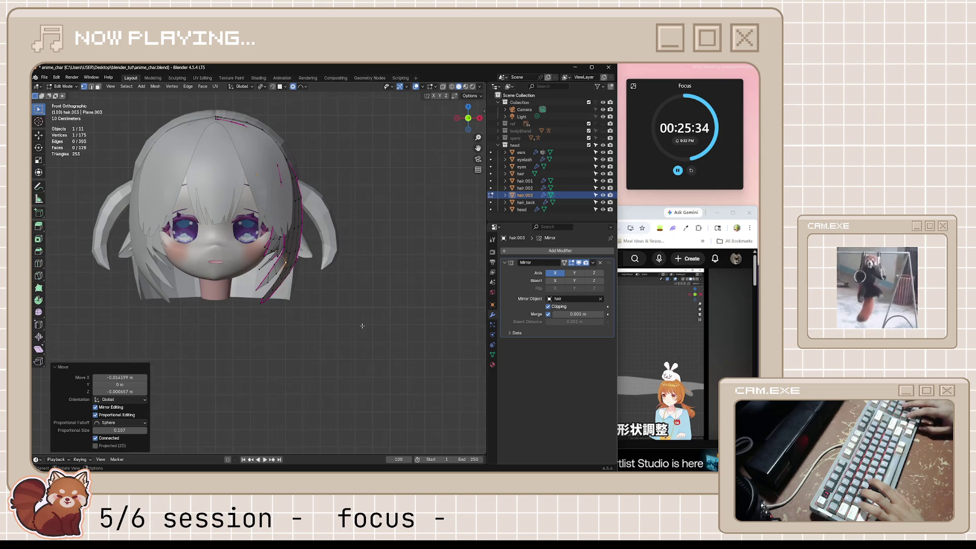
key(Tab)
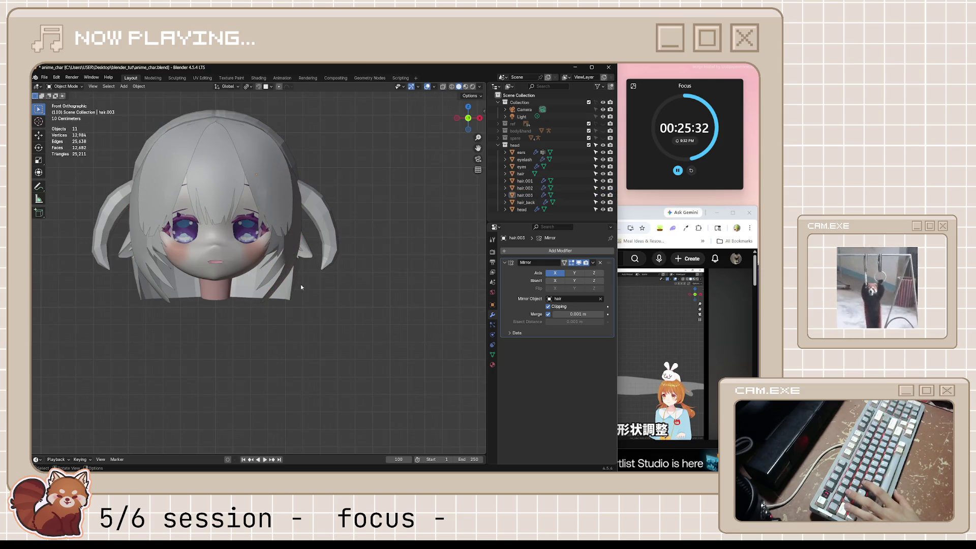
scroll(189, 302, up, 4)
mouse_move(189, 302)
shift+middle_down()
mouse_move(394, 300)
mouse_move(233, 300)
shift+middle_up()
key(Tab)
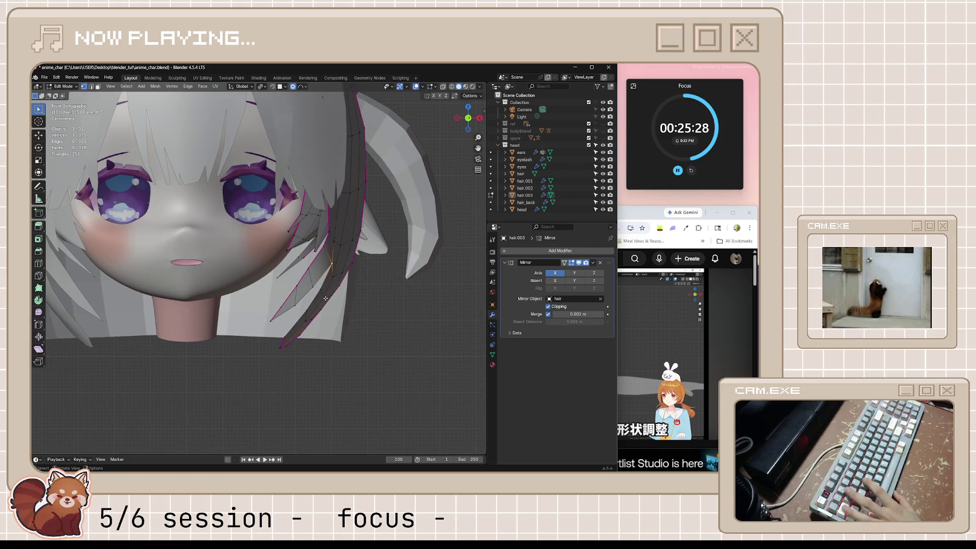
- Make three small proportional-editing moves on hair.003's lower points, shrinking the falloff to taper the tips
key(g)
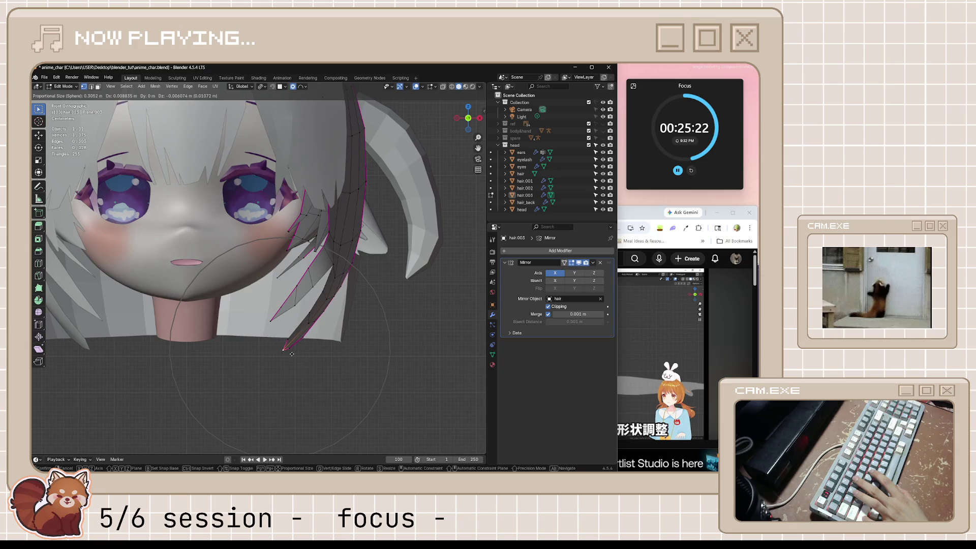
click(292, 354)
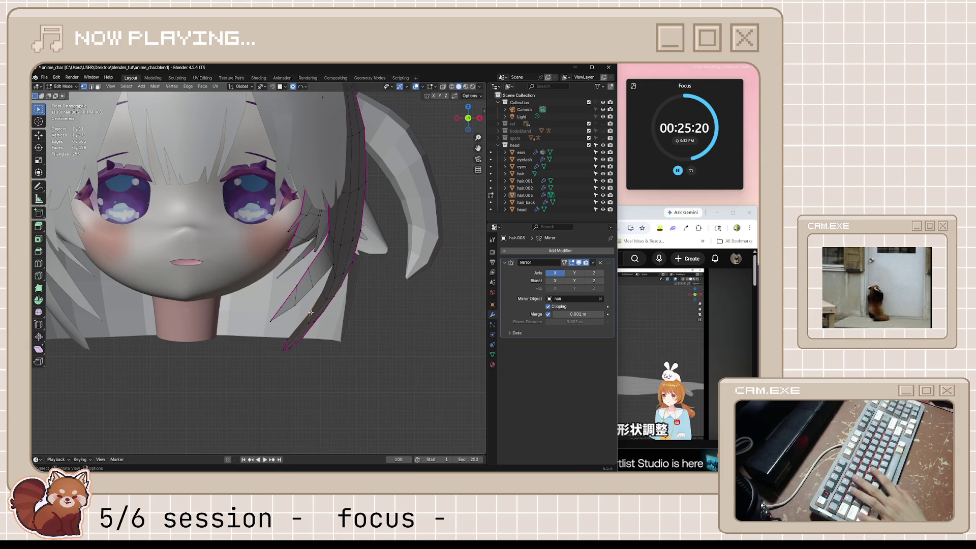
key(g)
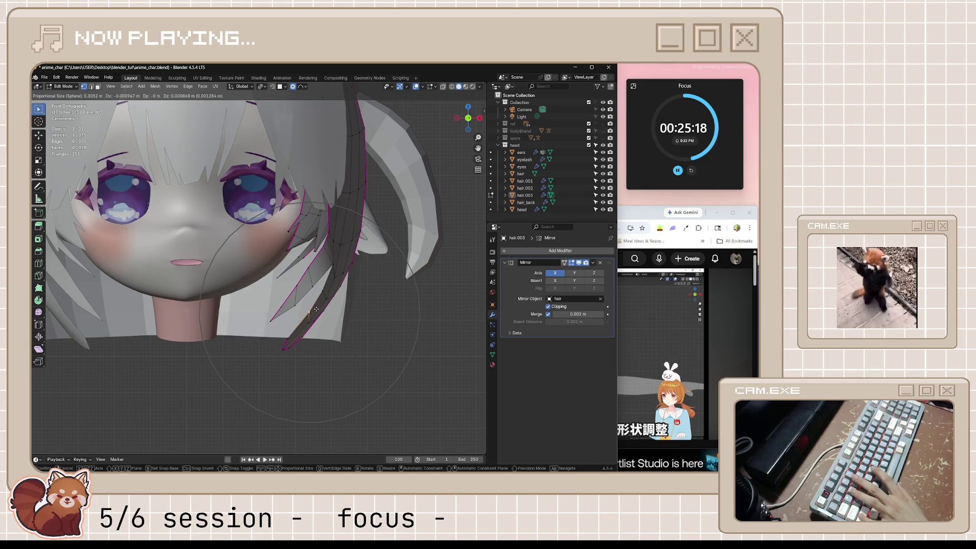
scroll(316, 310, up, 5)
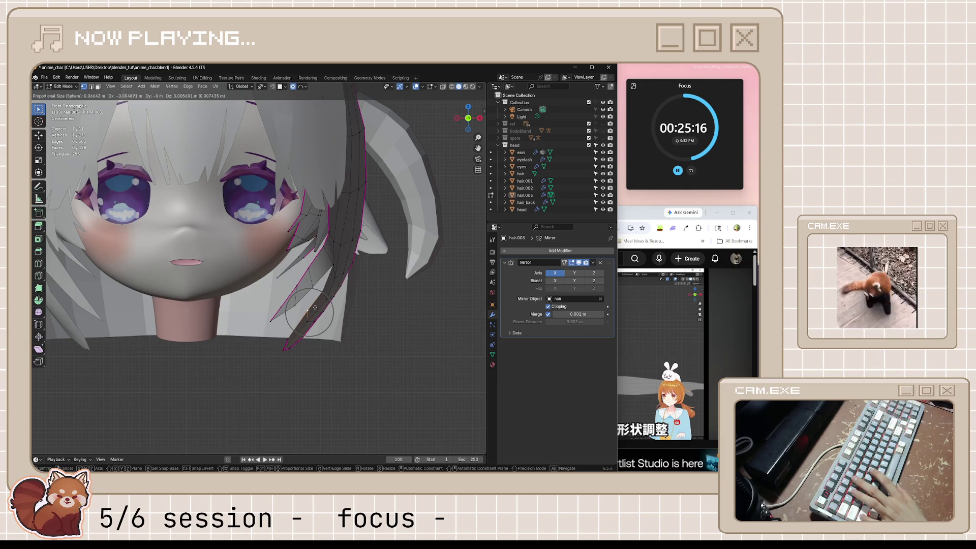
click(315, 308)
key(g)
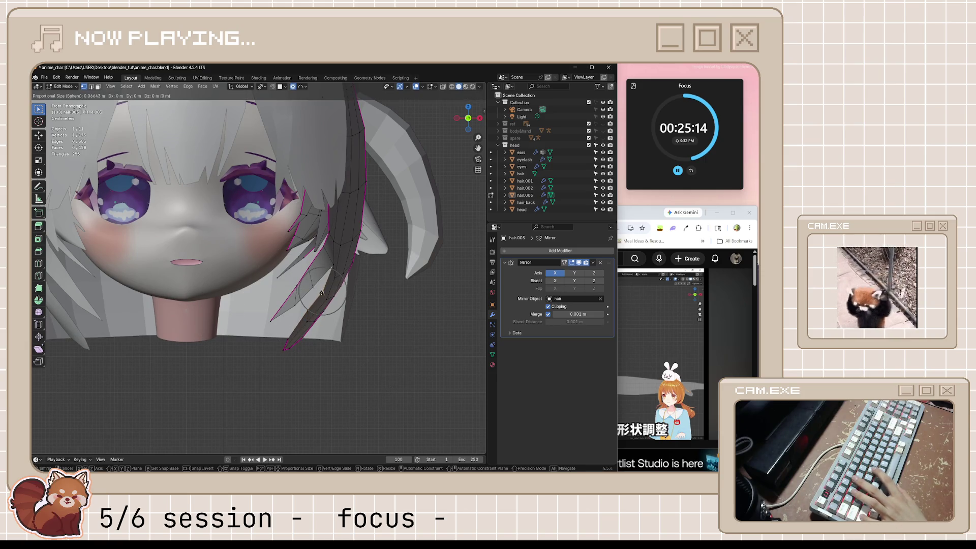
click(319, 290)
- Review the head in perspective, save anime_char.blend, and resume editing hair.003
key(Tab)
mouse_move(380, 354)
middle_down()
mouse_move(353, 371)
mouse_move(264, 342)
mouse_move(331, 349)
mouse_move(294, 273)
mouse_move(343, 286)
middle_up()
key(ctrl+s)
key(Tab)
scroll(303, 284, up, 5)
middle_drag(279, 294, 277, 295)
- Select hair.003's tip faces and push them sideways along X twice in front view
drag(278, 295, 295, 329)
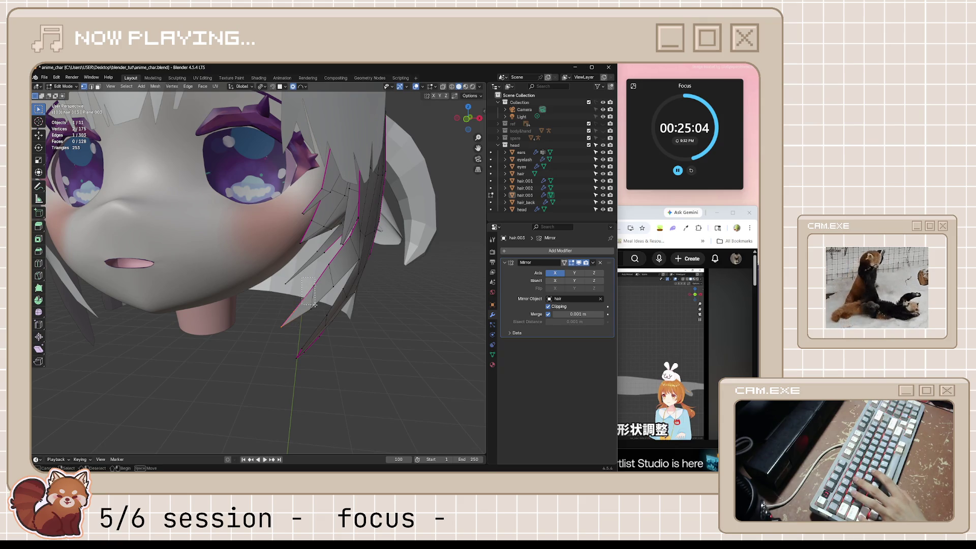
drag(335, 288, 335, 289)
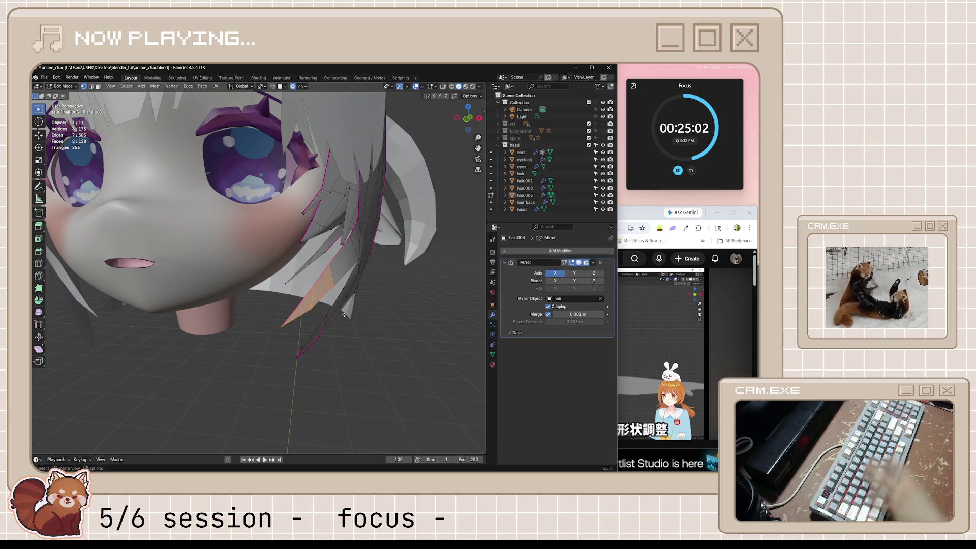
key(KP_1)
key(g)
key(x)
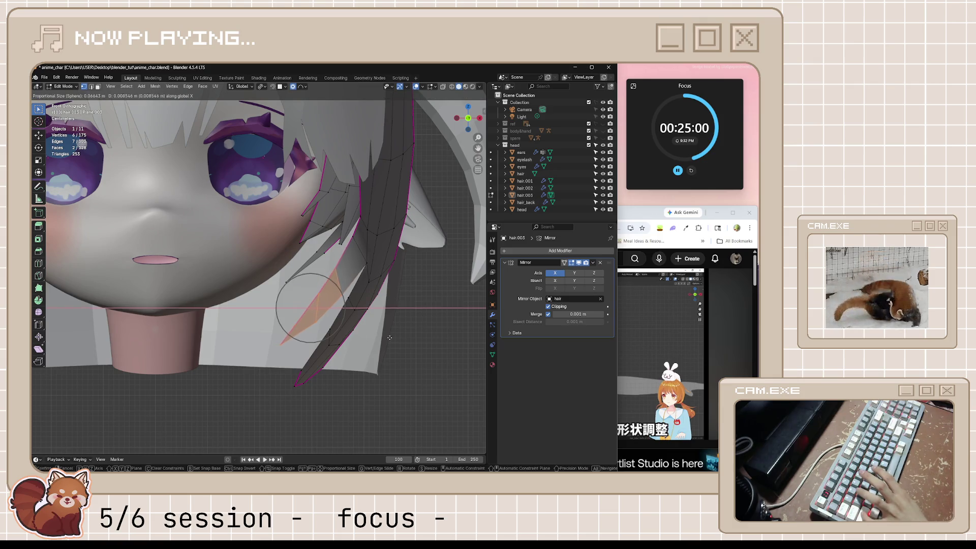
click(313, 333)
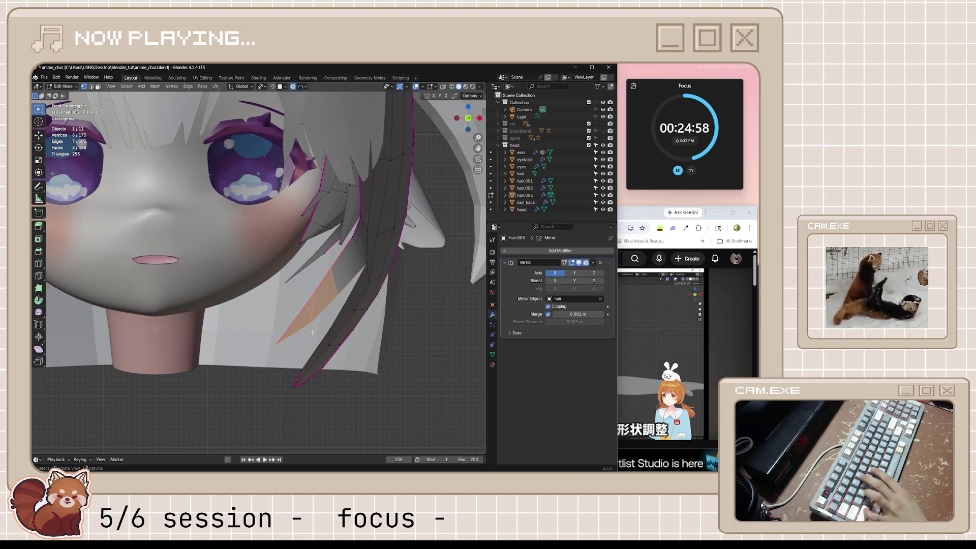
key(g)
key(x)
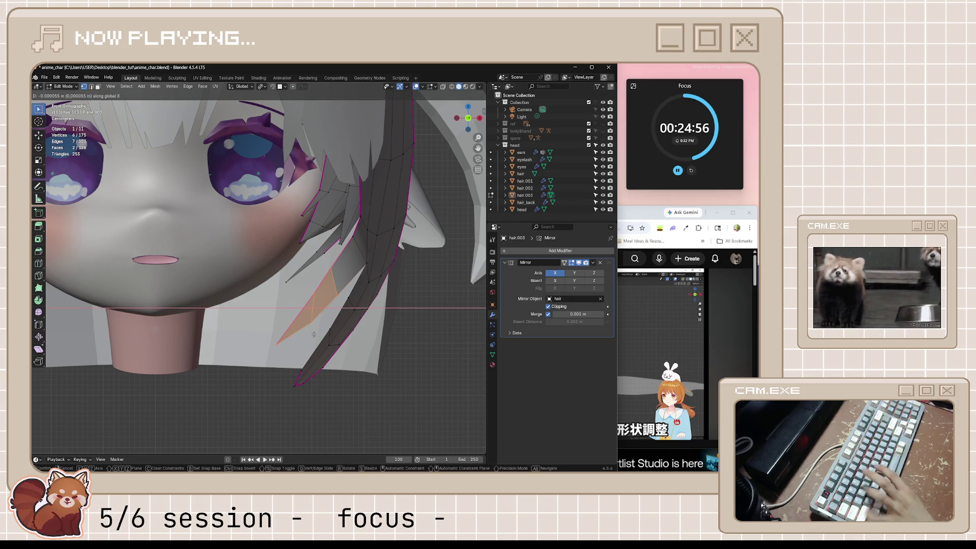
click(278, 309)
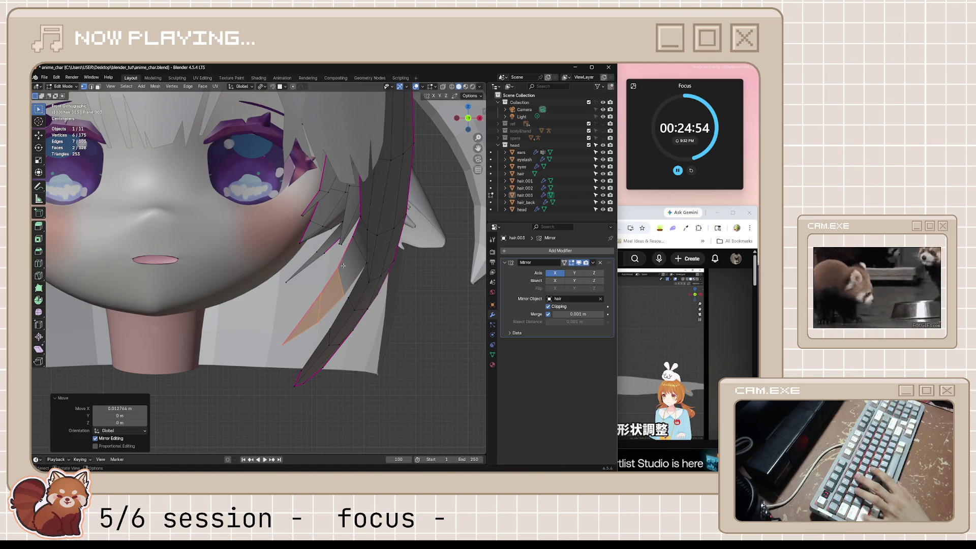
- Shift the lower tip face and the split-tip edge along X, the last by 0.008984 m
drag(356, 296, 356, 297)
key(g)
key(x)
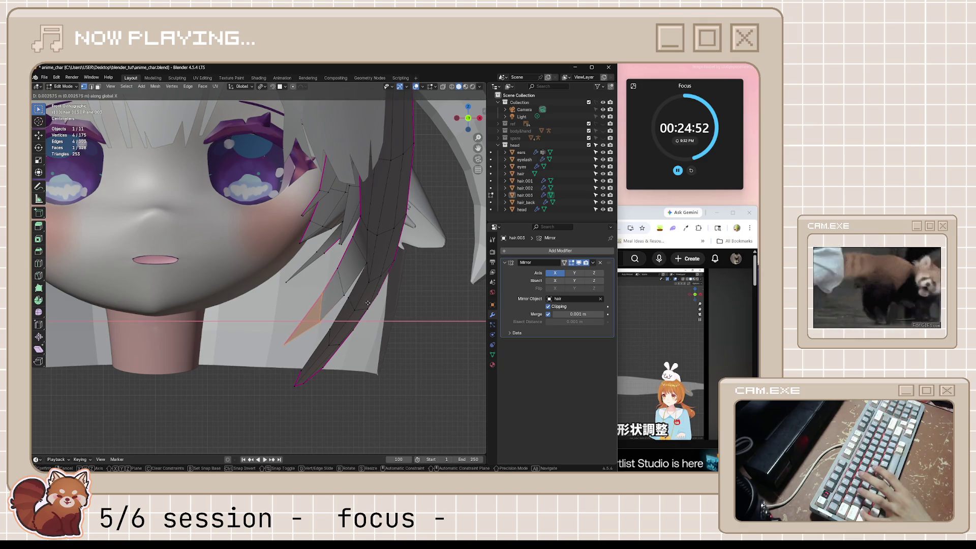
click(400, 310)
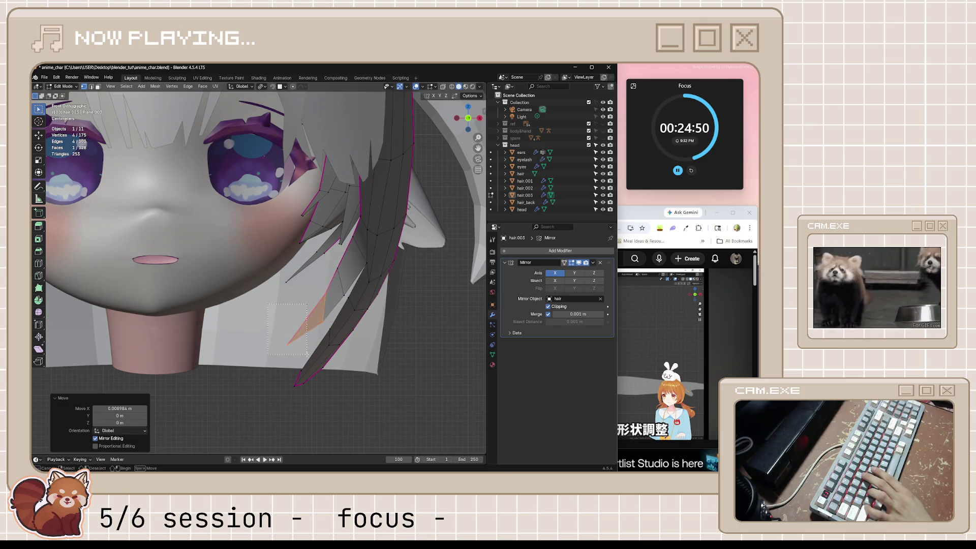
drag(307, 354, 307, 354)
key(g)
key(x)
click(352, 355)
- Return to object mode and orbit around the head to inspect the separated tips
key(Tab)
scroll(364, 371, down, 5)
mouse_move(364, 371)
middle_down()
mouse_move(340, 333)
mouse_move(270, 351)
mouse_move(299, 372)
mouse_move(350, 375)
mouse_move(417, 278)
mouse_move(328, 332)
mouse_move(342, 339)
mouse_move(259, 359)
mouse_move(319, 368)
middle_up()
- Save anime_char.blend from the front view and resume the YouTube hair-tip tutorial over the viewport
key(KP_1)
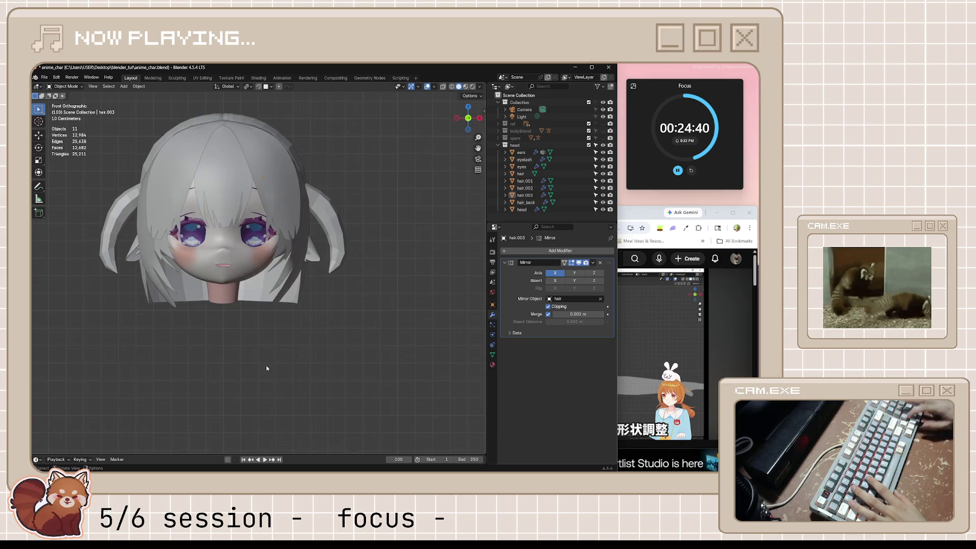
key(ctrl+s)
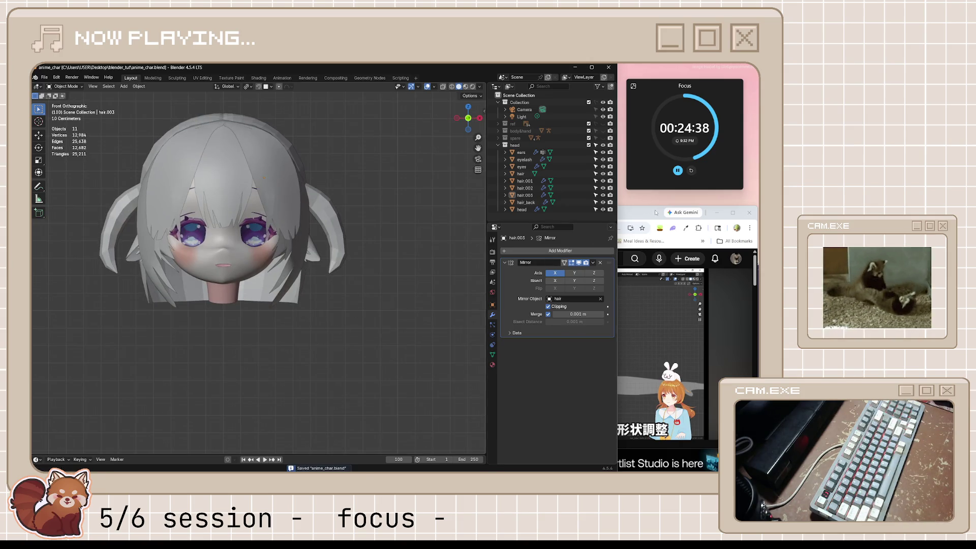
click(656, 213)
click(630, 310)
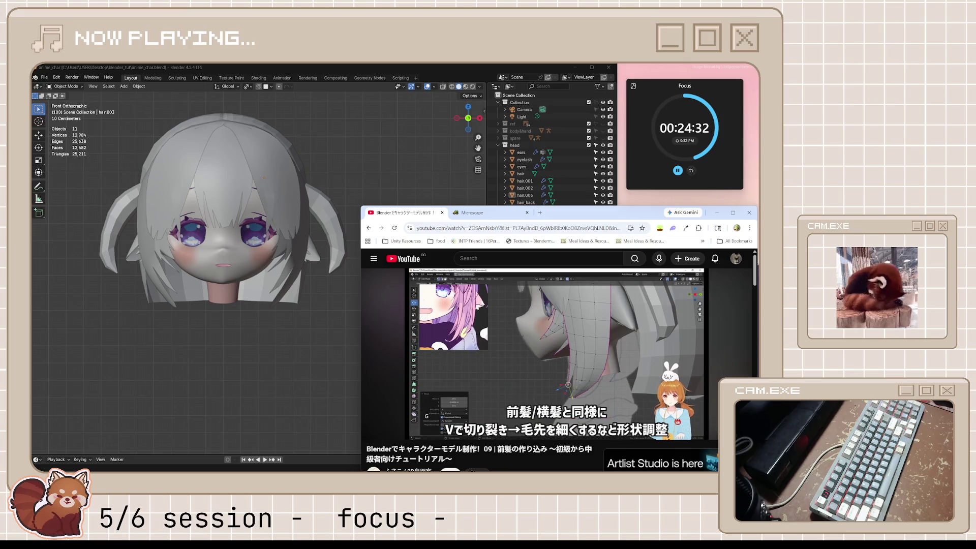
click(620, 398)
click(620, 398)
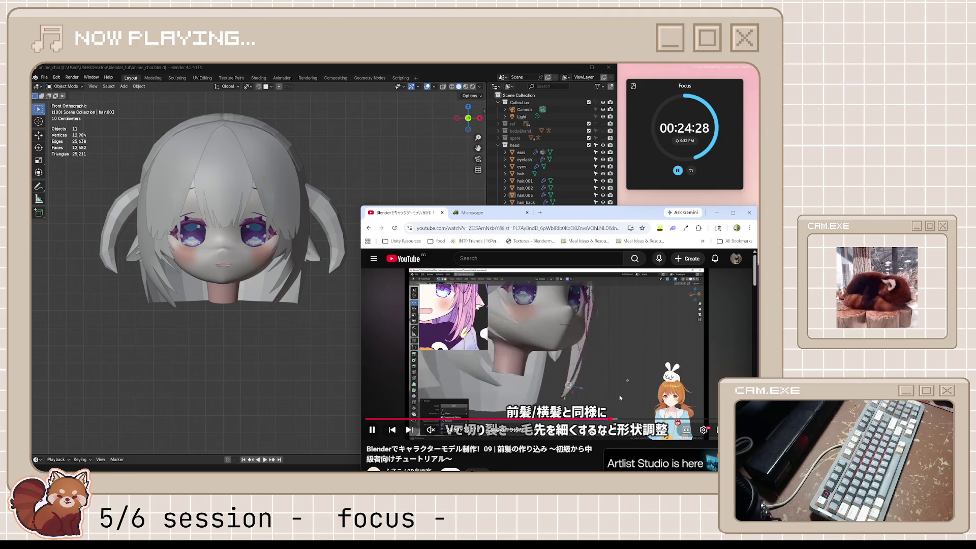
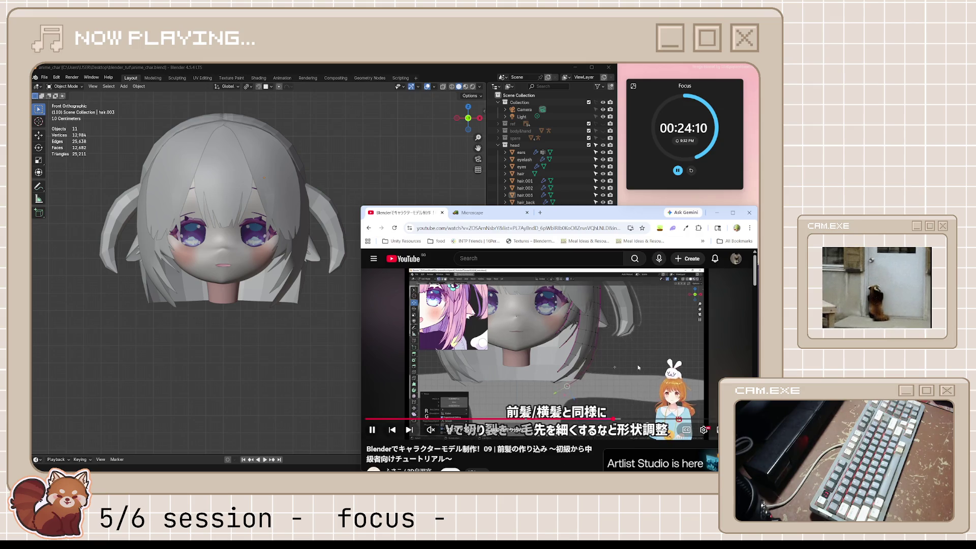
- Select side hair strand hair.003 in Edit Mode and rip an edge loop to split it
click(527, 375)
click(525, 195)
middle_drag(285, 244, 313, 249)
scroll(312, 249, up, 2)
key(Tab)
scroll(351, 283, up, 1)
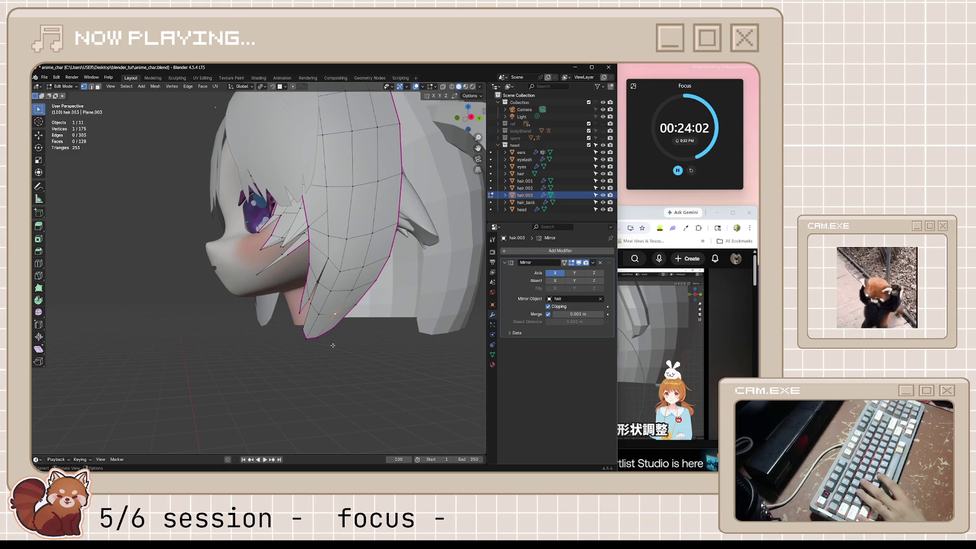
scroll(360, 359, up, 2)
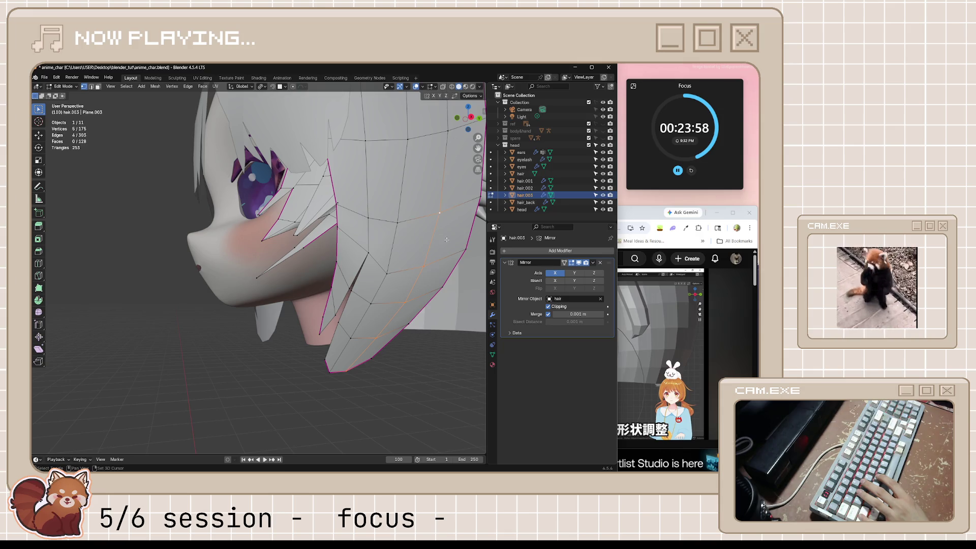
key(e)
click(443, 369)
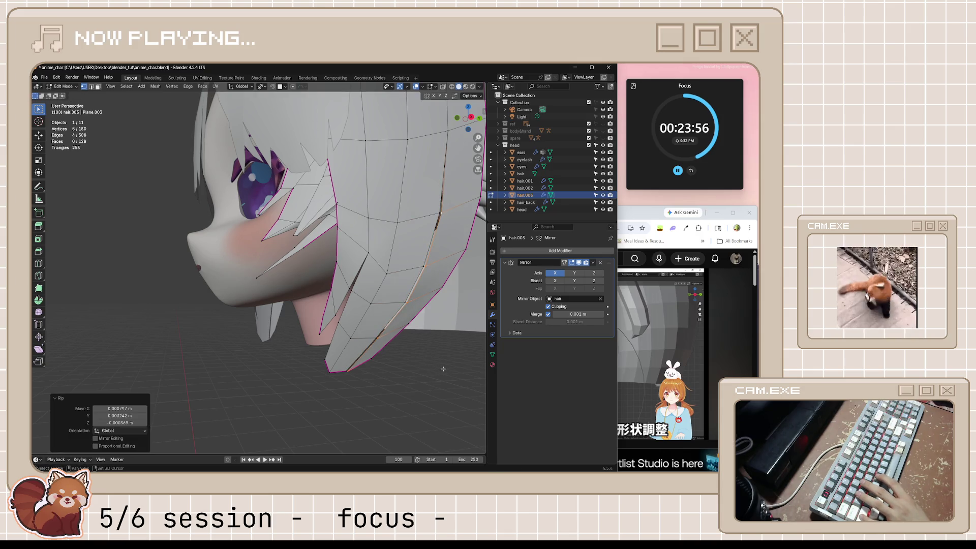
- Try pulling the split lock's tip vertex down, then undo it in straight side view
click(351, 375)
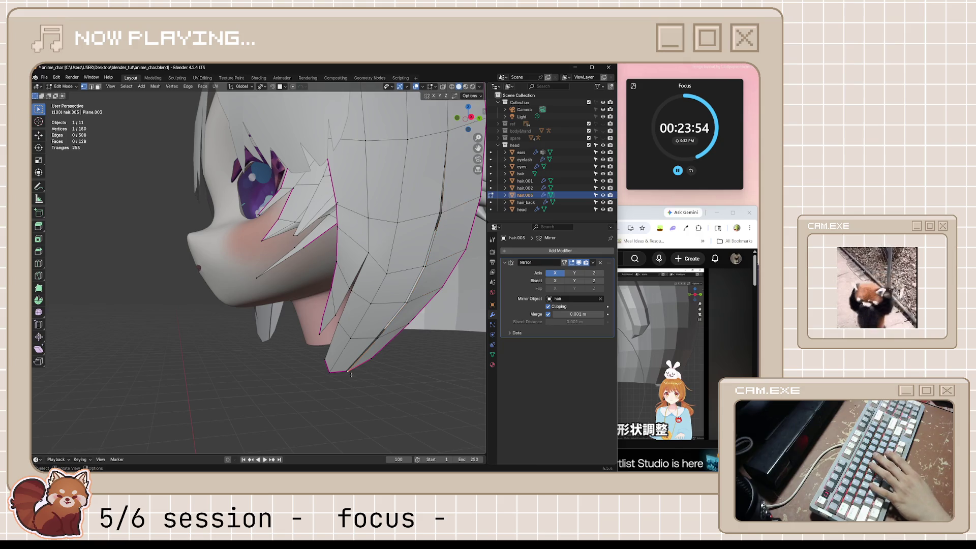
key(g)
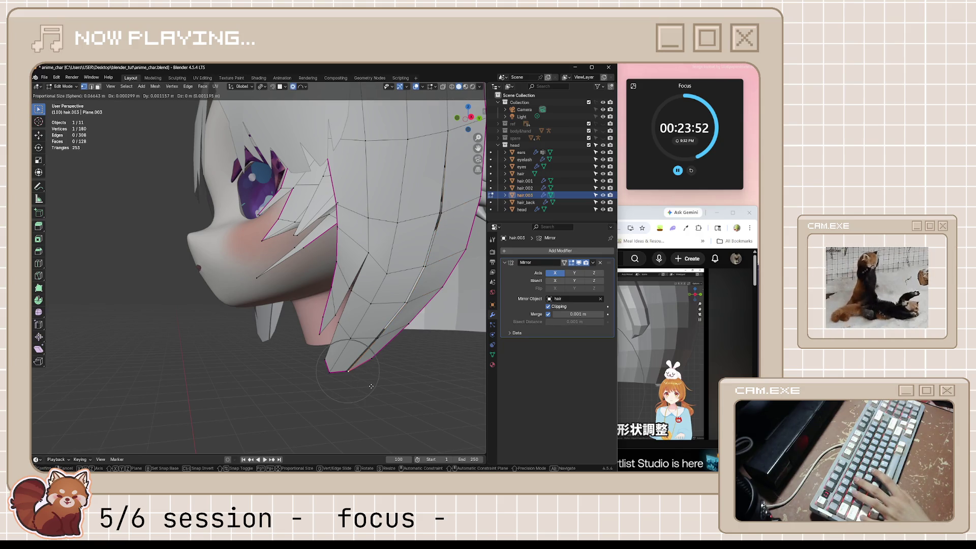
scroll(371, 386, down, 8)
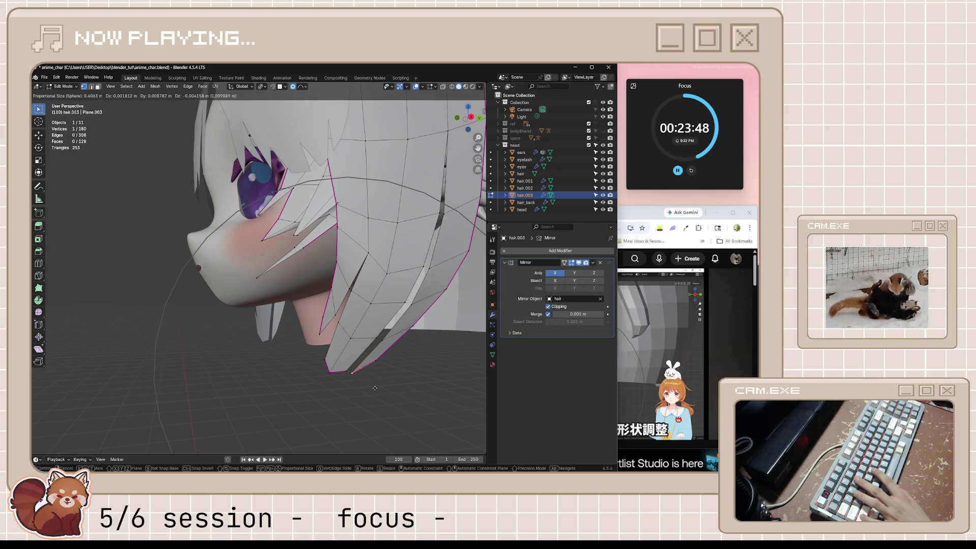
click(381, 388)
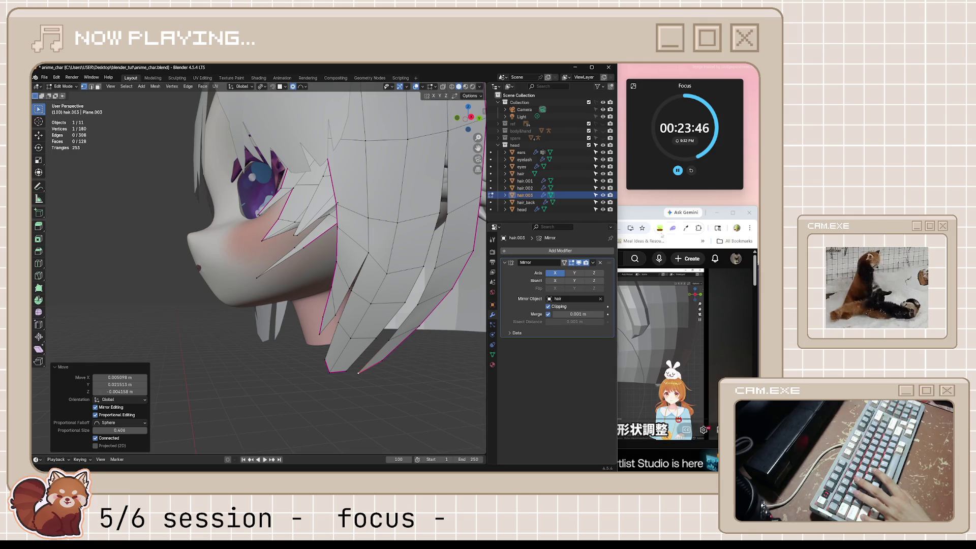
click(645, 220)
middle_drag(382, 300, 389, 302)
key(KP_3)
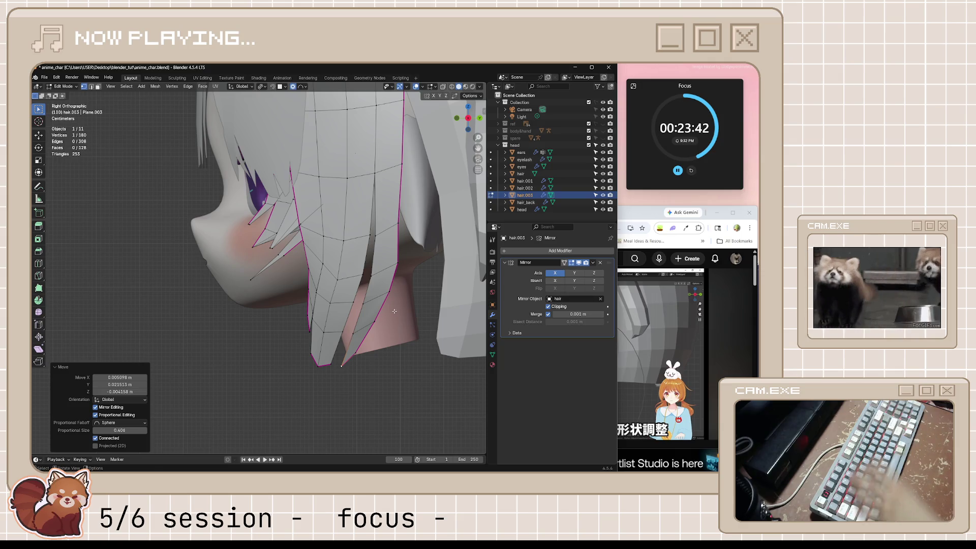
key(ctrl+z)
key(g)
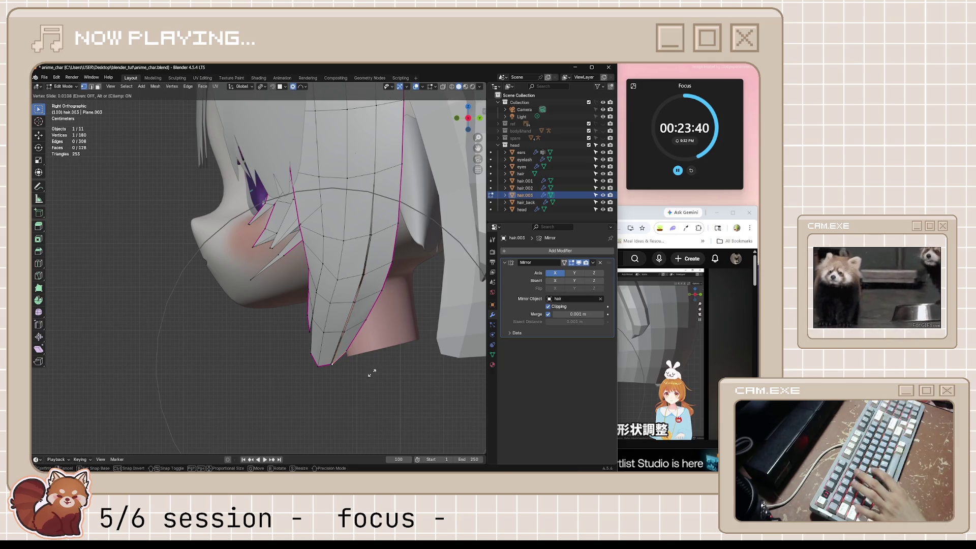
key(Escape)
- Drag the lock tip down with widened proportional falloff so it drapes past the neck
key(g)
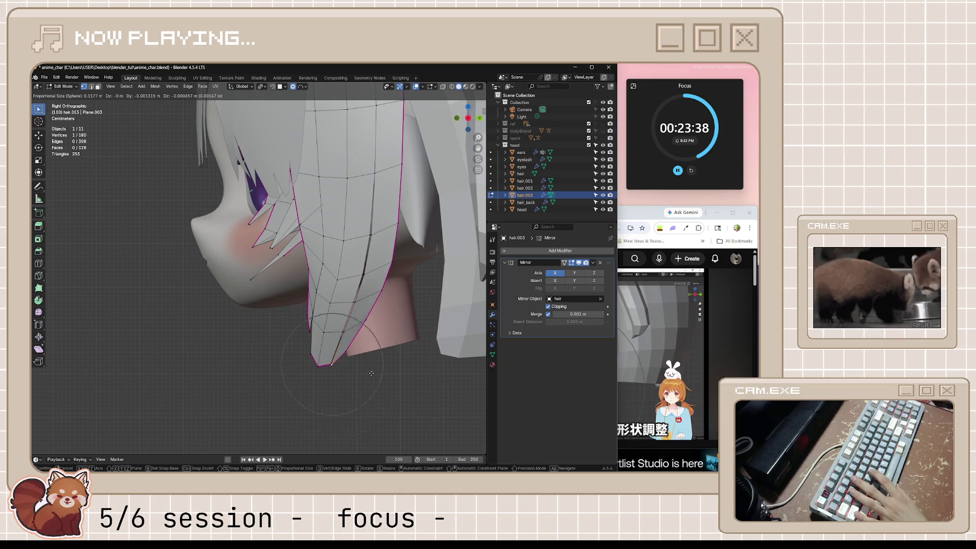
scroll(376, 376, down, 5)
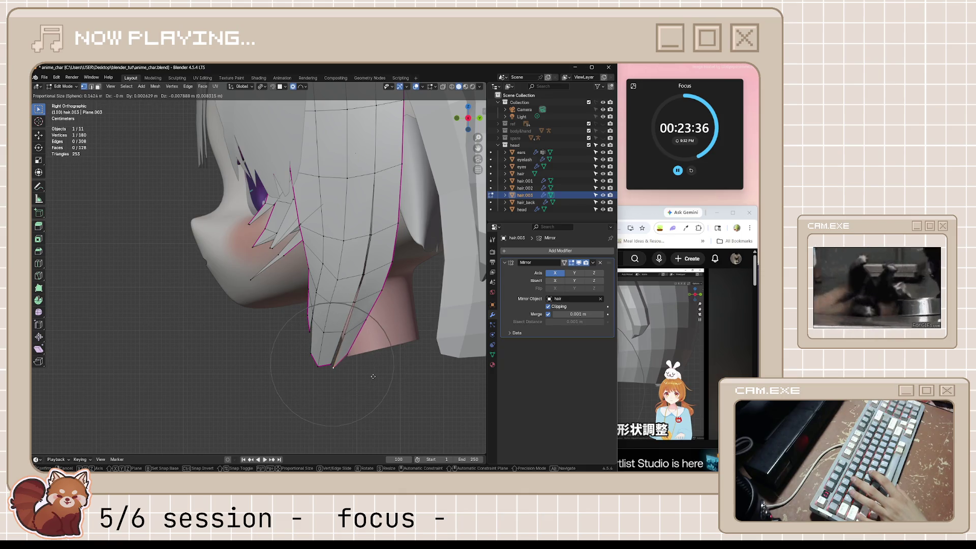
scroll(377, 375, down, 8)
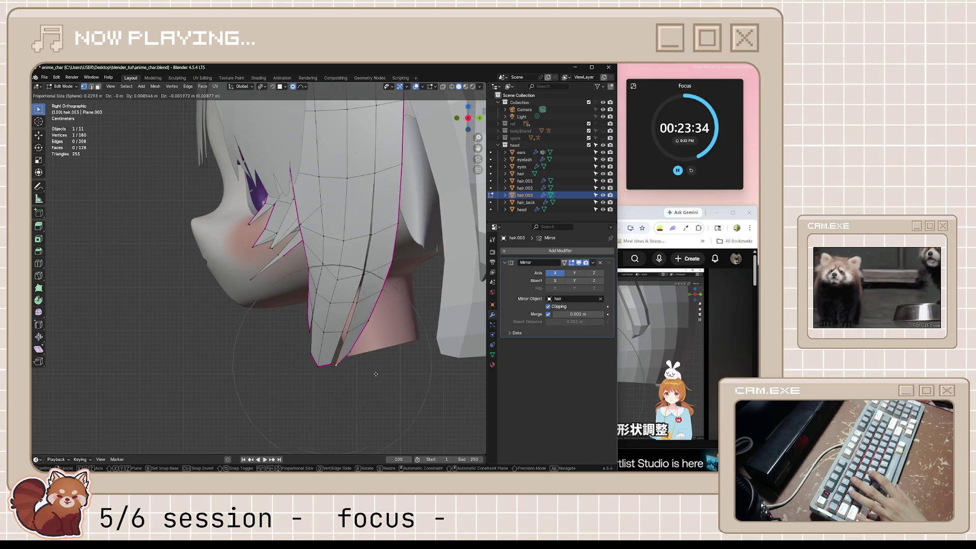
scroll(375, 375, down, 4)
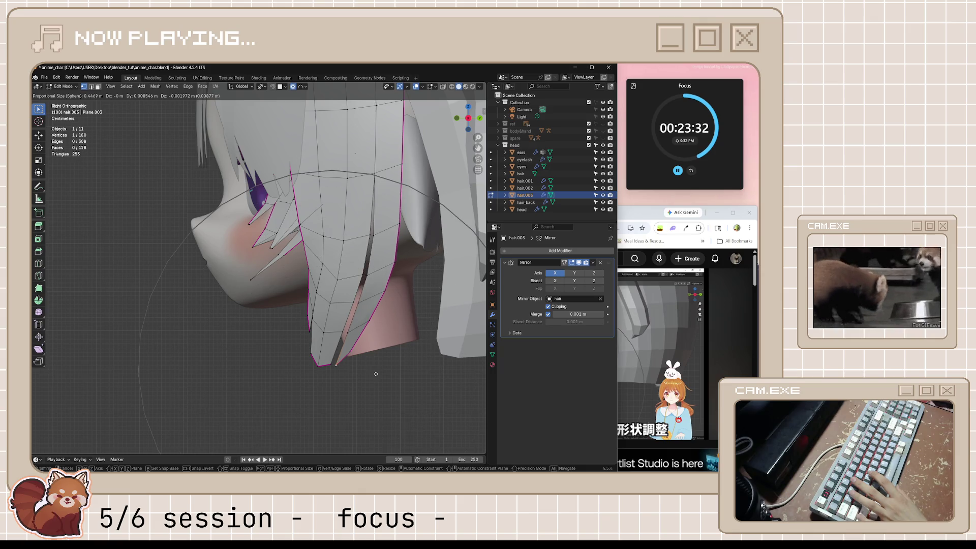
scroll(376, 374, down, 2)
click(376, 375)
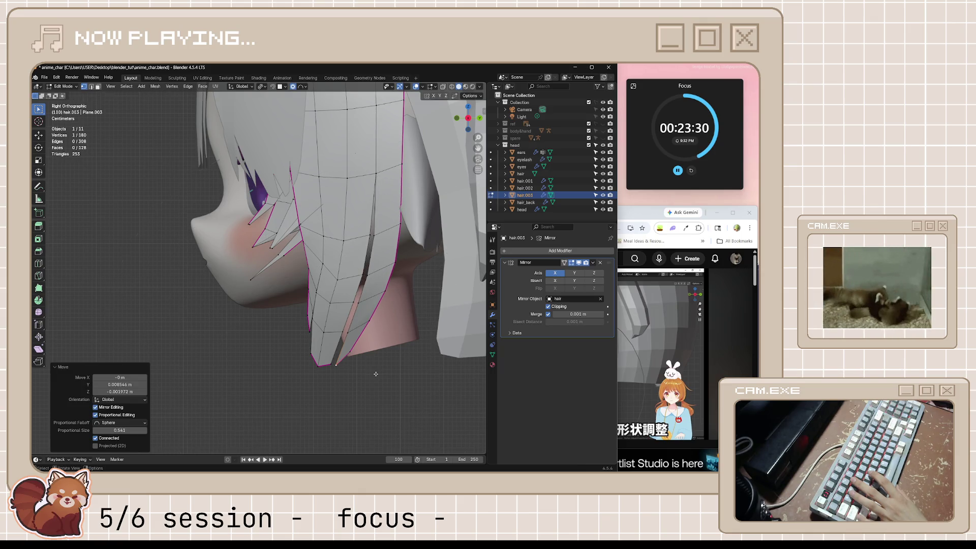
click(372, 374)
scroll(355, 337, up, 1)
middle_drag(335, 306, 371, 424)
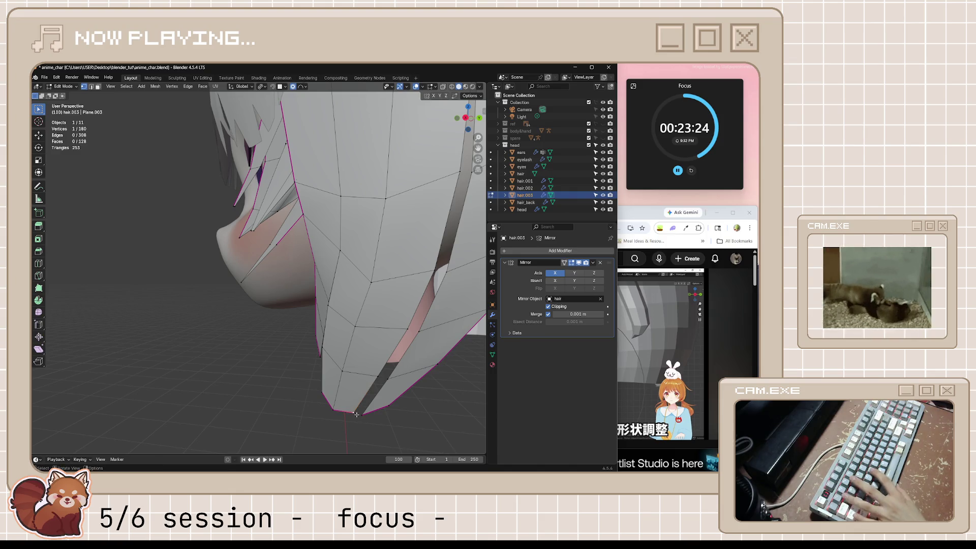
- Nudge the strand's bottom tip vertex and check the shape from another angle
key(g)
click(325, 414)
scroll(349, 419, down, 3)
key(Tab)
mouse_move(349, 418)
middle_down()
mouse_move(370, 403)
mouse_move(340, 352)
middle_up()
key(Tab)
scroll(377, 284, up, 3)
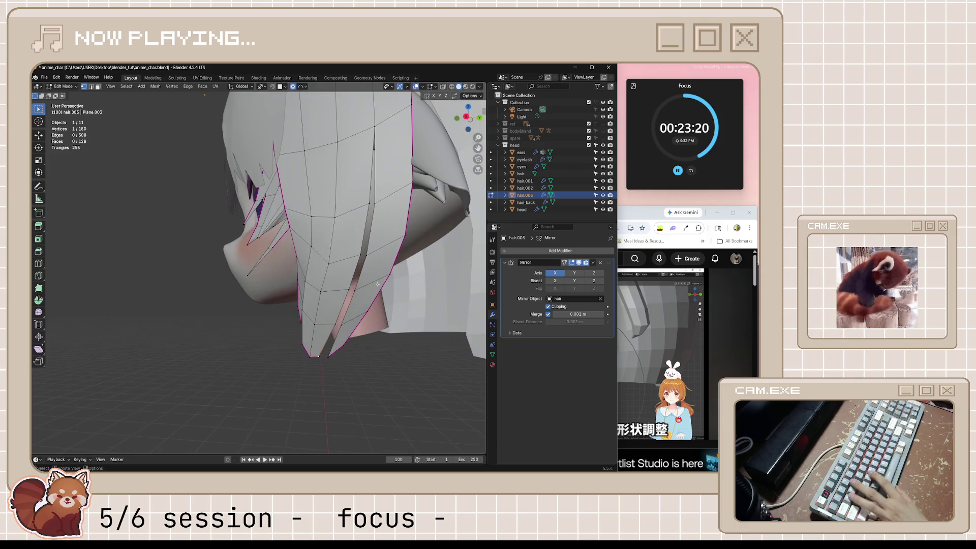
- Move three lock-edge vertices together in side view with proportional editing turned off
shift+click(377, 303)
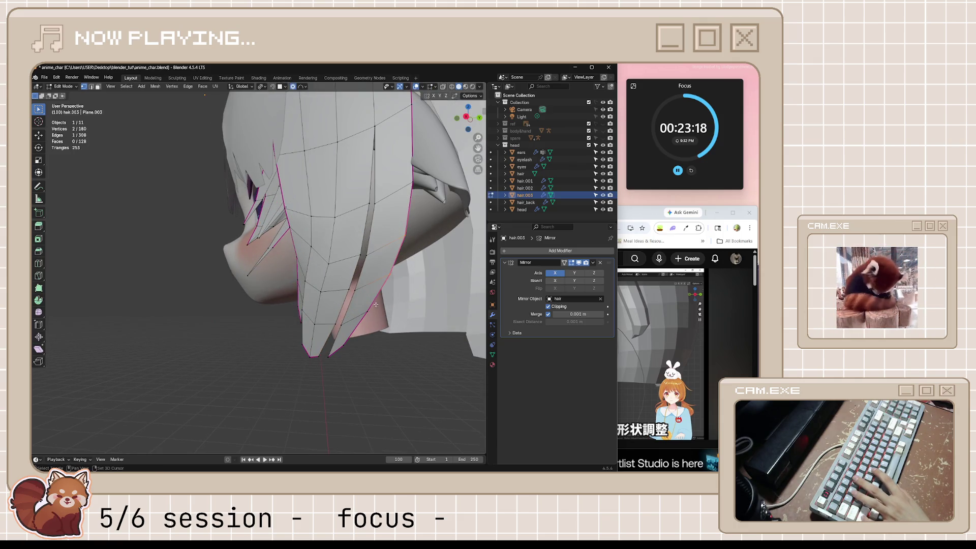
shift+click(363, 301)
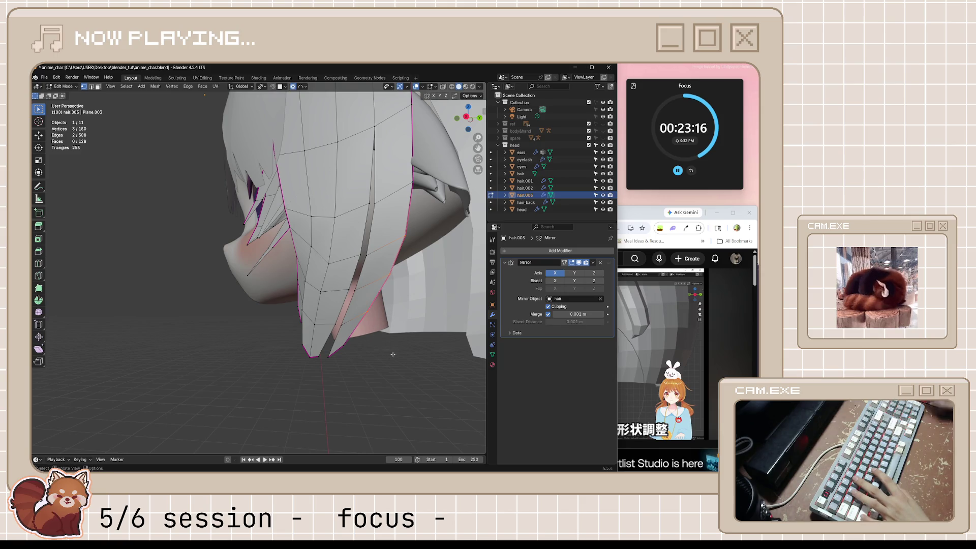
key(KP_3)
key(g)
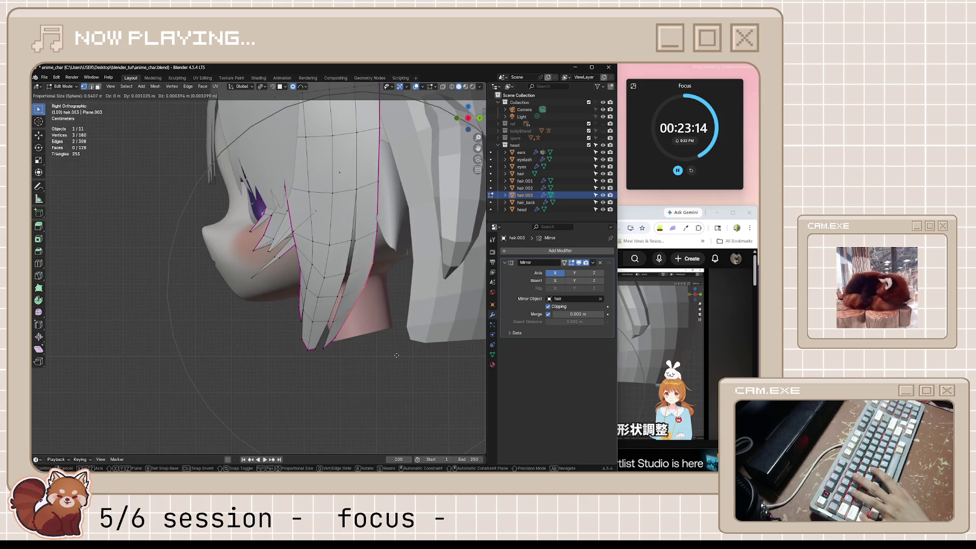
key(o)
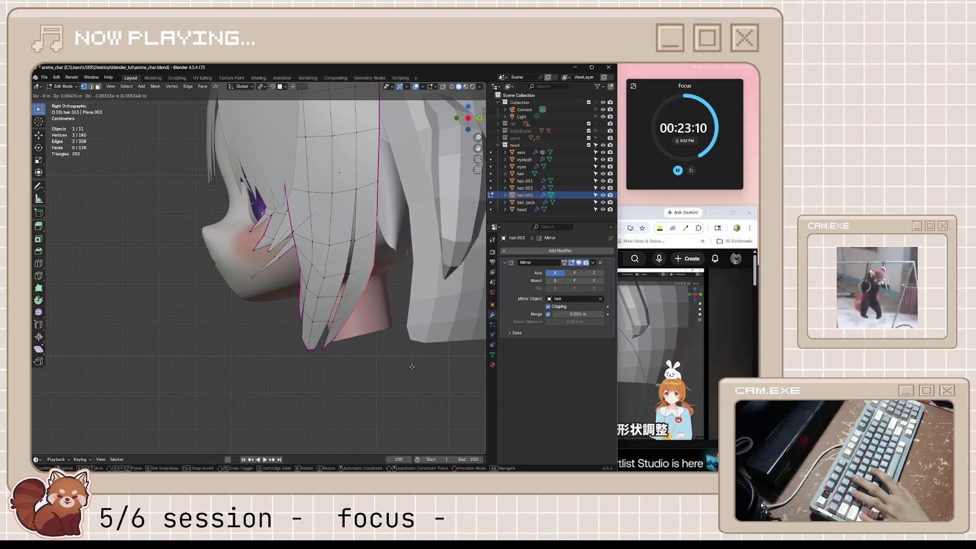
click(412, 366)
- Nudge a single lock vertex about 0.008 m down and return to Object Mode
click(354, 240)
key(g)
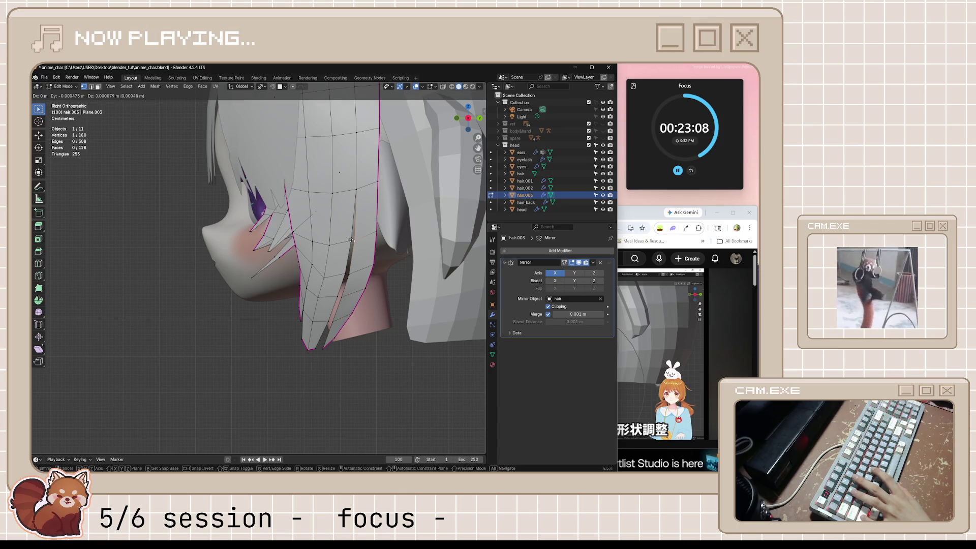
click(338, 239)
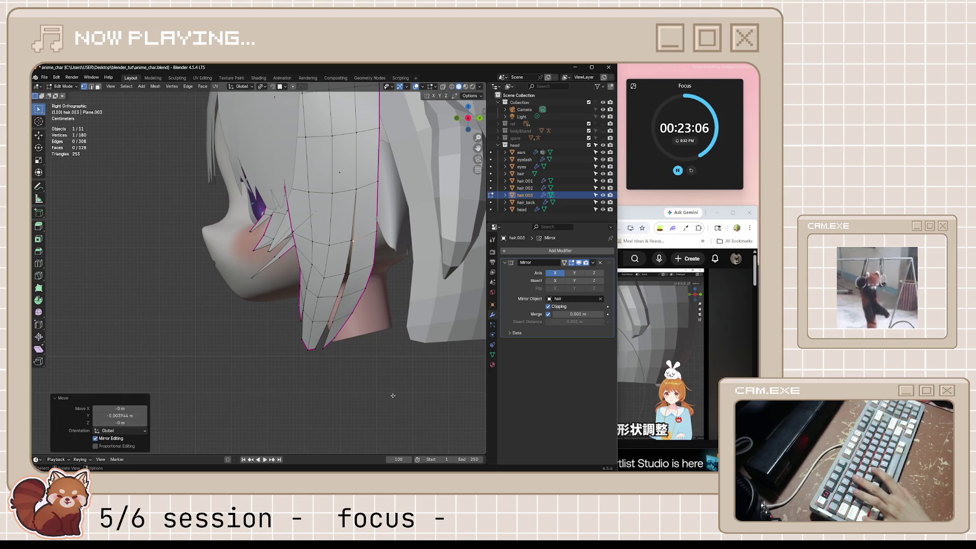
key(Tab)
scroll(340, 258, down, 2)
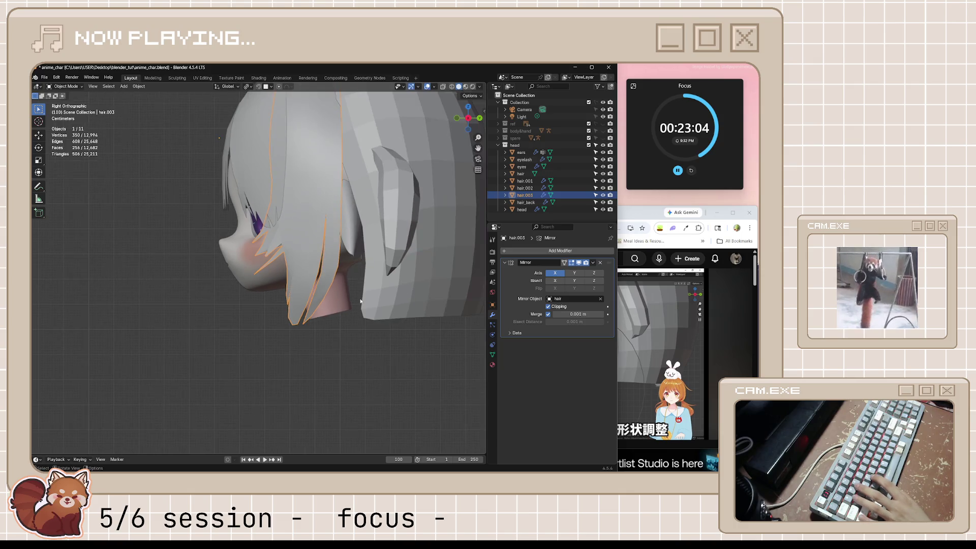
- Reselect hair.003 in Edit Mode and select its two bottom tip vertices in side view
click(648, 213)
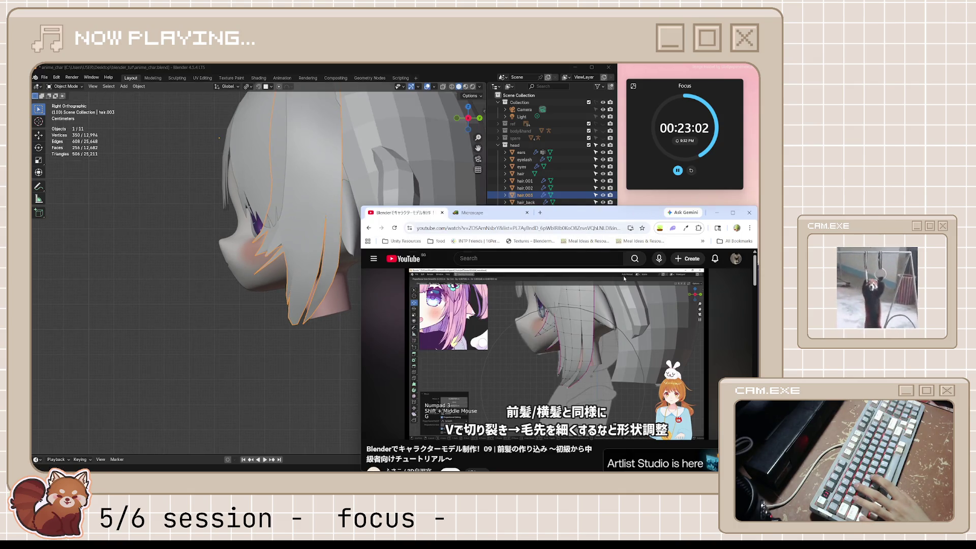
scroll(292, 349, up, 3)
click(333, 400)
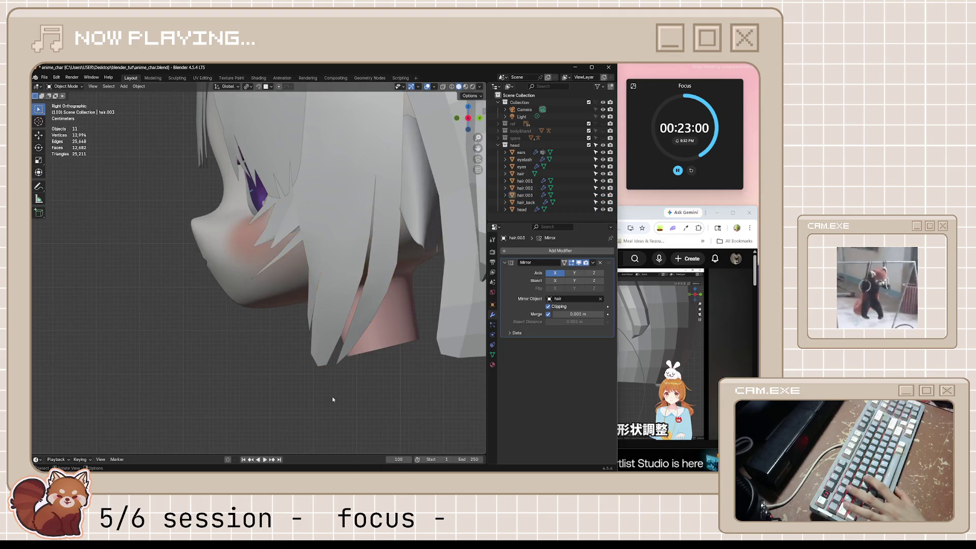
click(316, 334)
key(Tab)
drag(311, 359, 340, 381)
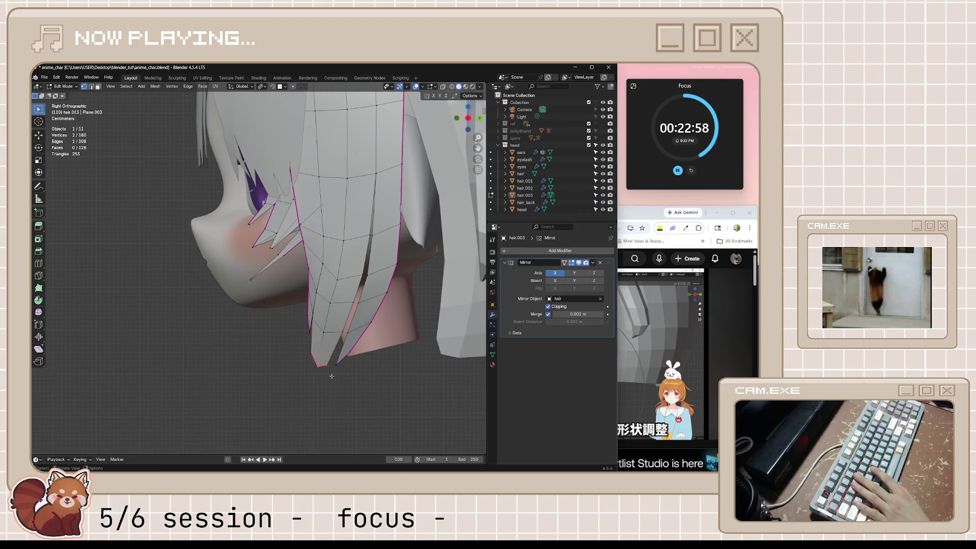
middle_drag(309, 353, 330, 361)
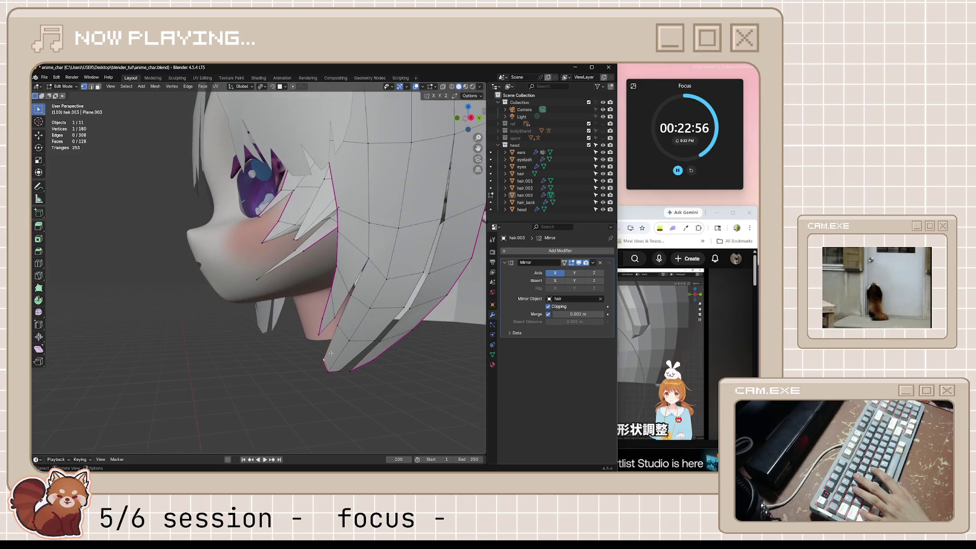
key(KP_3)
- Move the tip vertices twice, the last about 0.0196 m down, tapering the lock
key(g)
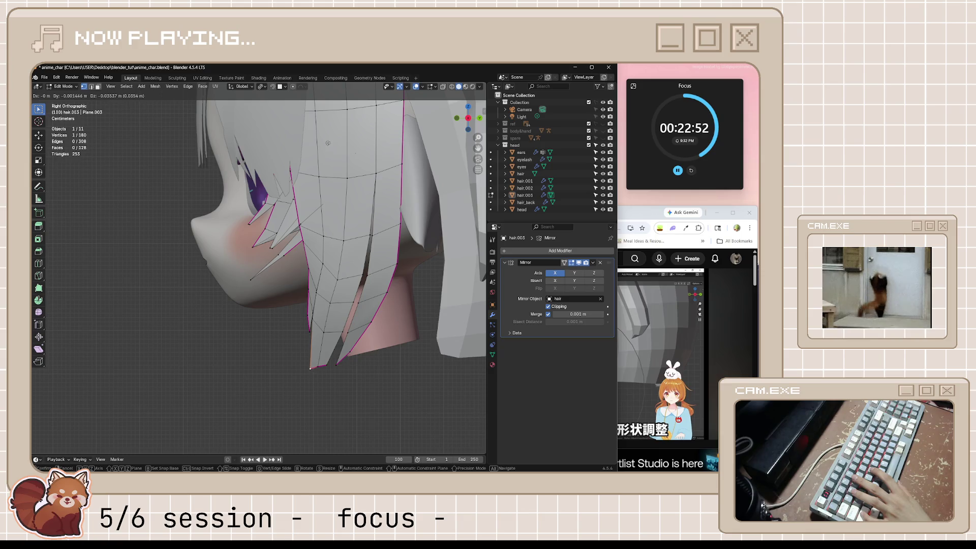
click(330, 121)
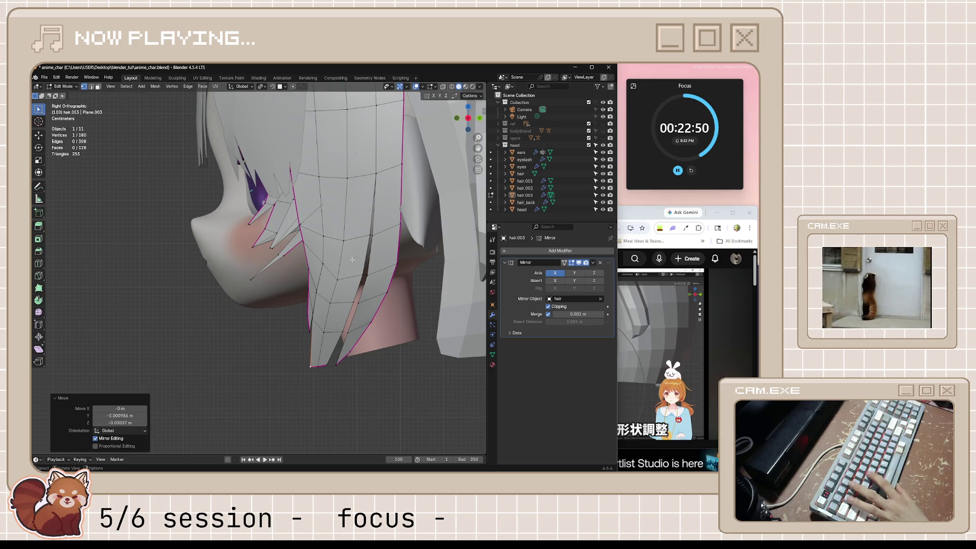
key(g)
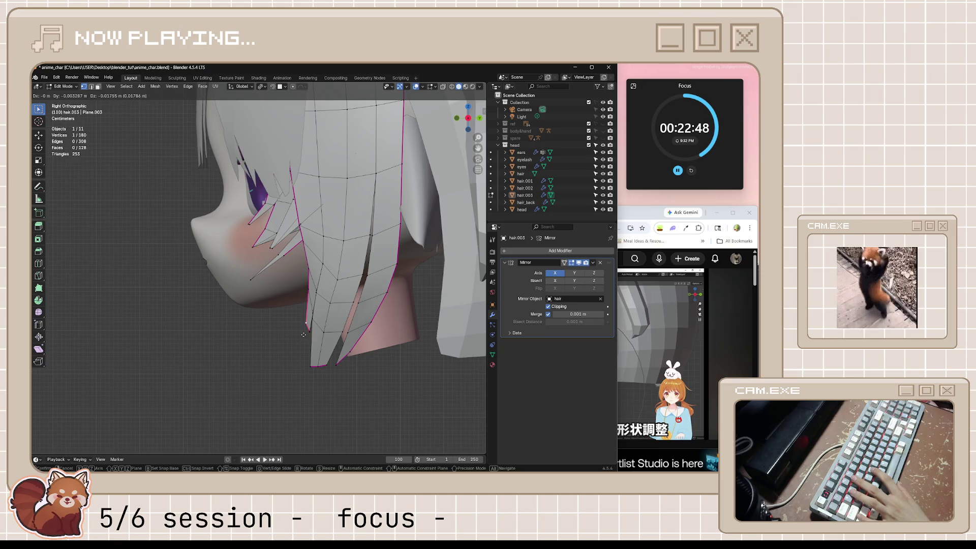
click(314, 339)
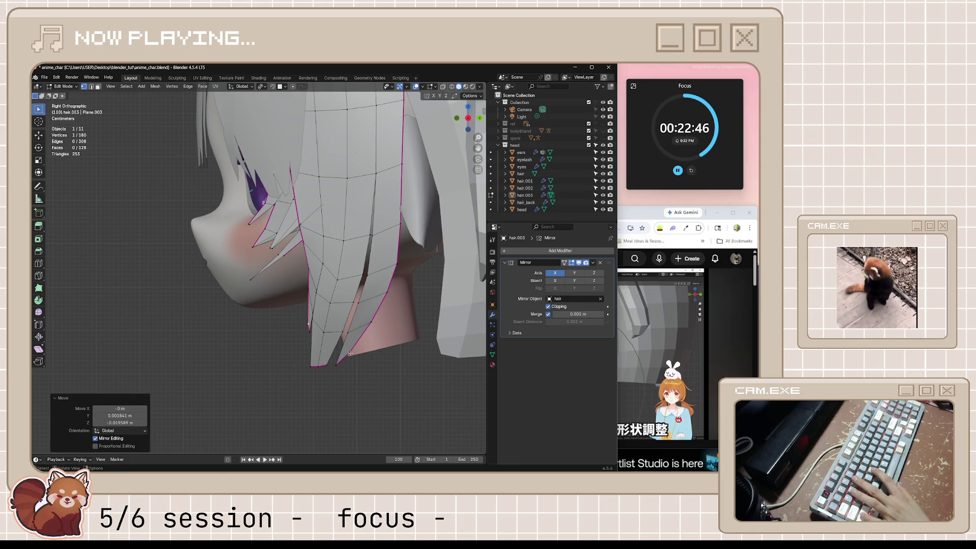
mouse_move(287, 349)
middle_down()
mouse_move(358, 350)
mouse_move(363, 397)
mouse_move(388, 380)
middle_up()
click(363, 397)
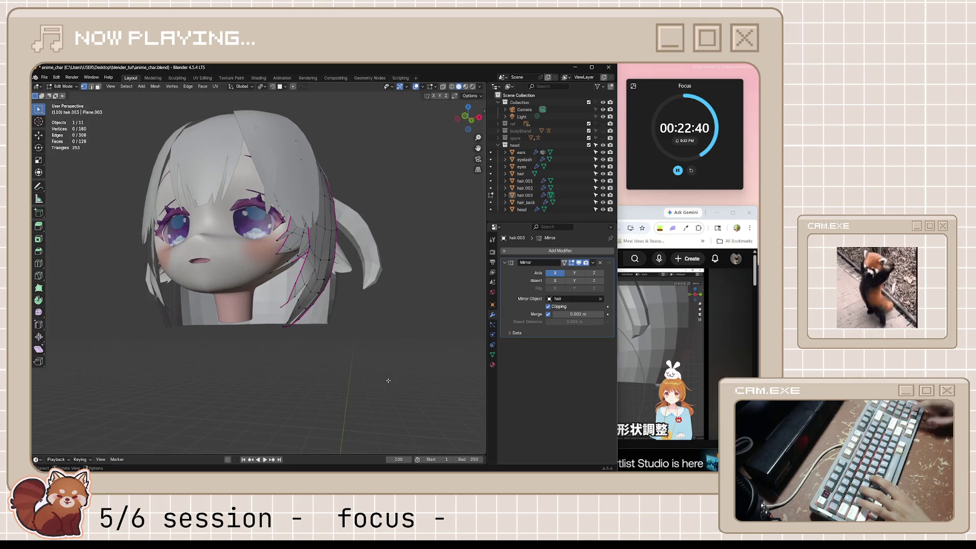
- Save the file, then raise a hair vertex along Z in front view
key(KP_1)
key(ctrl+s)
scroll(290, 305, up, 3)
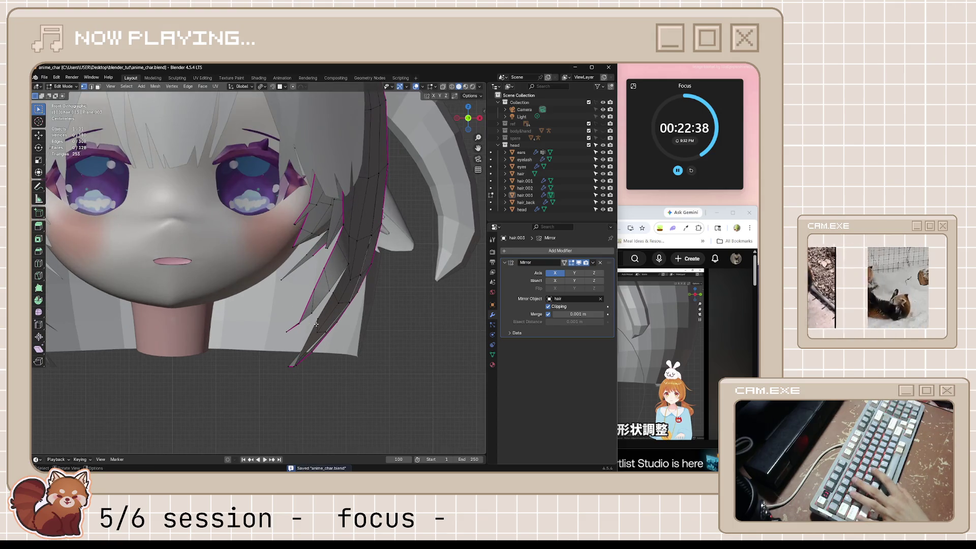
key(g)
key(z)
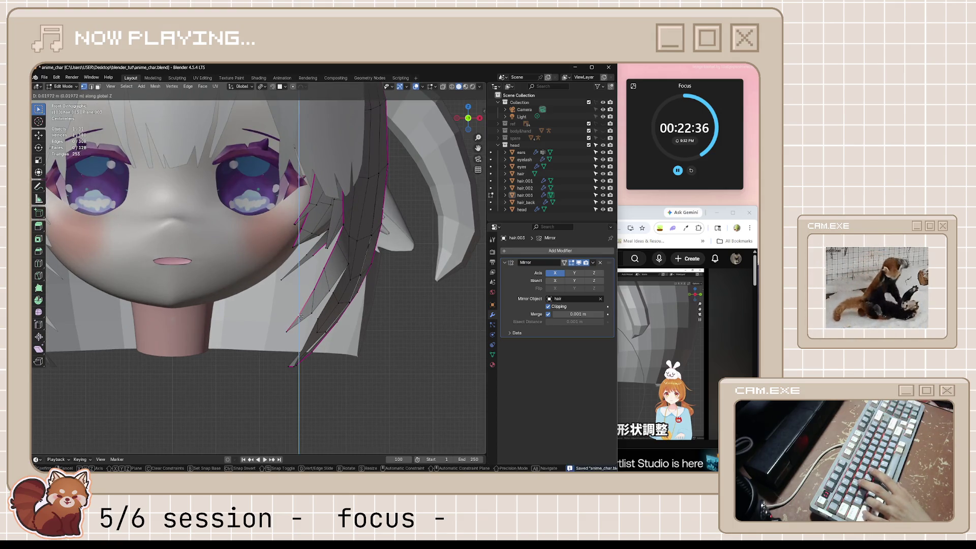
click(336, 343)
click(372, 371)
scroll(372, 371, down, 3)
scroll(319, 317, up, 3)
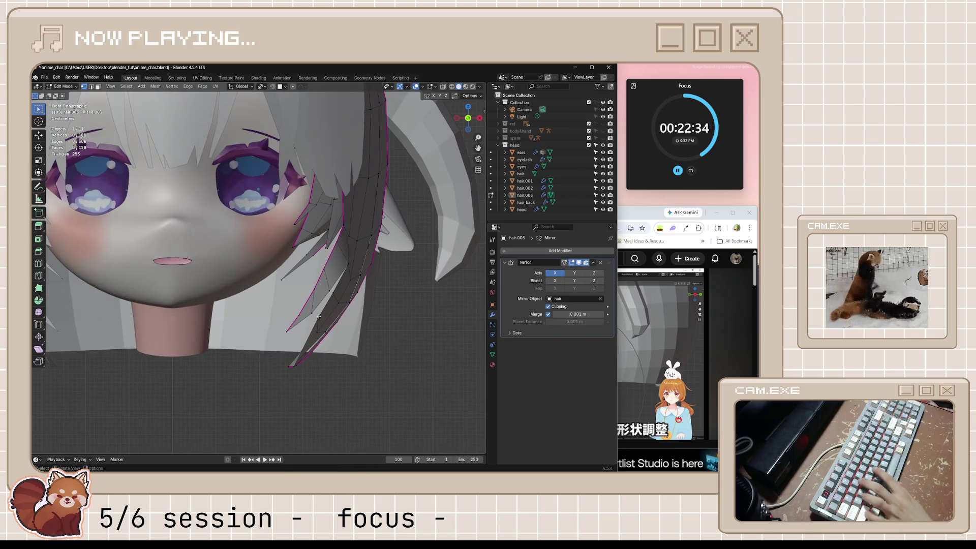
- Lower another hair vertex along Z and save the file again
key(g)
key(z)
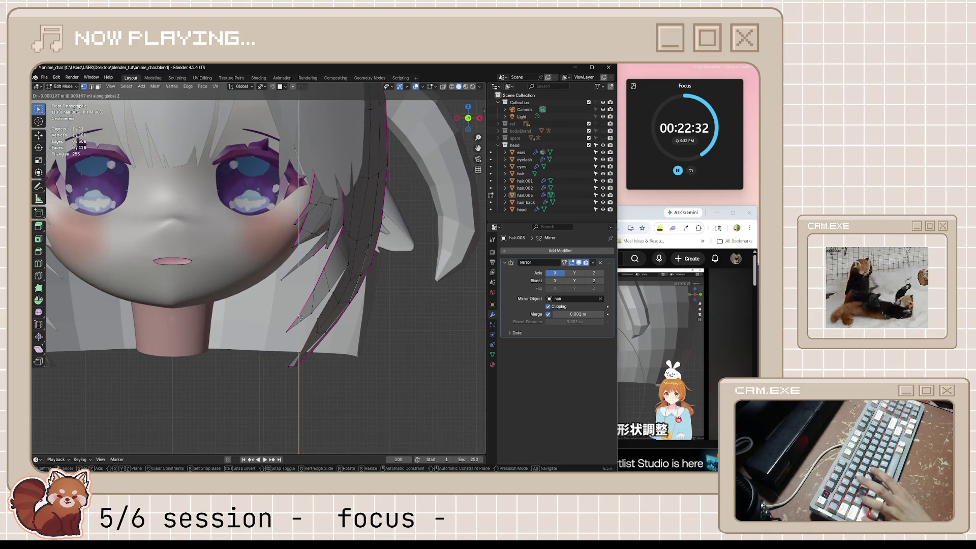
click(310, 351)
click(407, 413)
scroll(342, 371, down, 3)
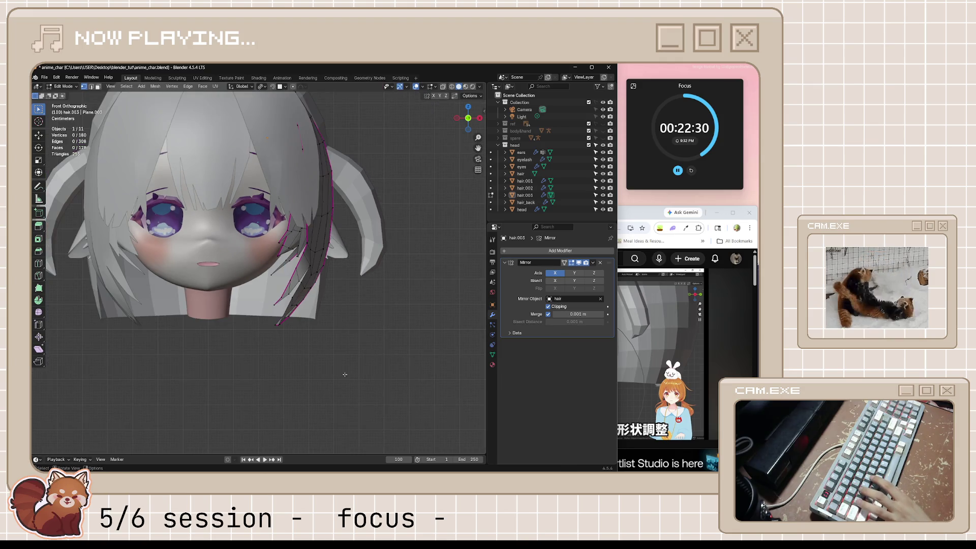
key(ctrl+s)
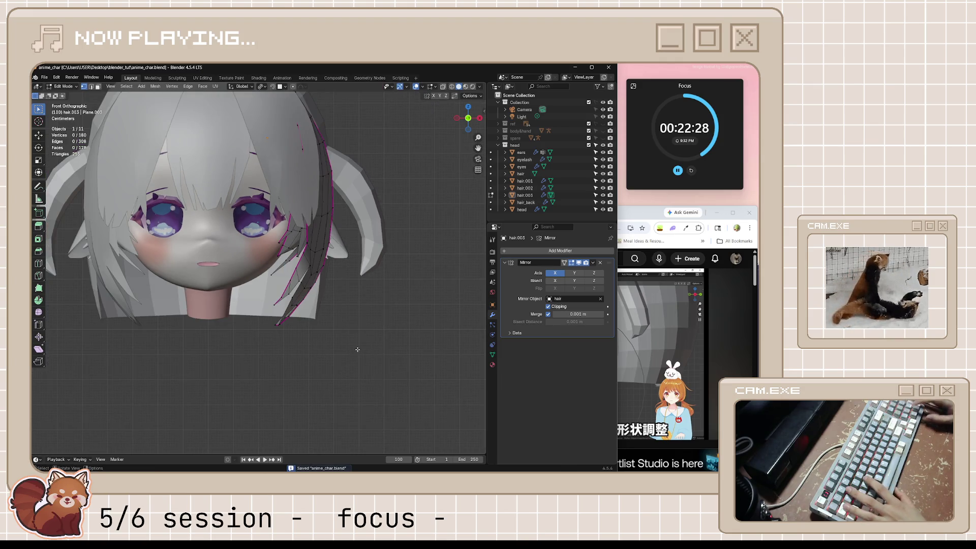
scroll(342, 279, down, 1)
- Reselect hair.003 in side view and box-select three vertices in the strand's middle
key(Tab)
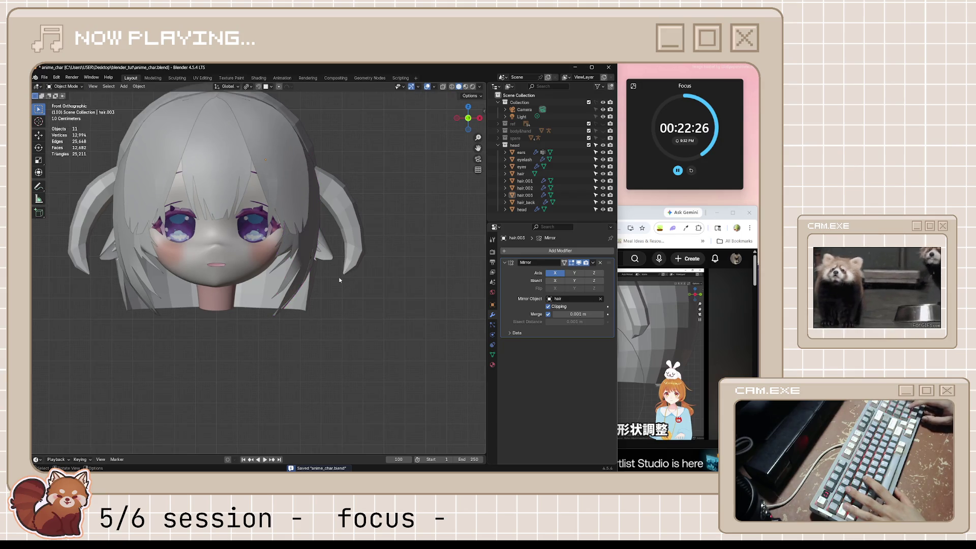
key(KP_3)
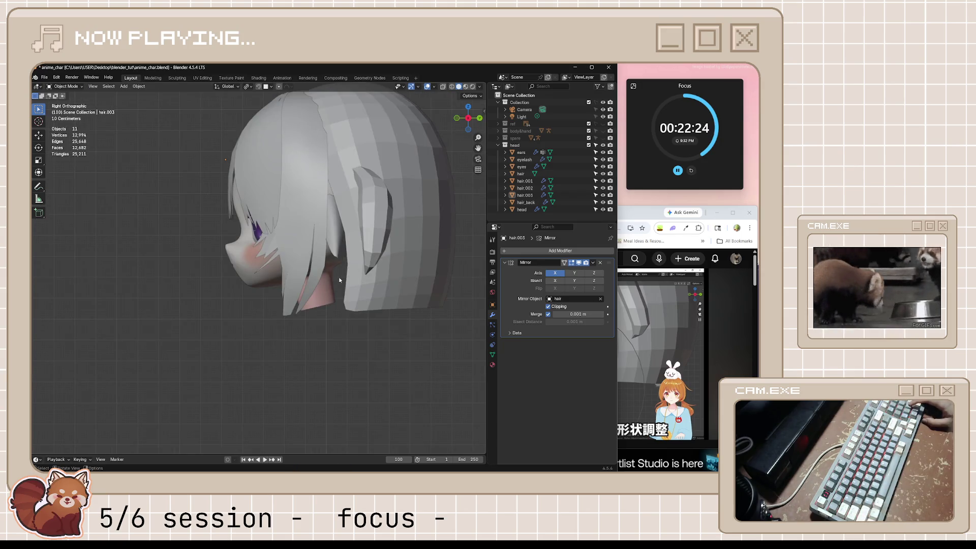
scroll(330, 199, up, 2)
click(352, 208)
key(Tab)
shift+middle_drag(366, 219, 350, 219)
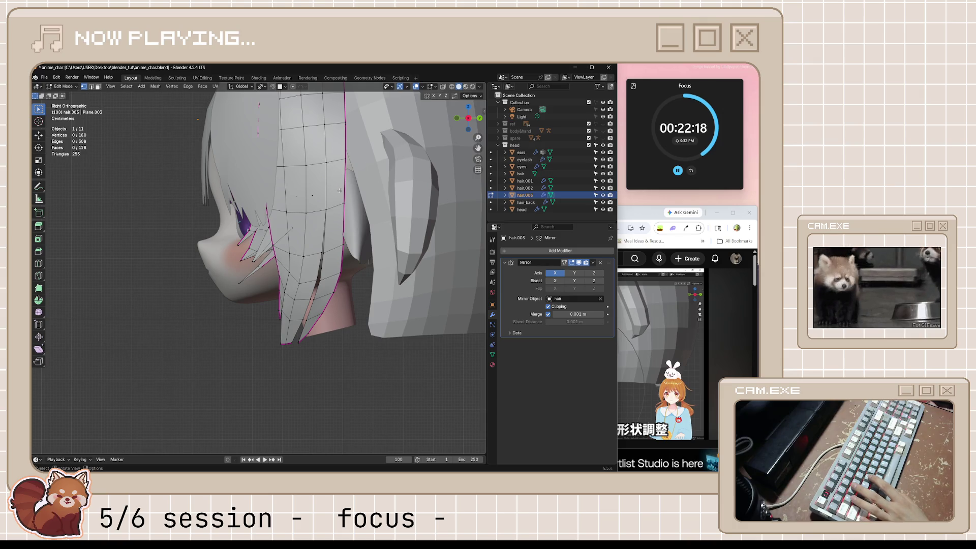
drag(312, 206, 325, 226)
drag(338, 264, 338, 265)
- Shift the three middle vertices along Y, fill a face, and enable proportional editing
key(g)
key(x)
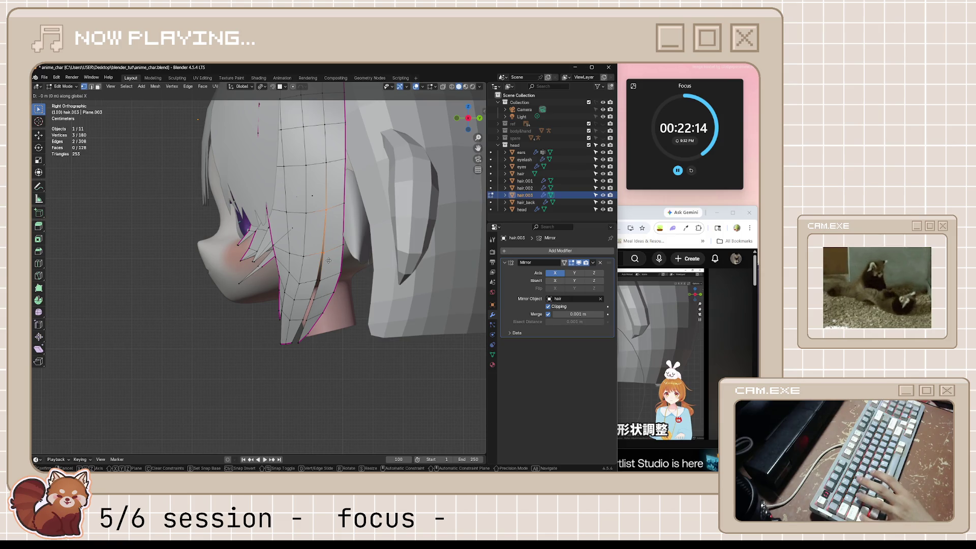
key(y)
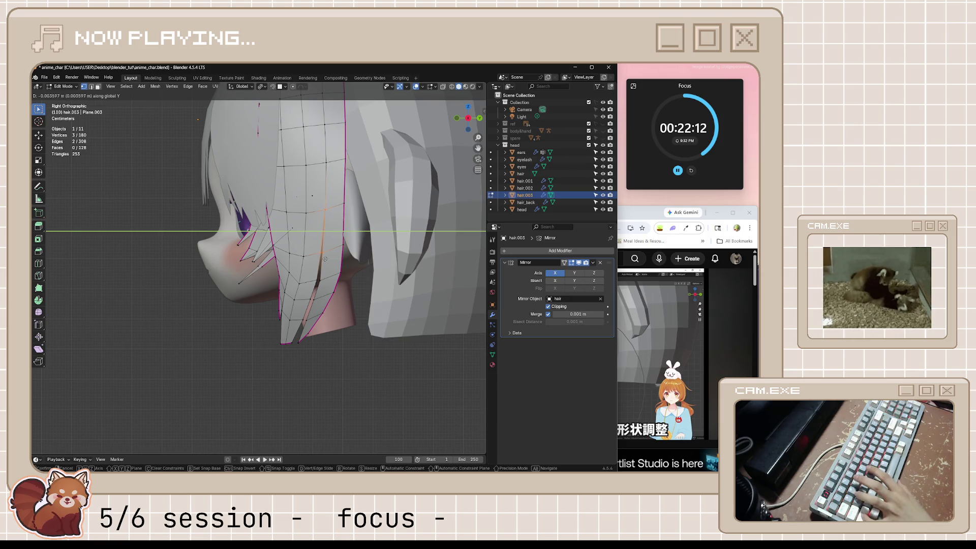
click(327, 238)
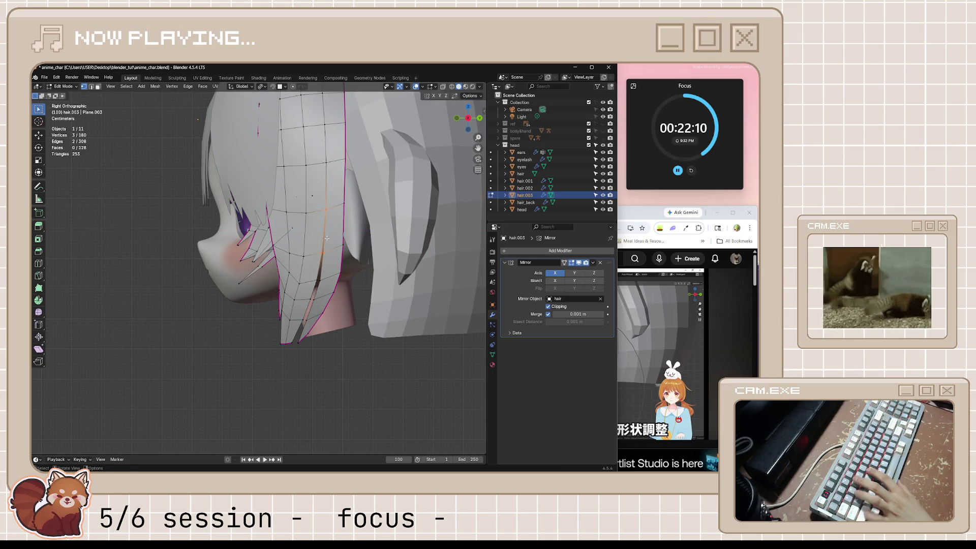
key(f)
key(o)
key(g)
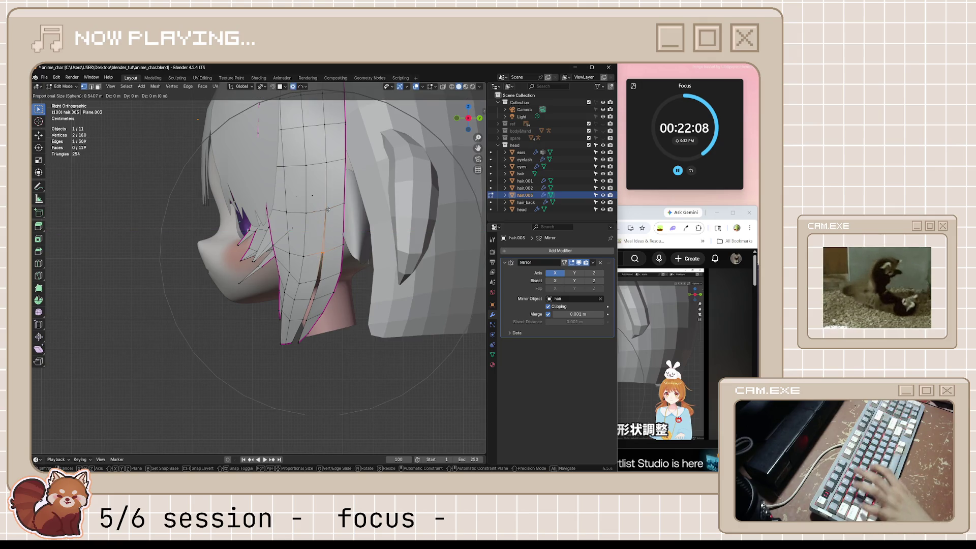
key(y)
click(326, 210)
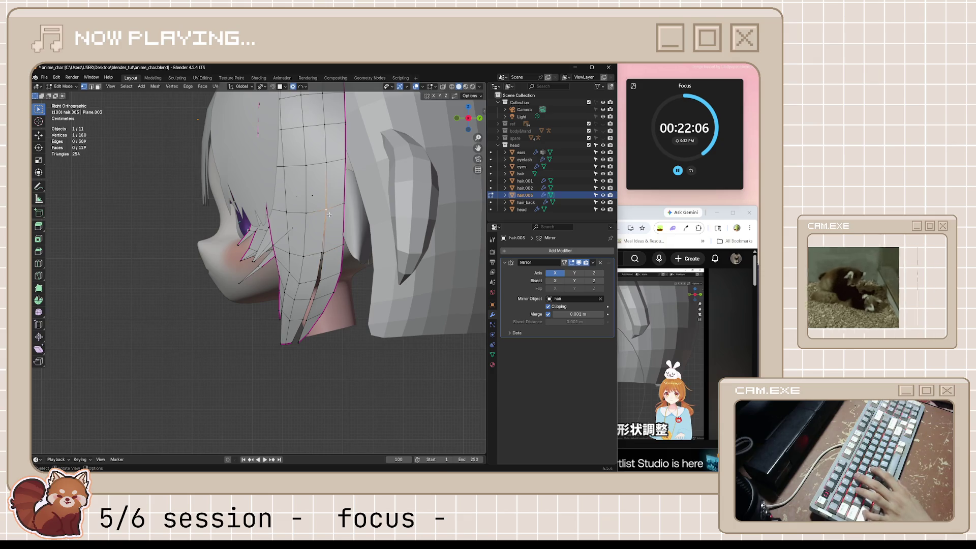
- Shift the vertex about 0.0022 m along Y with proportional falloff size 0.034
key(g)
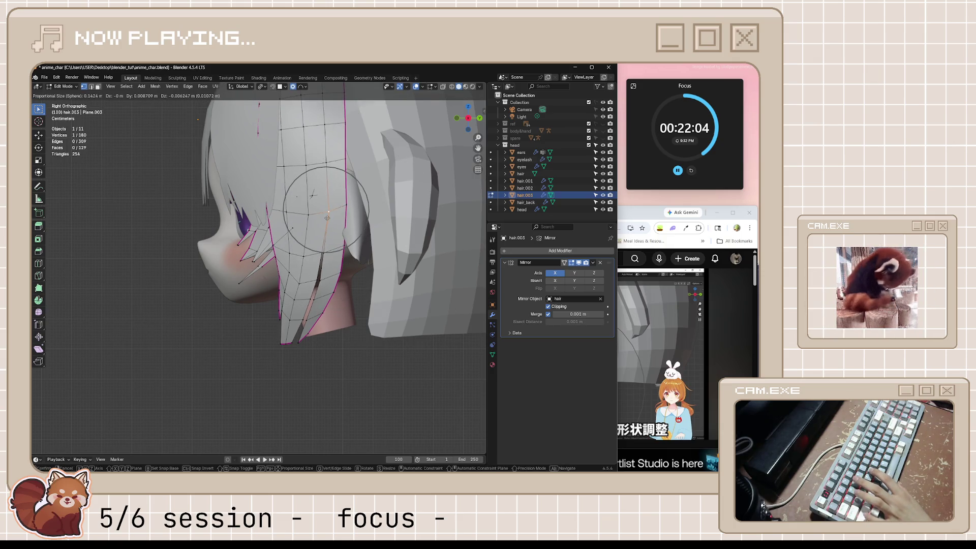
scroll(327, 216, down, 2)
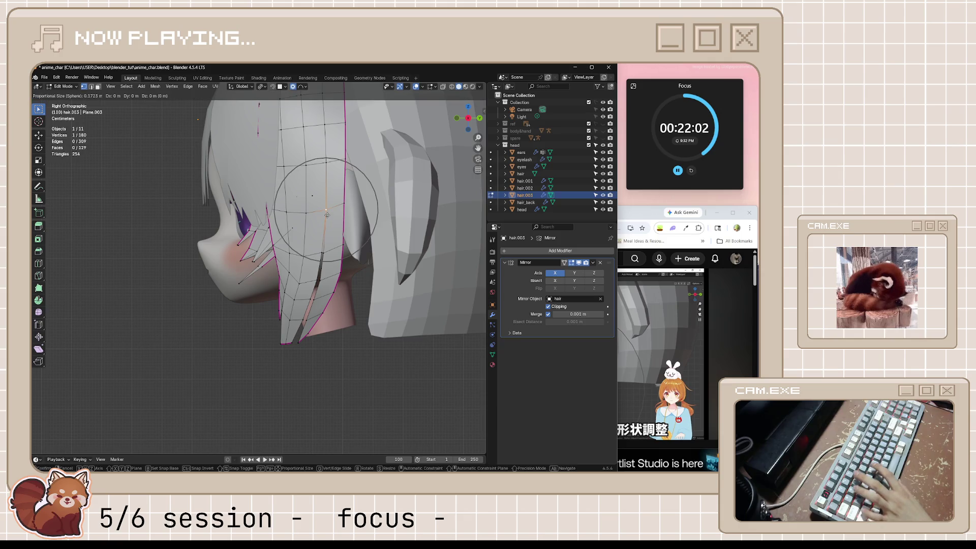
key(x)
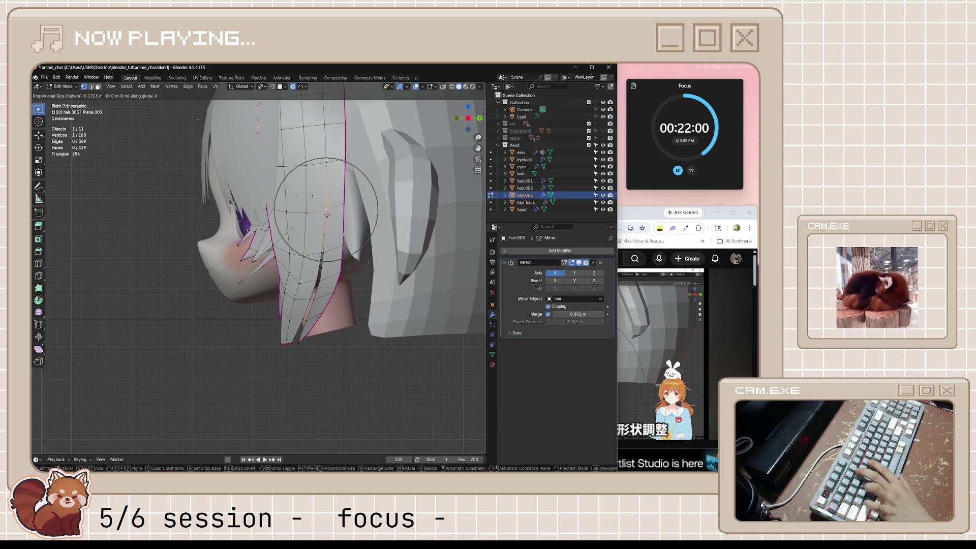
key(y)
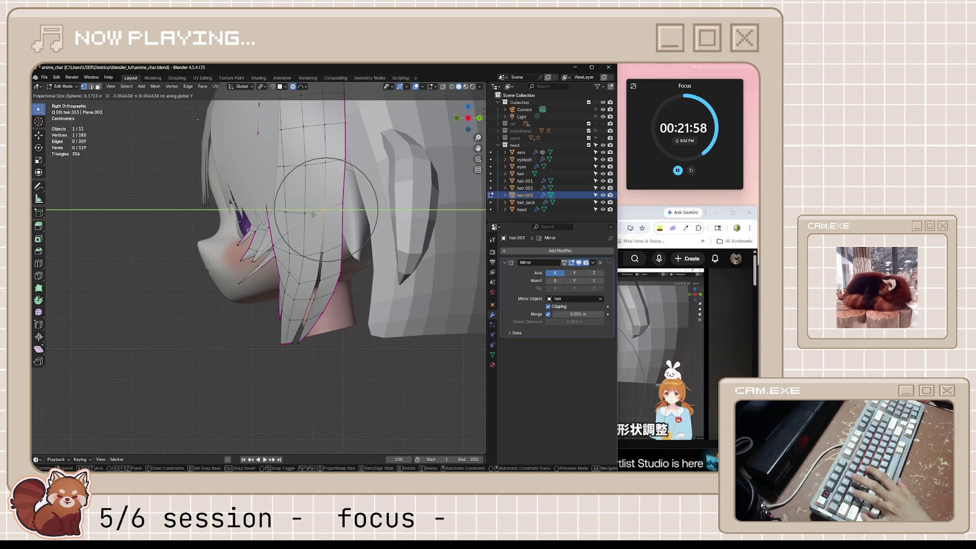
scroll(323, 218, up, 5)
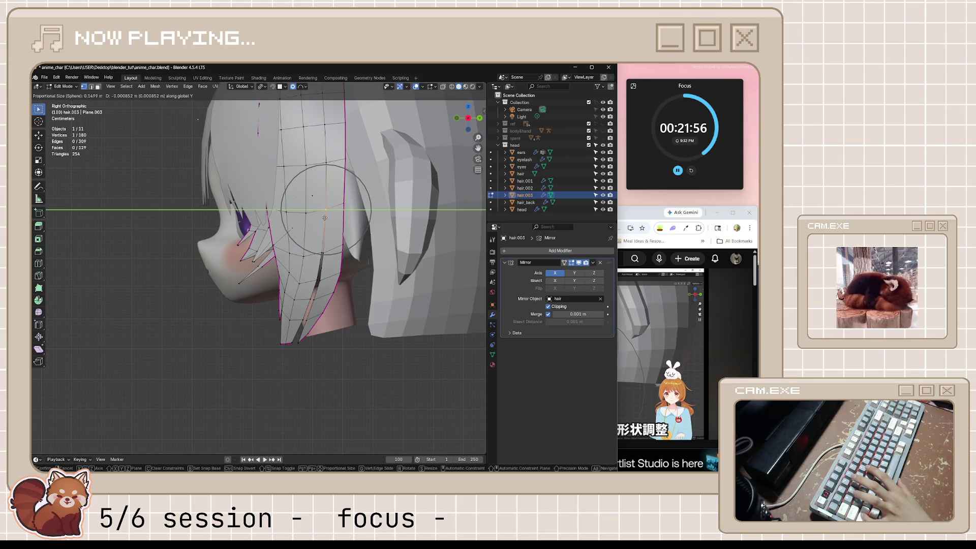
scroll(325, 218, up, 11)
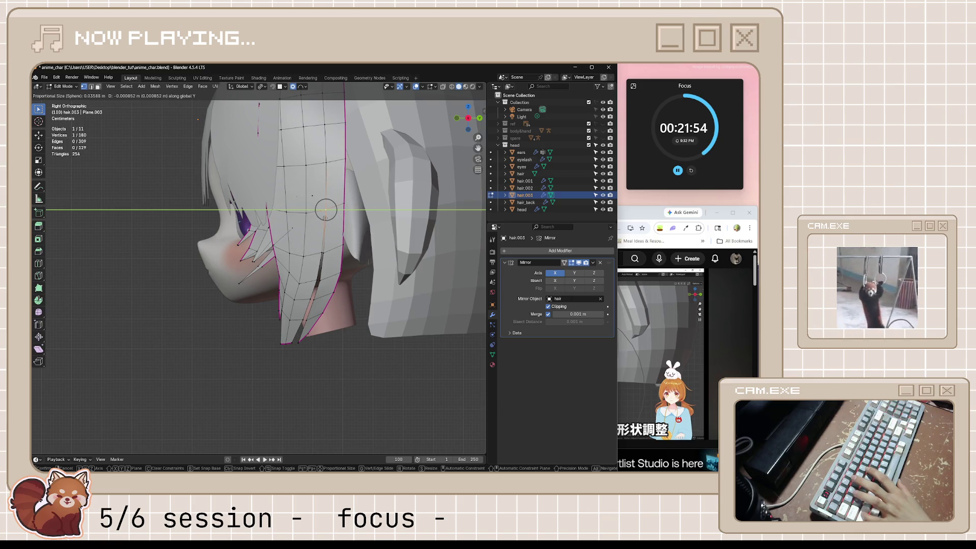
click(317, 219)
scroll(366, 294, up, 3)
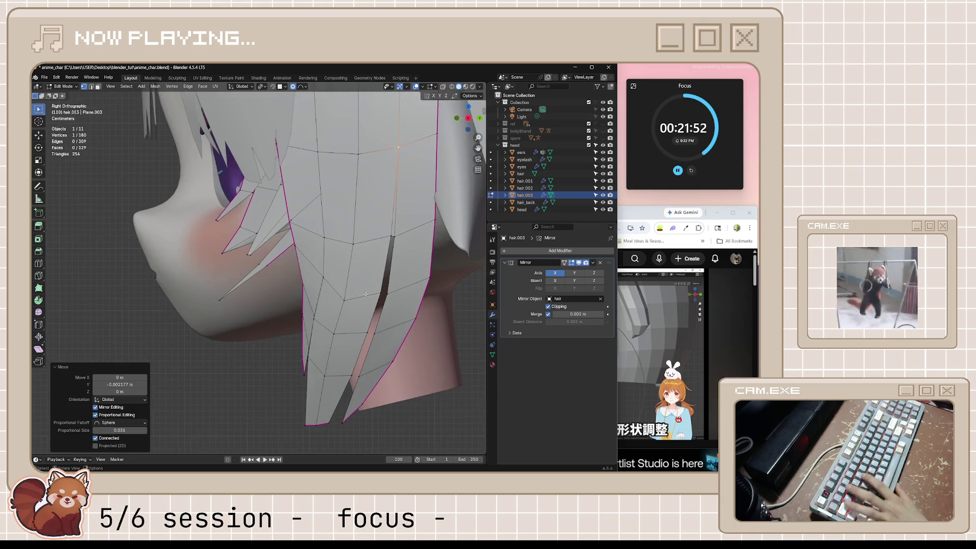
- Delete the thin sliver face in hair.003 so the side hair strand splits in two
mouse_move(405, 265)
middle_down()
mouse_move(386, 269)
mouse_move(398, 263)
middle_up()
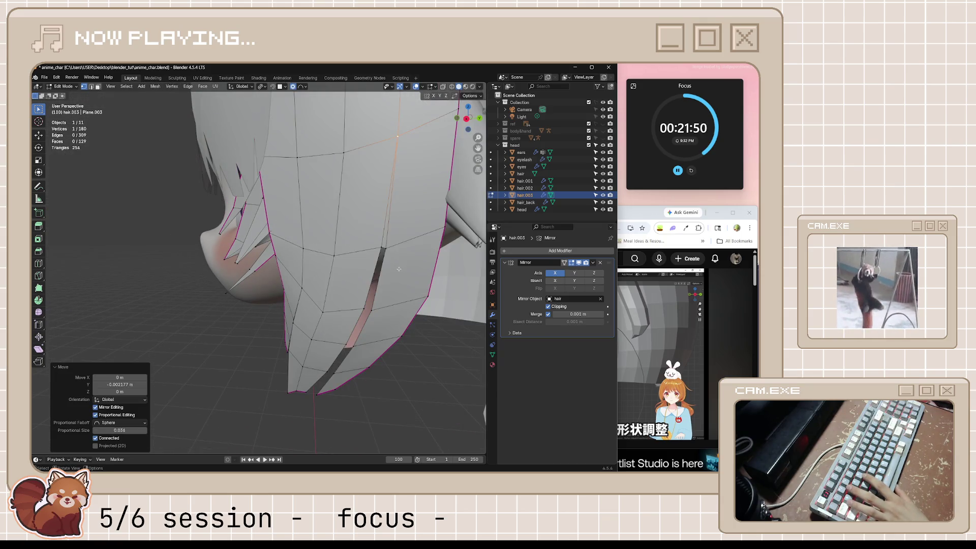
key(Tab)
key(Tab)
click(384, 243)
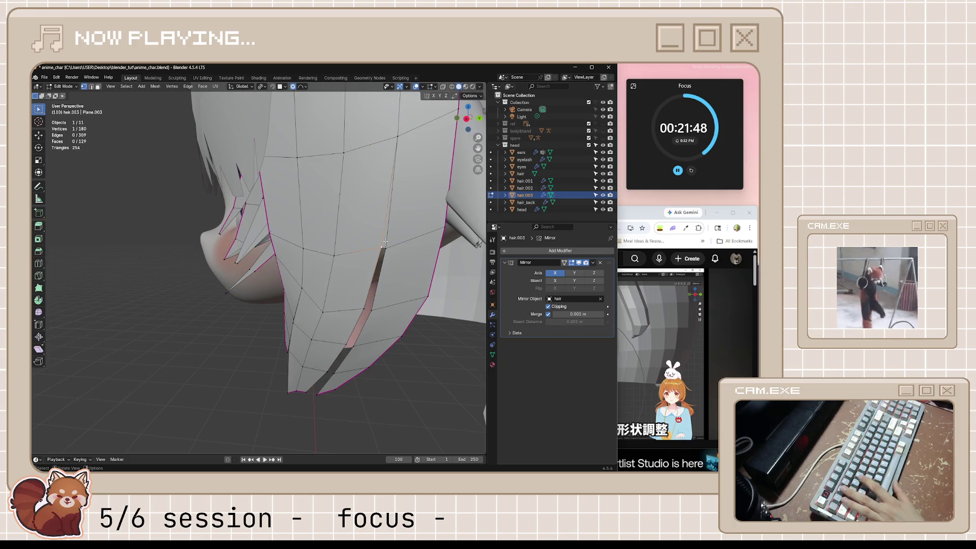
scroll(394, 248, down, 4)
scroll(367, 256, up, 4)
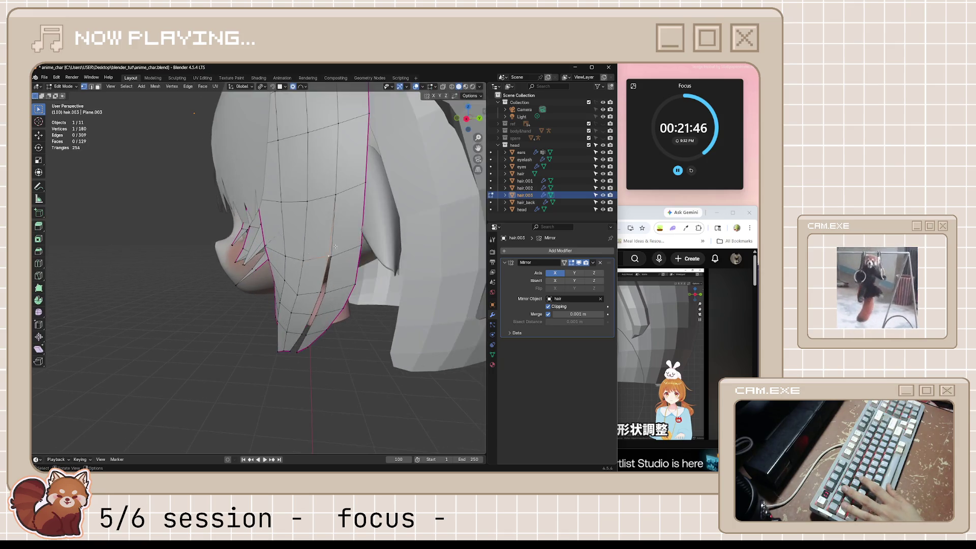
key(2)
alt+click(386, 241)
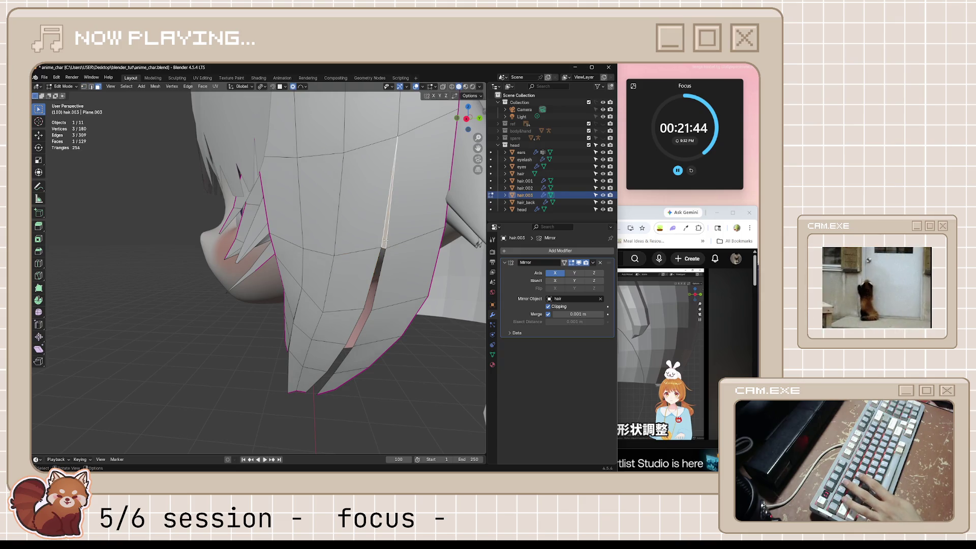
key(x)
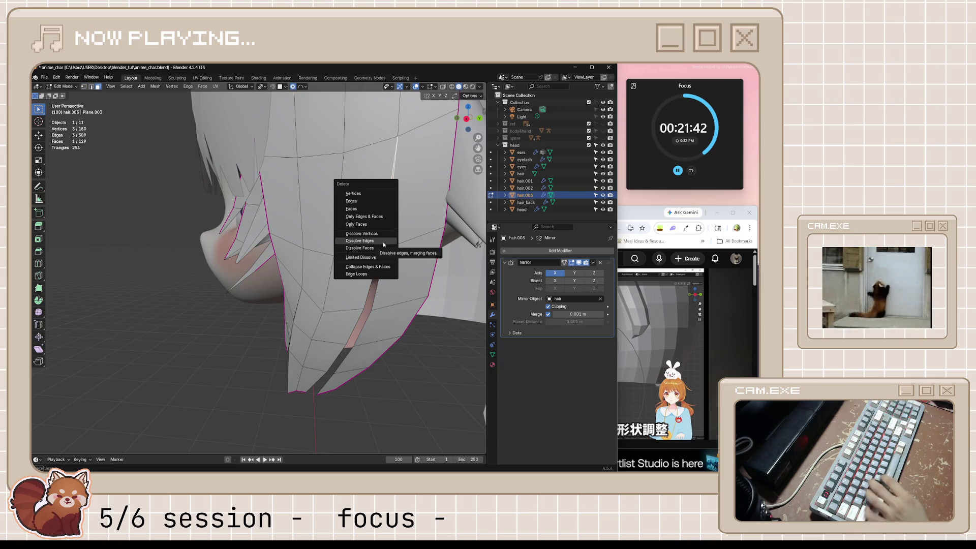
click(367, 208)
scroll(437, 347, down, 5)
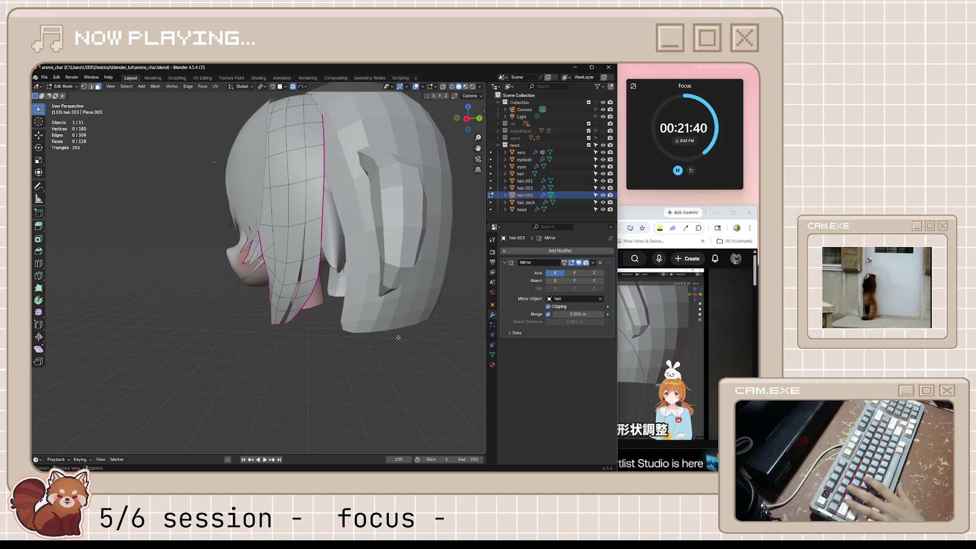
key(Tab)
- Reselect the side hair strand and vertex-slide two vertices beside the new split
click(331, 326)
middle_drag(331, 326, 335, 331)
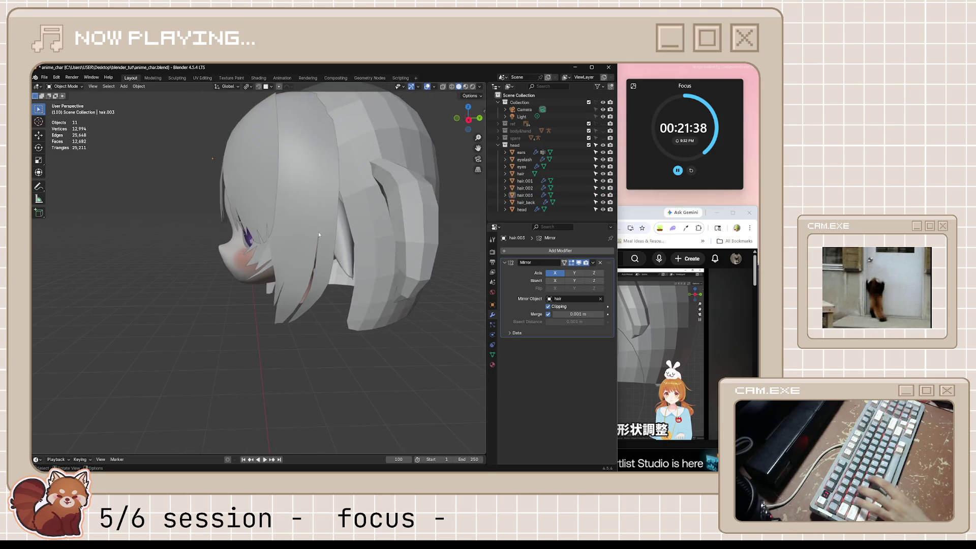
click(316, 238)
scroll(331, 229, up, 3)
key(Tab)
click(359, 208)
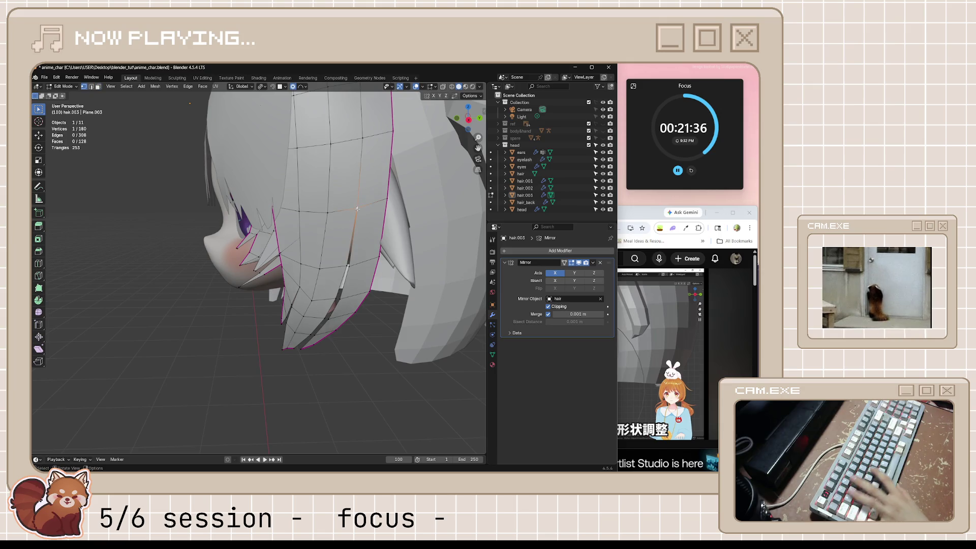
key(g)
key(g)
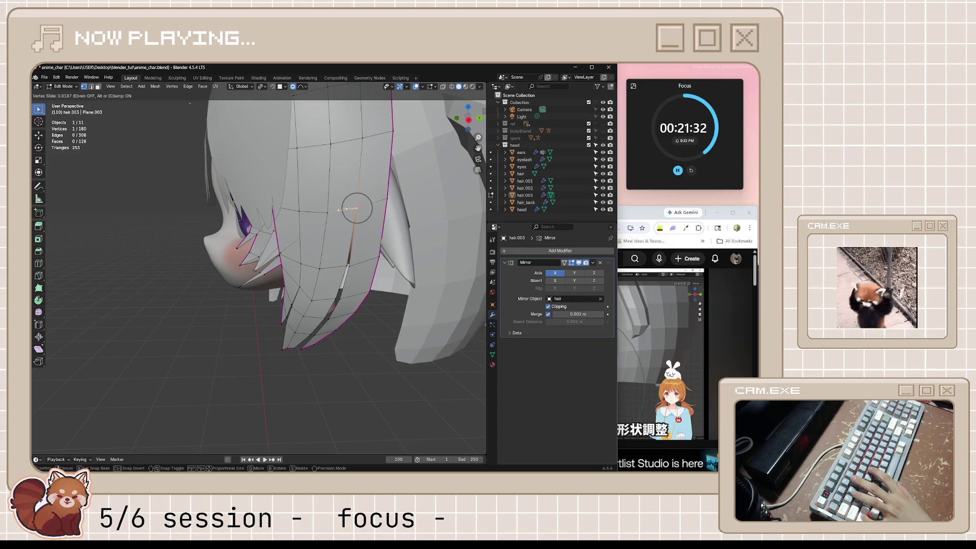
click(346, 209)
click(363, 138)
key(g)
key(g)
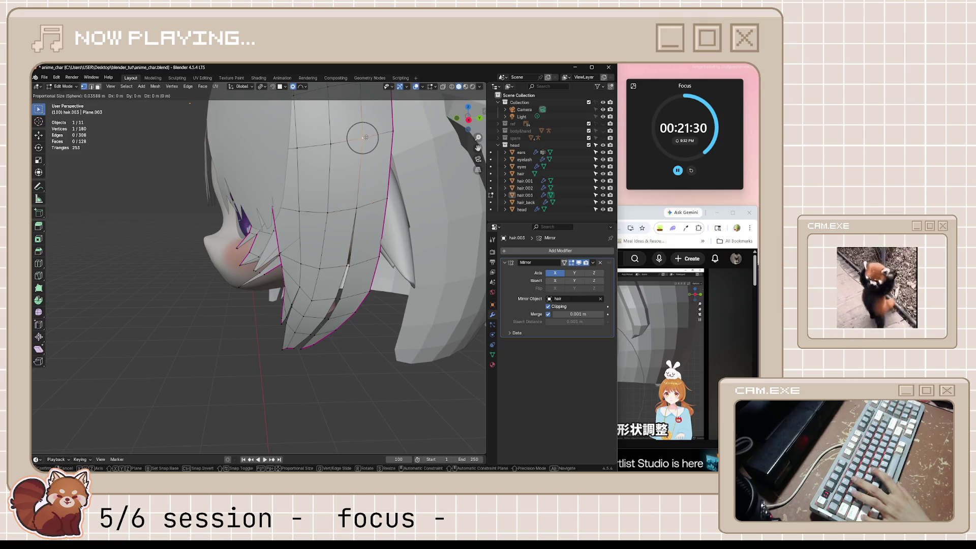
click(359, 135)
- In side view, move and slide the split lock's vertices so it tapers past the neck
middle_drag(360, 135, 385, 148)
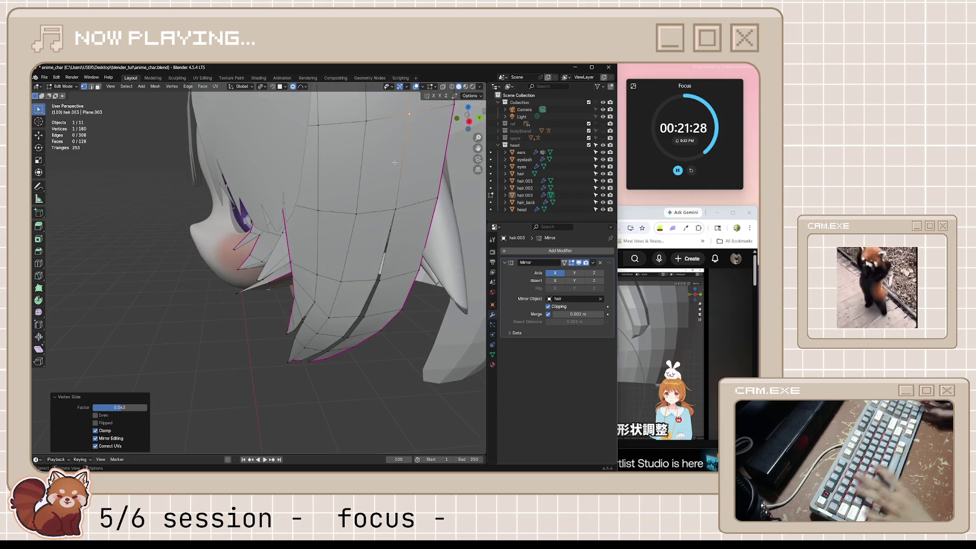
key(KP_3)
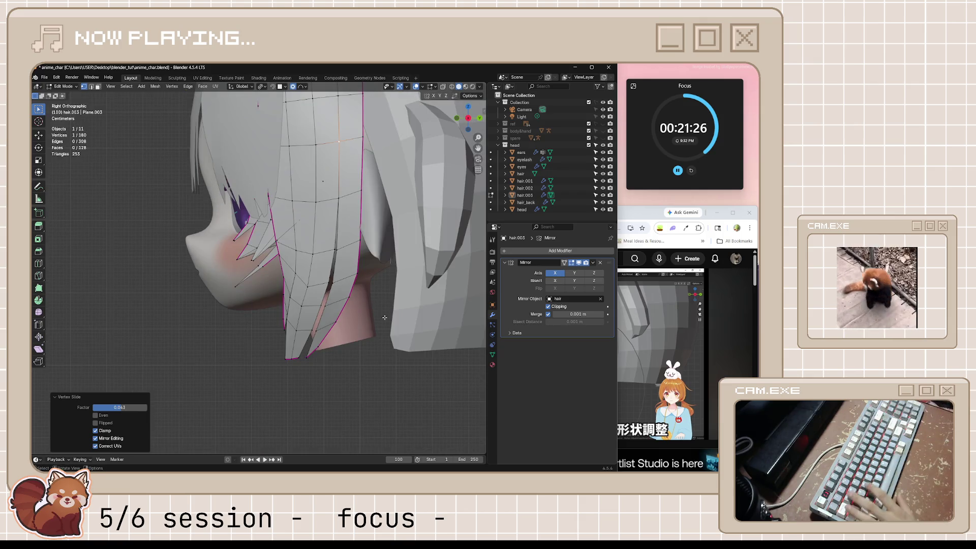
click(361, 242)
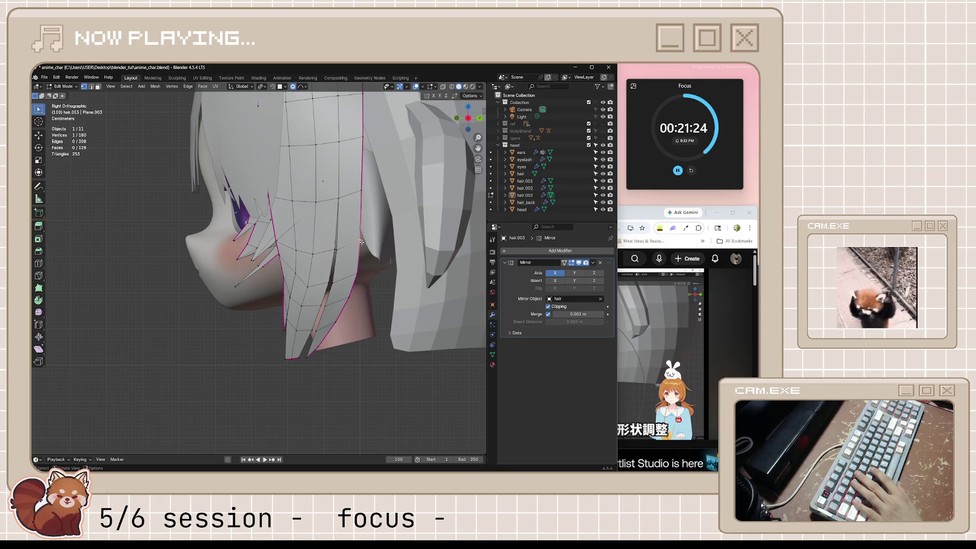
key(g)
click(357, 274)
key(g)
key(g)
click(348, 277)
click(348, 297)
key(g)
key(g)
click(335, 322)
key(g)
key(g)
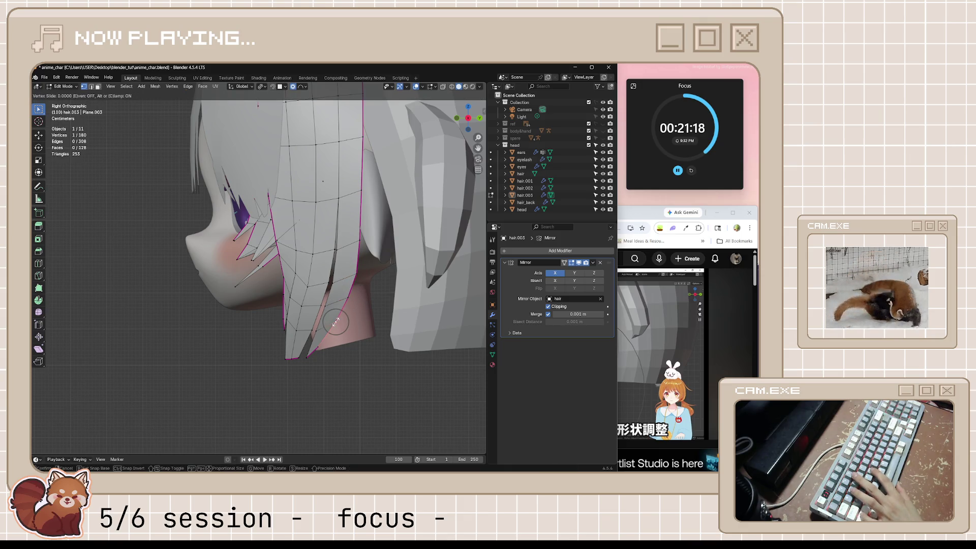
click(331, 323)
- Review the tapered lock in Object Mode, then return to editing hair.003
scroll(335, 346, down, 2)
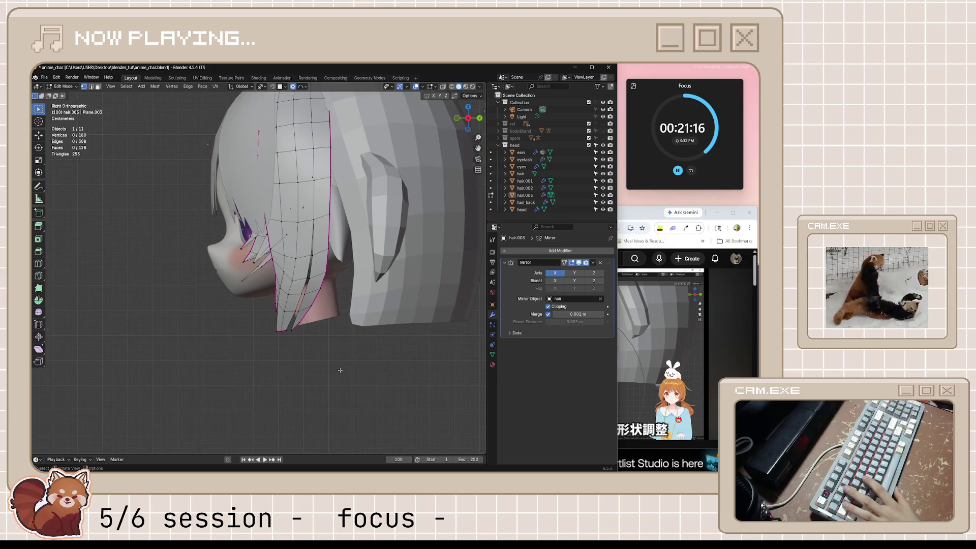
key(Tab)
scroll(350, 292, down, 2)
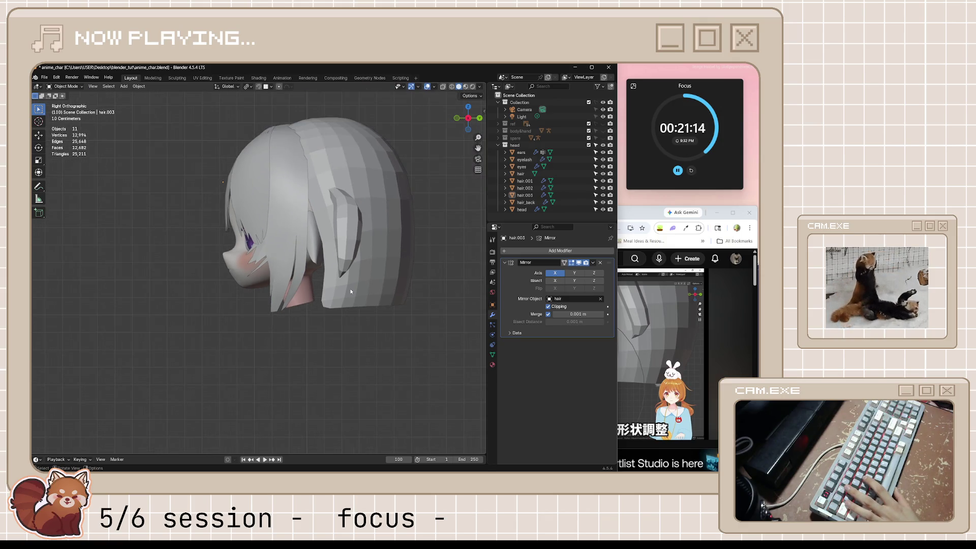
scroll(351, 291, up, 4)
key(Tab)
scroll(293, 306, up, 1)
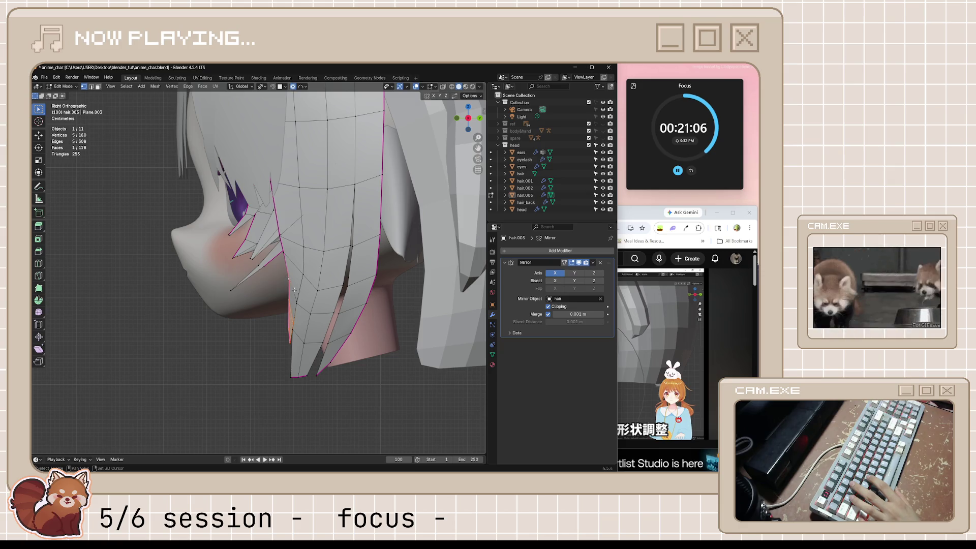
- Nudge and slightly rotate the front lock's lower vertices with proportional editing (size 0.034)
shift+click(296, 301)
key(g)
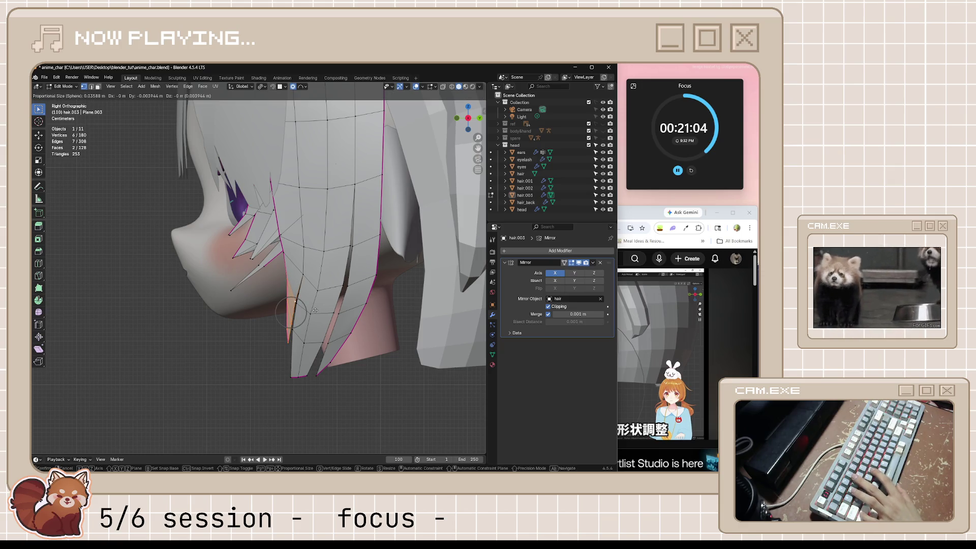
click(315, 311)
key(r)
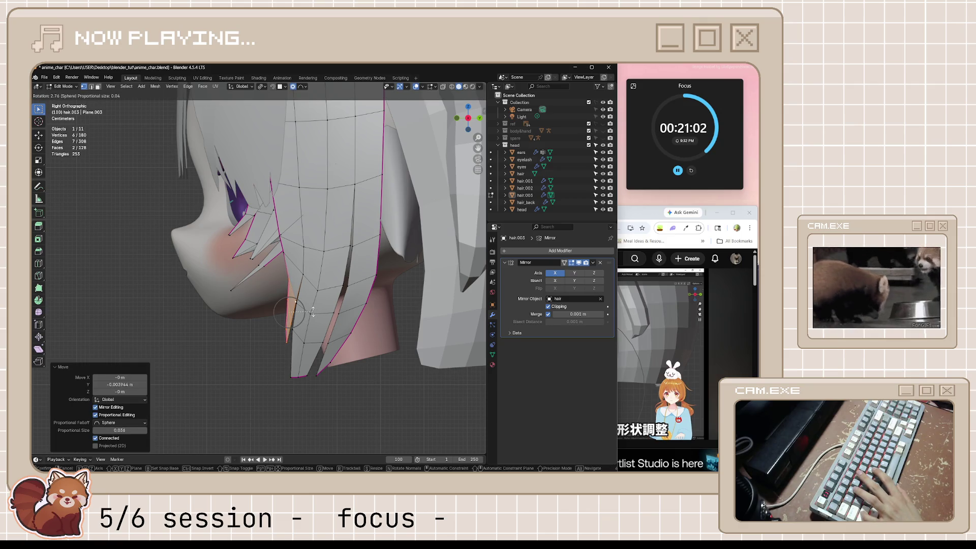
click(313, 312)
key(g)
click(312, 314)
key(r)
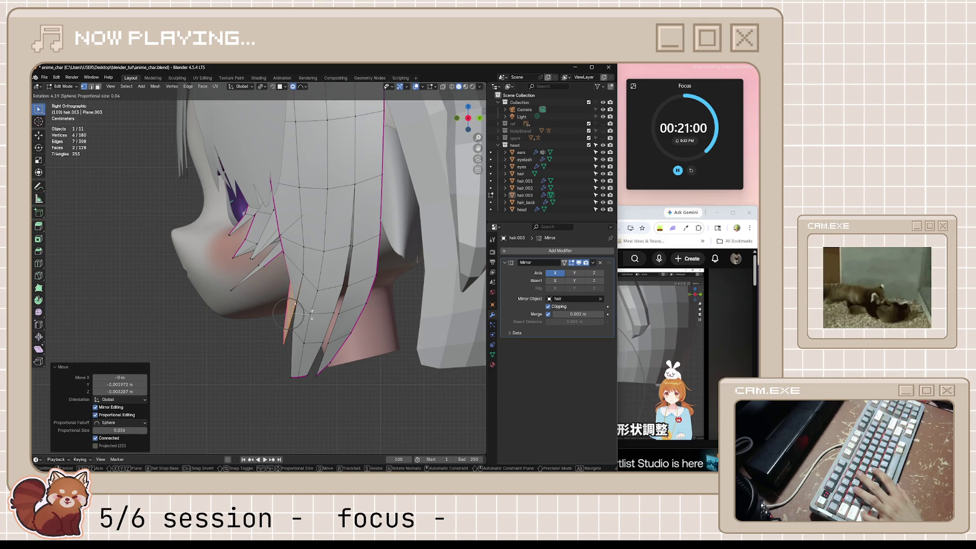
click(310, 313)
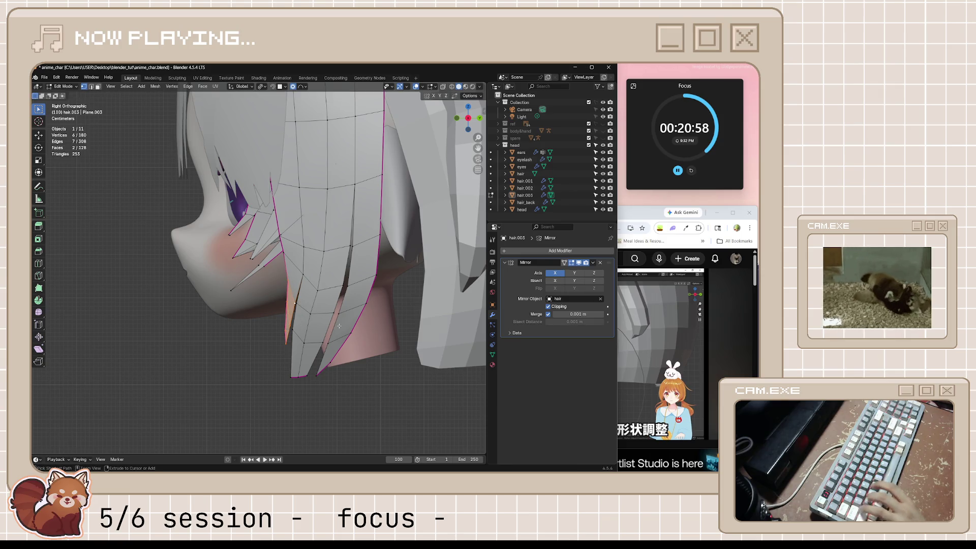
- Compare the reshaped hair with the reference tutorial video, then resume editing the strand
scroll(377, 394, down, 2)
key(Tab)
scroll(358, 377, down, 3)
scroll(304, 295, up, 3)
click(322, 284)
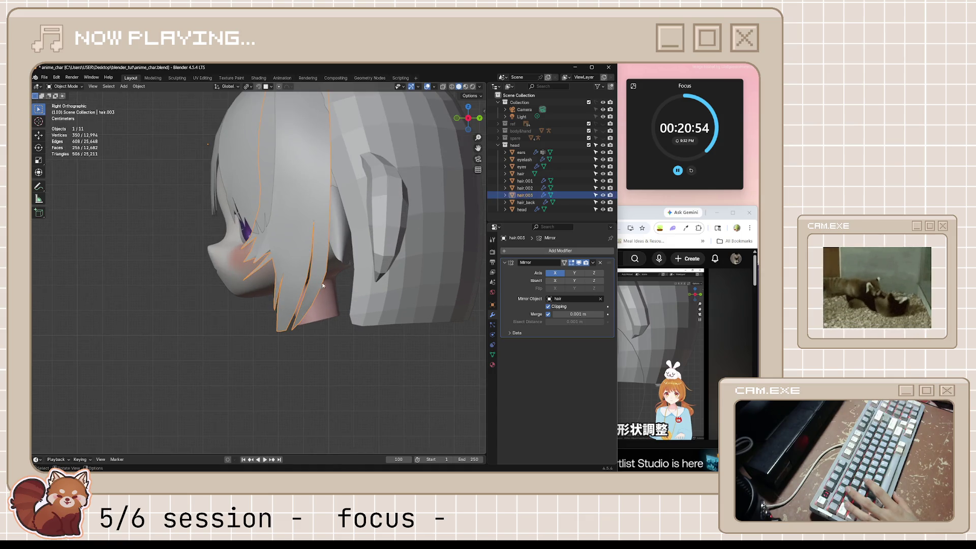
key(alt+Tab)
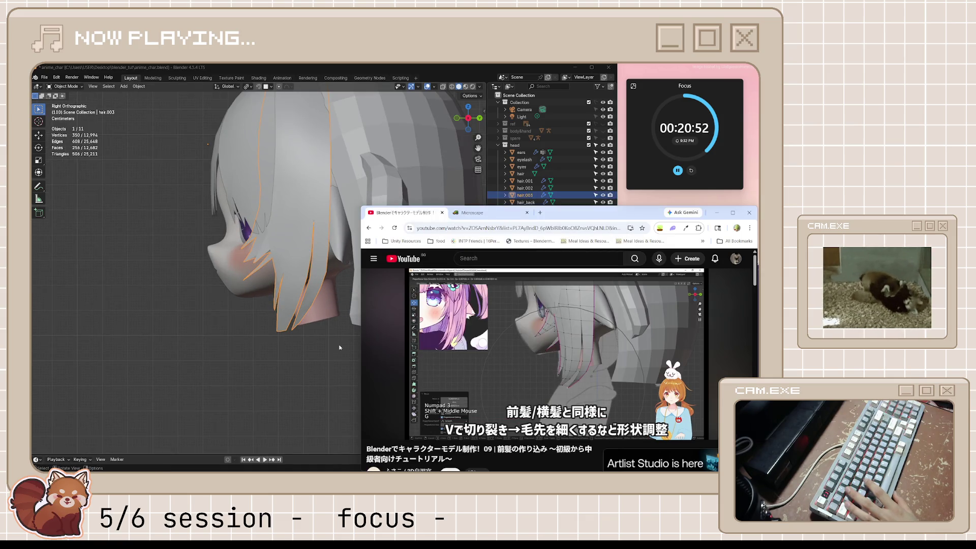
key(alt+Tab)
key(Tab)
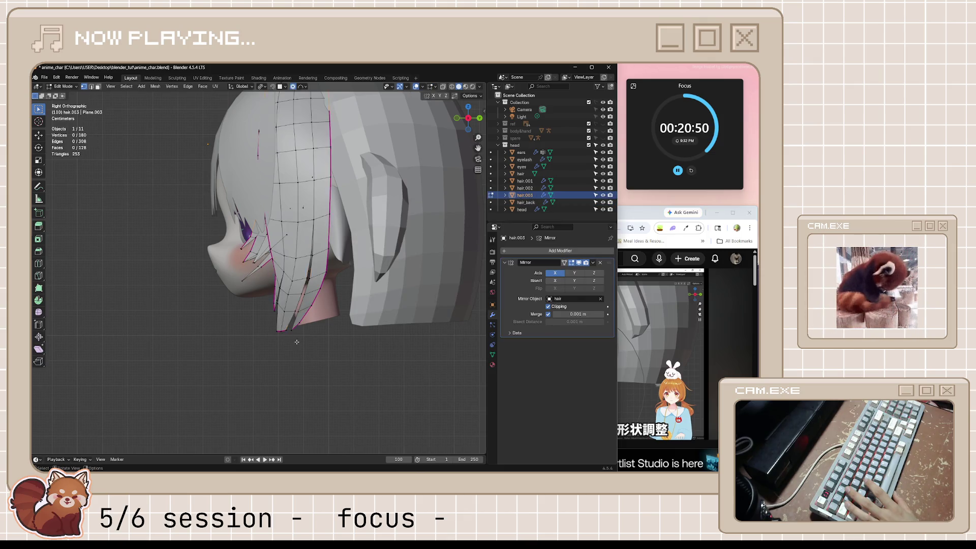
- Move and rotate the three lock tip vertices with proportional editing
scroll(304, 344, up, 2)
drag(272, 353, 300, 367)
key(g)
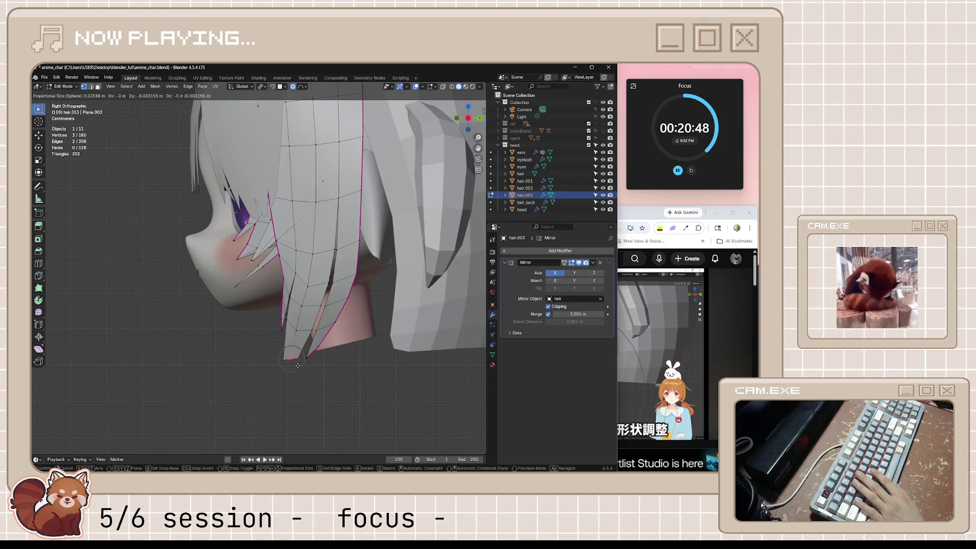
click(295, 364)
key(r)
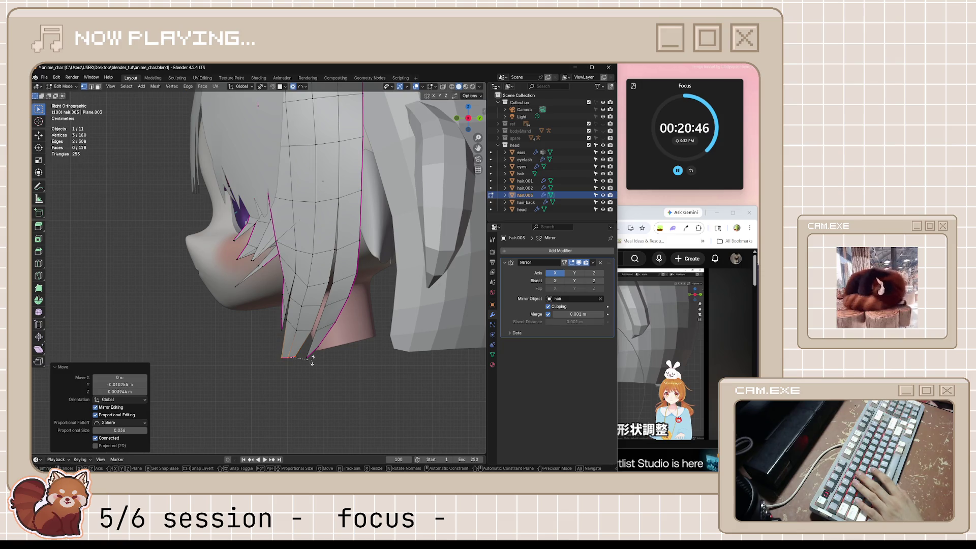
click(309, 364)
- Pull the single tip vertex into a sharper point, with proportional editing turned off
click(295, 356)
key(g)
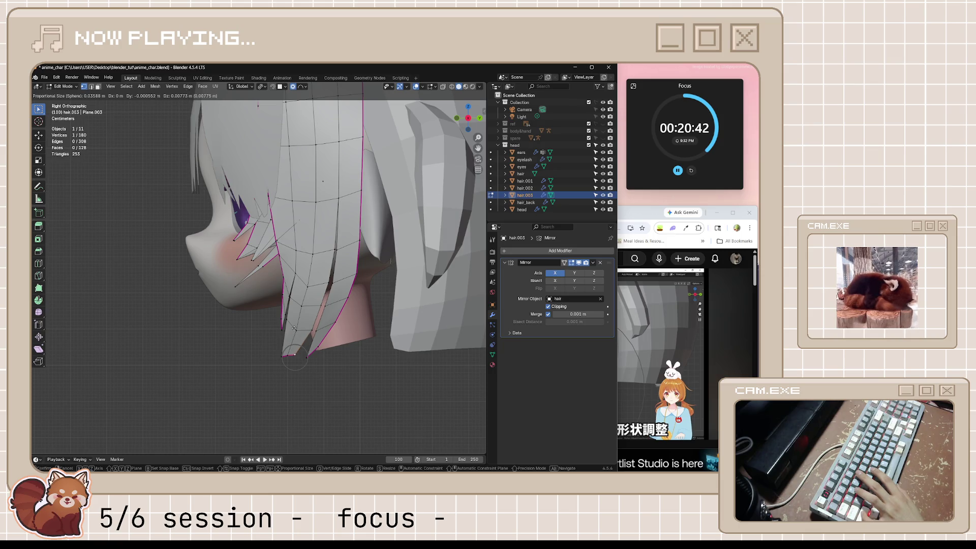
click(287, 349)
key(o)
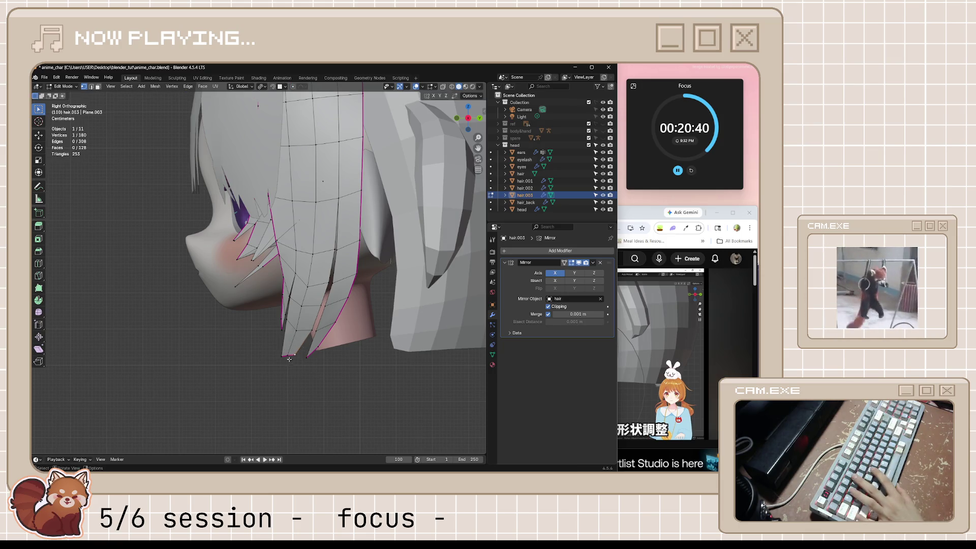
key(g)
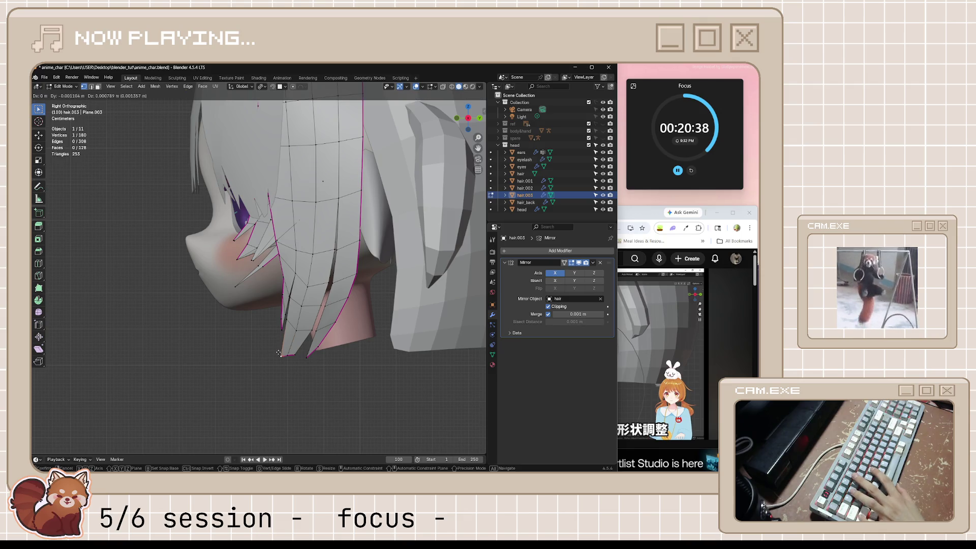
click(273, 346)
- Save anime_char.blend and return to Object Mode with everything deselected
key(Tab)
scroll(354, 381, down, 3)
key(ctrl+s)
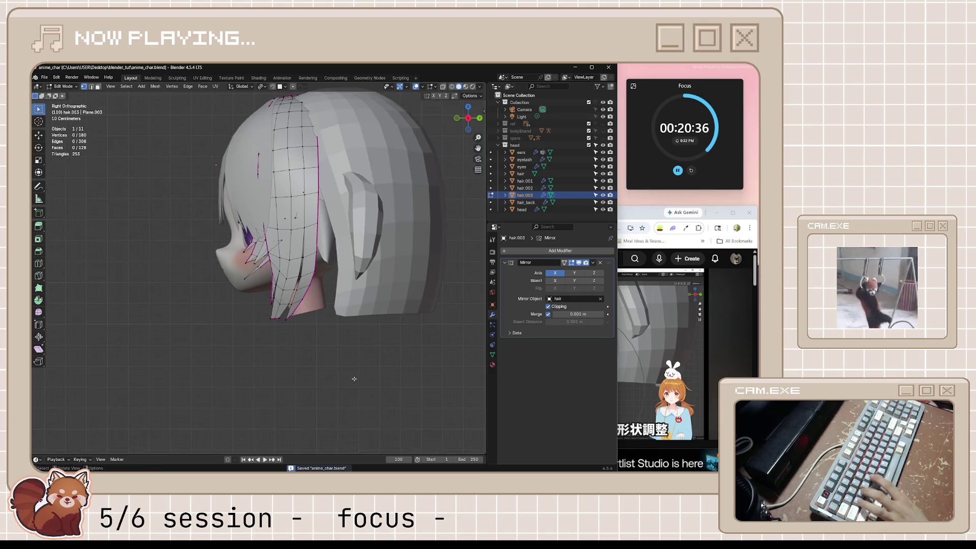
key(alt+a)
scroll(354, 381, down, 2)
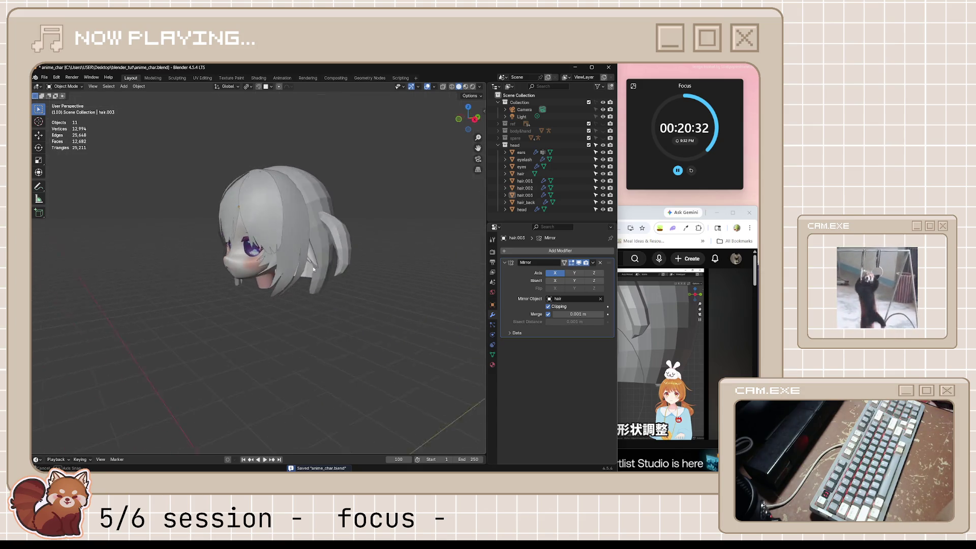
scroll(343, 253, up, 6)
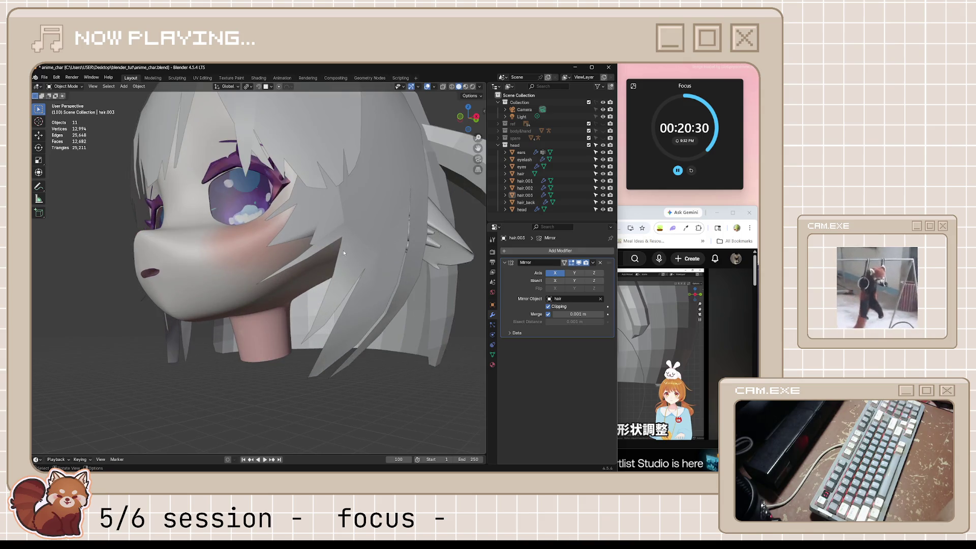